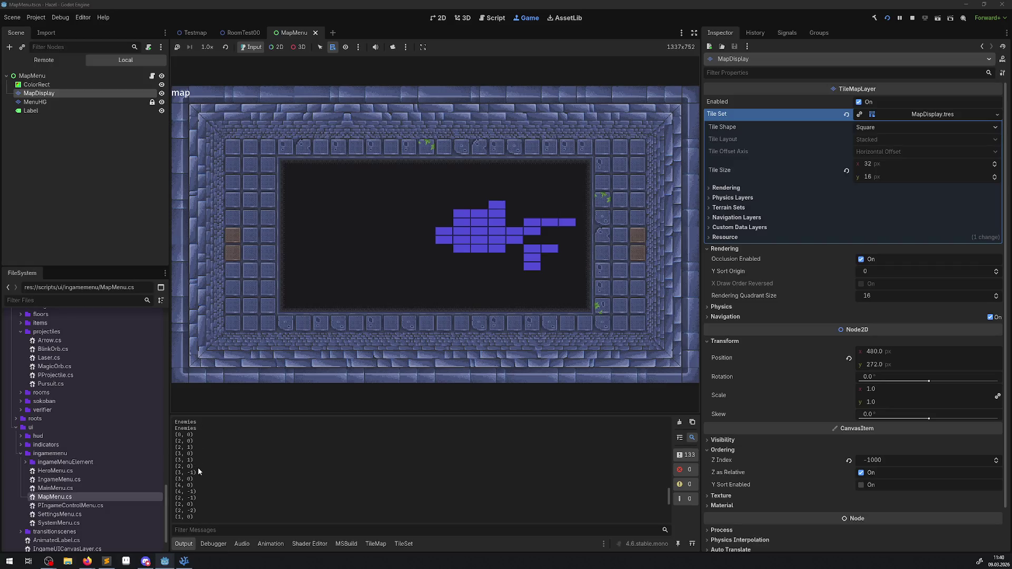
- Stop the running game to return to the MapMenu scene in the editor
scroll(199, 469, down, 2)
scroll(201, 503, up, 3)
scroll(202, 504, up, 1)
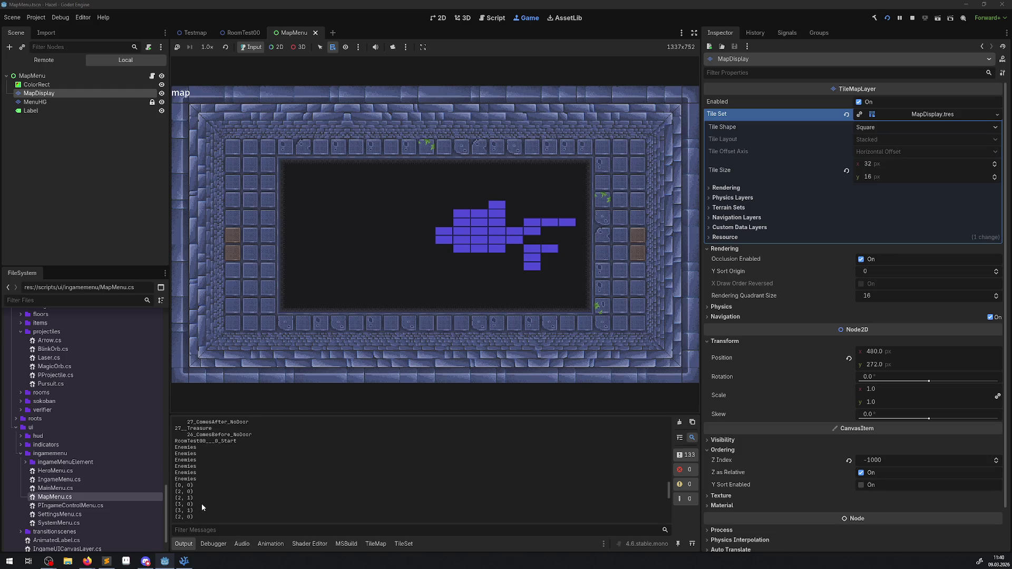
scroll(201, 500, down, 3)
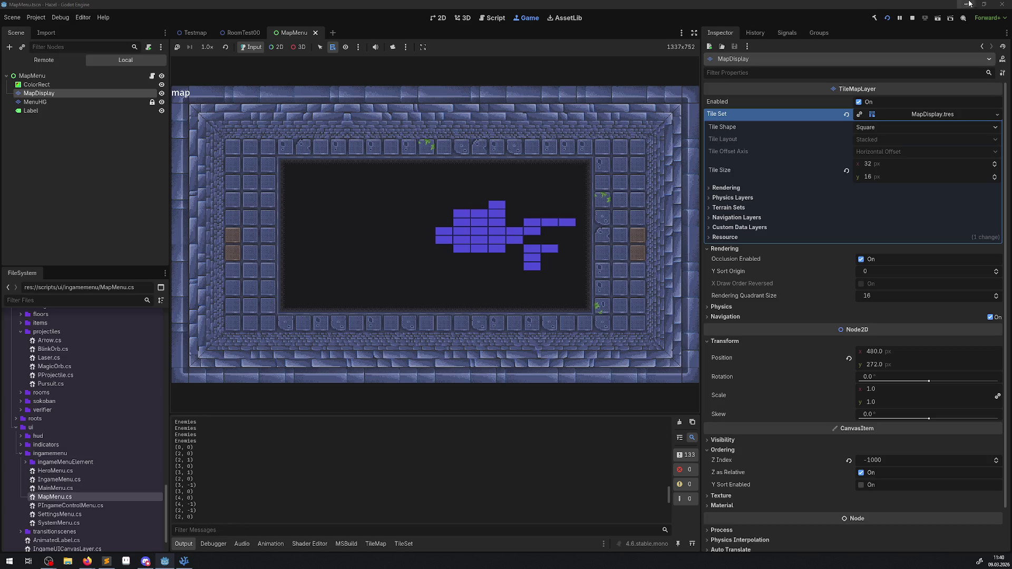
click(912, 18)
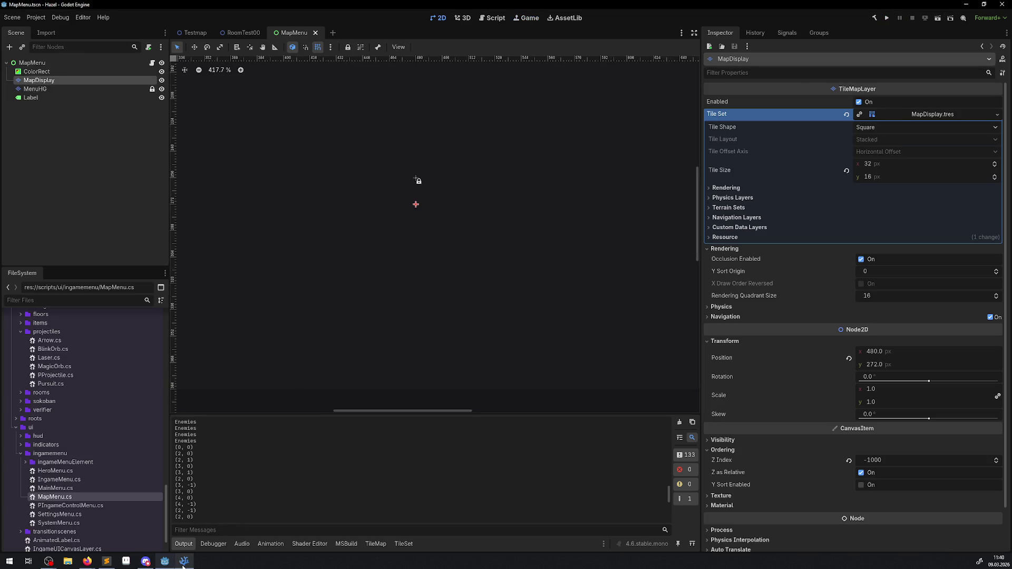
mouse_move(183, 566)
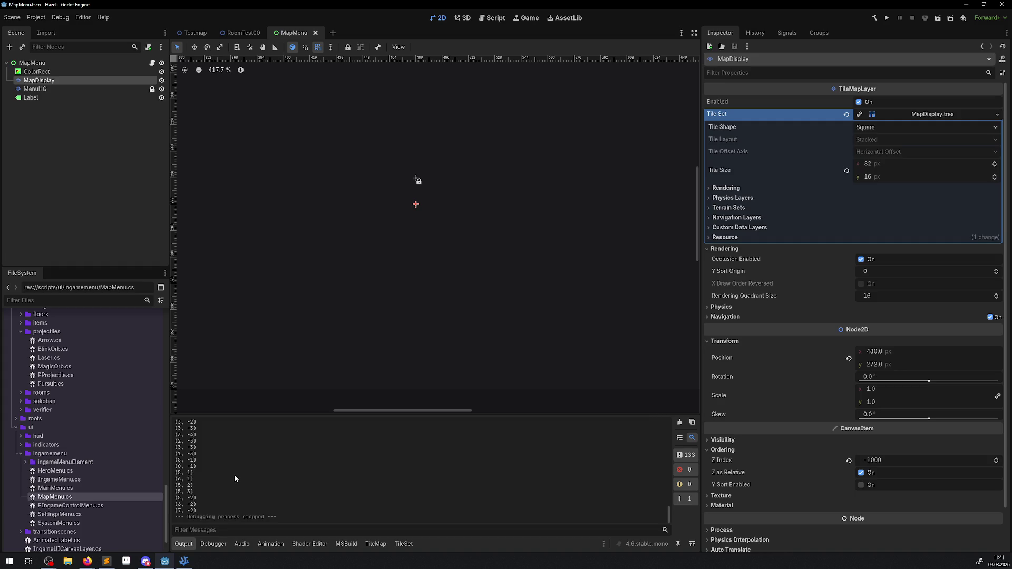
- Relaunch the game, close the menu and walk the hero right, down and up into a new room
click(887, 17)
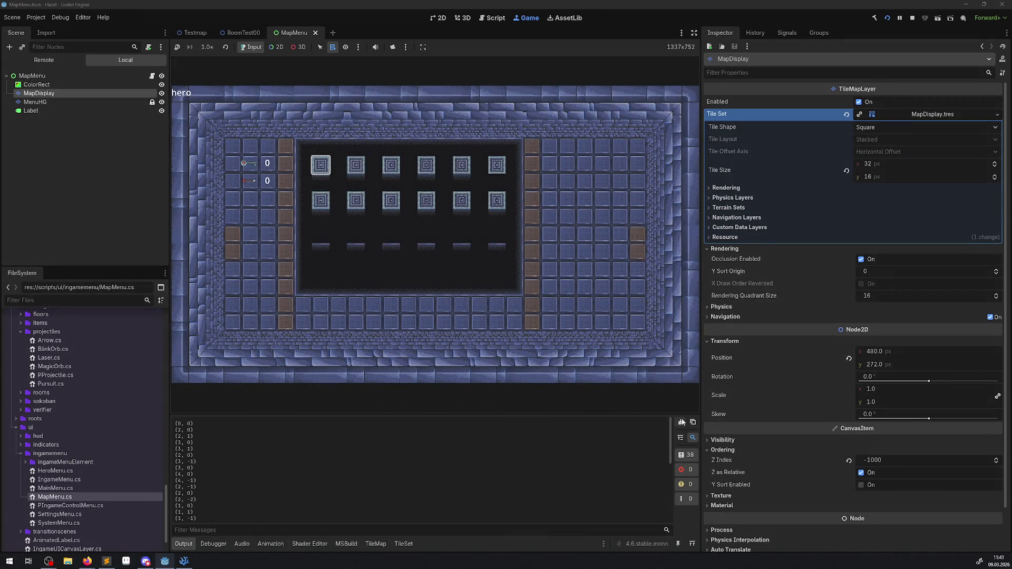
key(Escape)
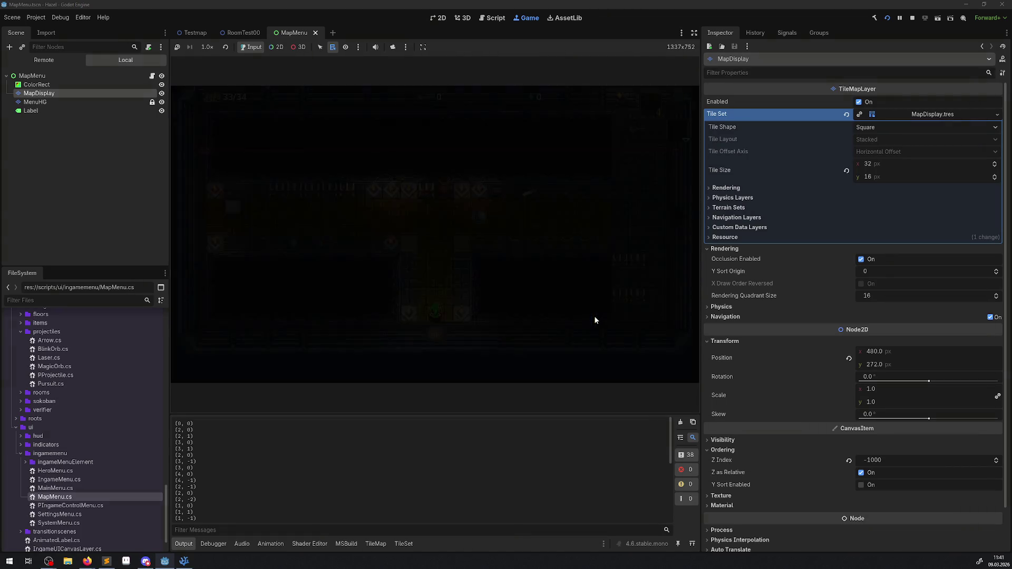
key(Up)
key(Right)
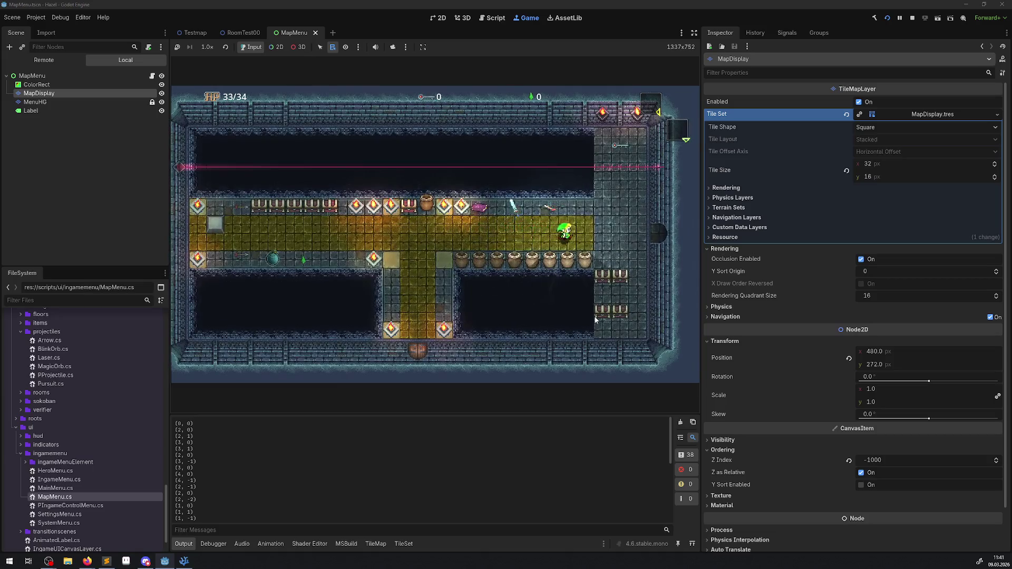
key(Right)
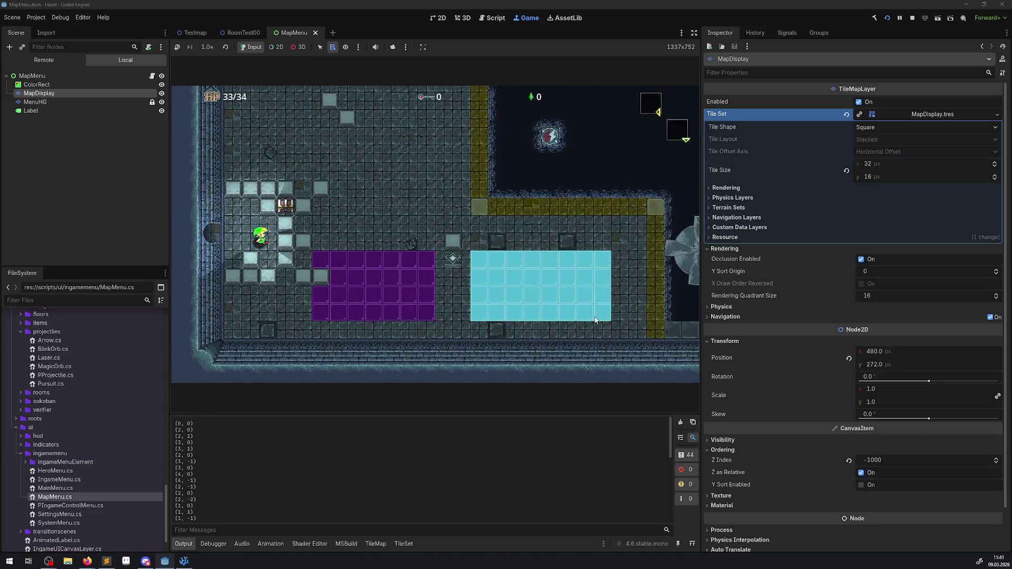
key(Down)
key(Right)
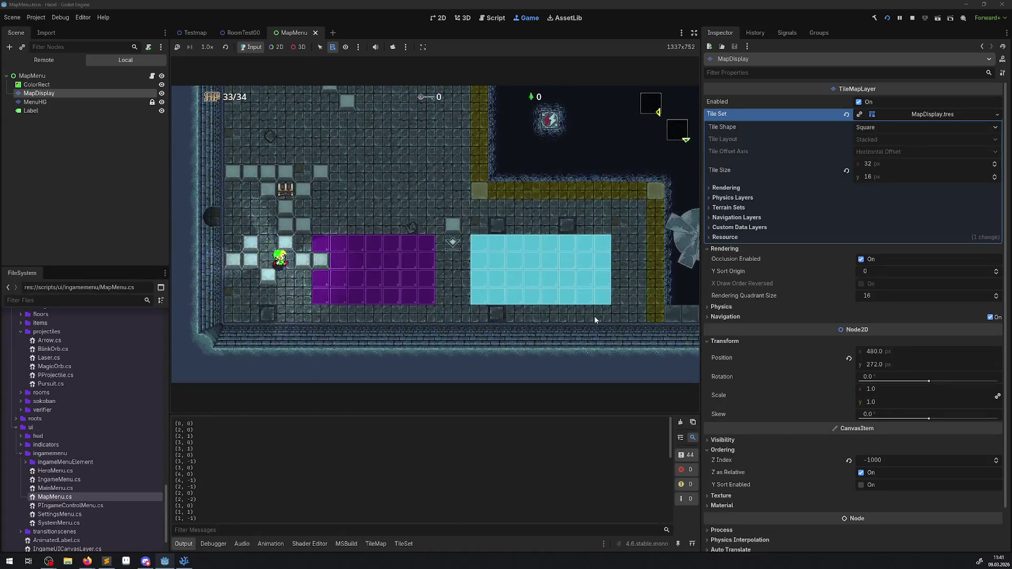
key(Right)
key(Up)
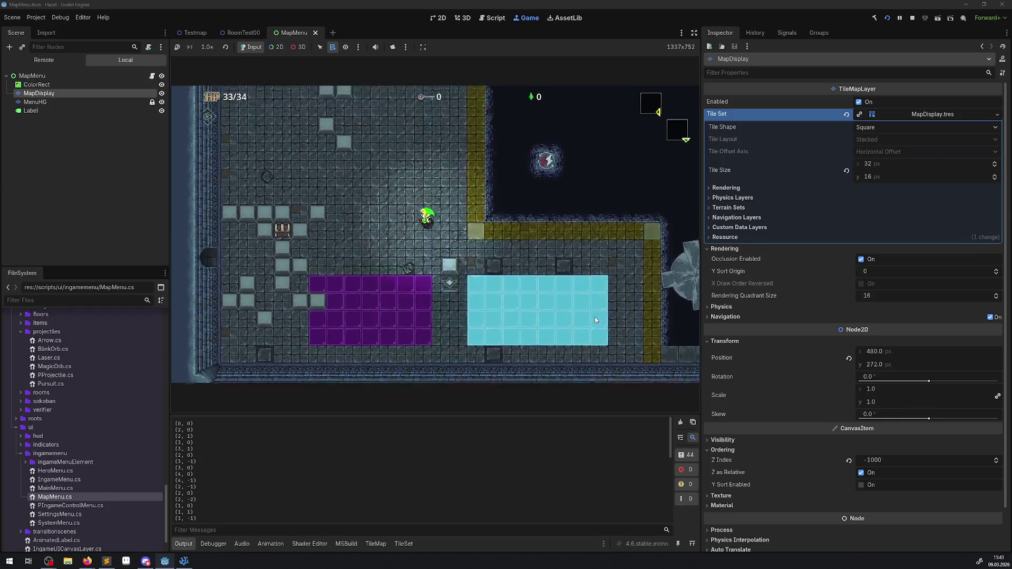
key(Up)
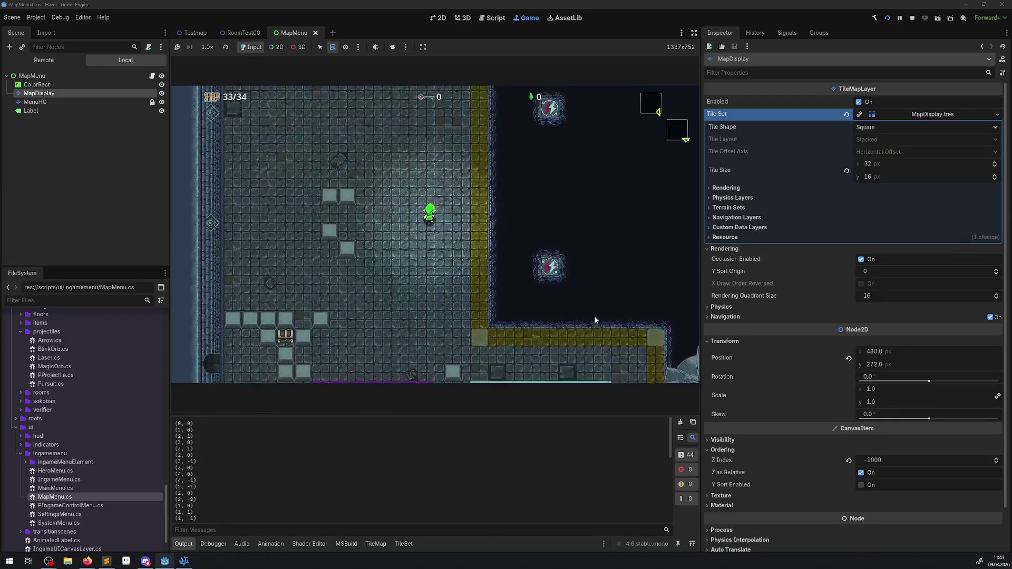
key(Up)
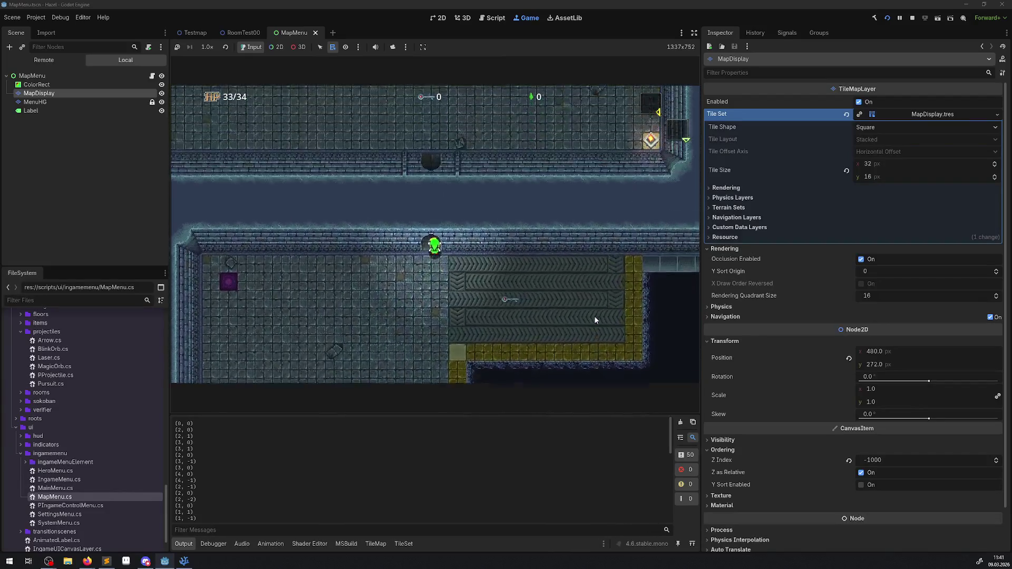
key(Up)
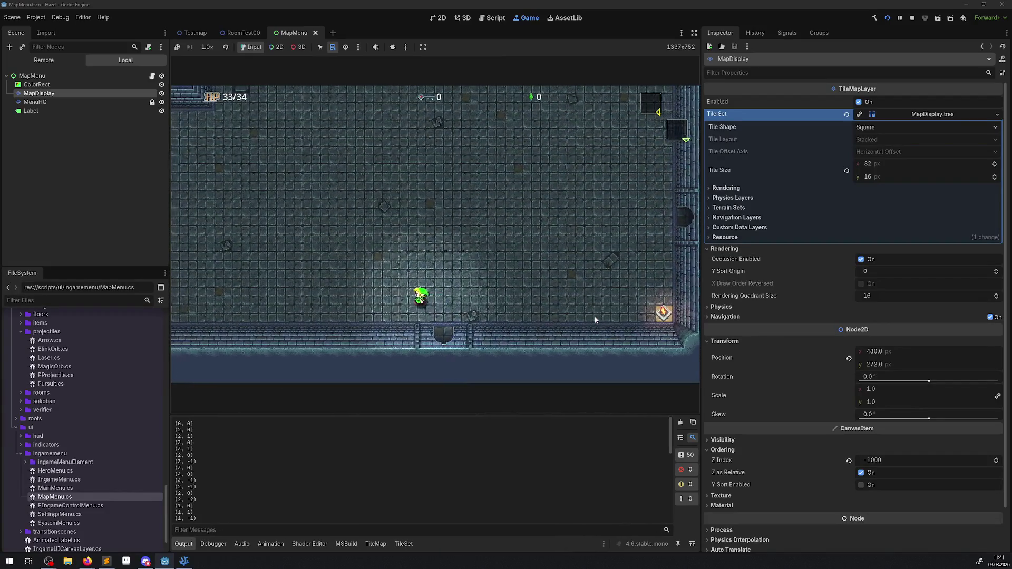
- Walk the hero left through neighbouring rooms, then open the in-game menu to check the map
key(Left)
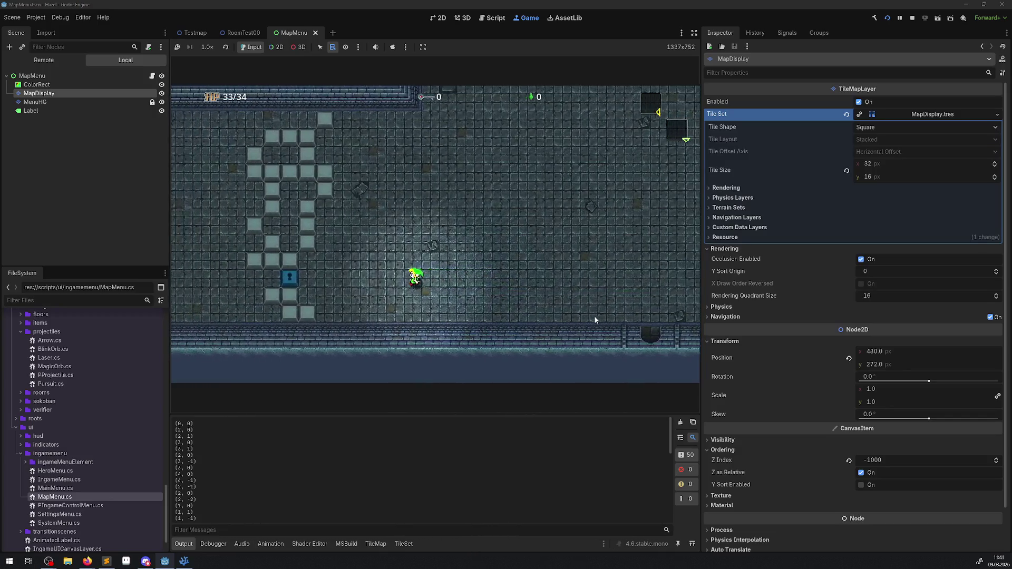
key(Left)
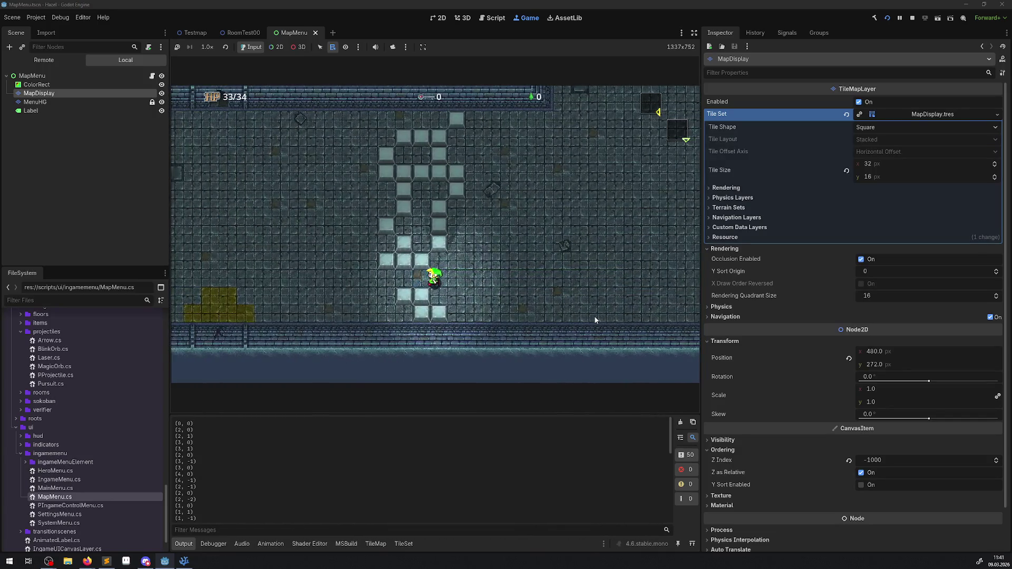
key(Left)
key(Up)
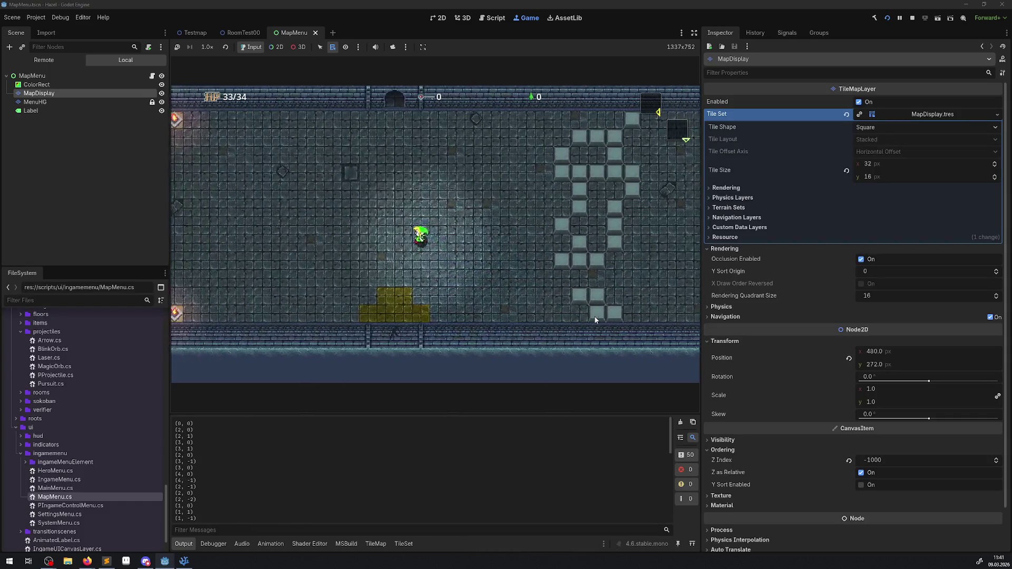
key(Left)
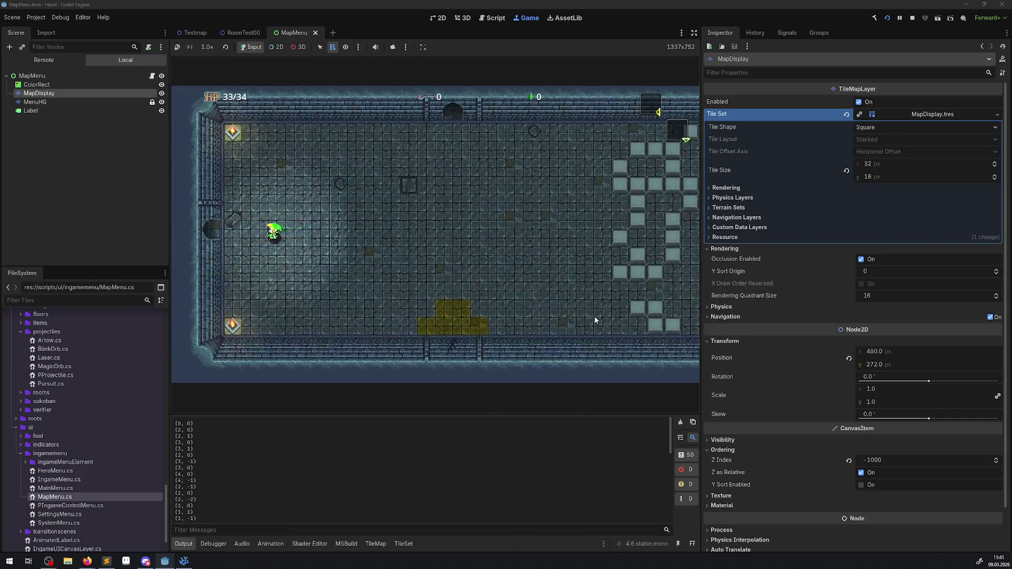
key(Left)
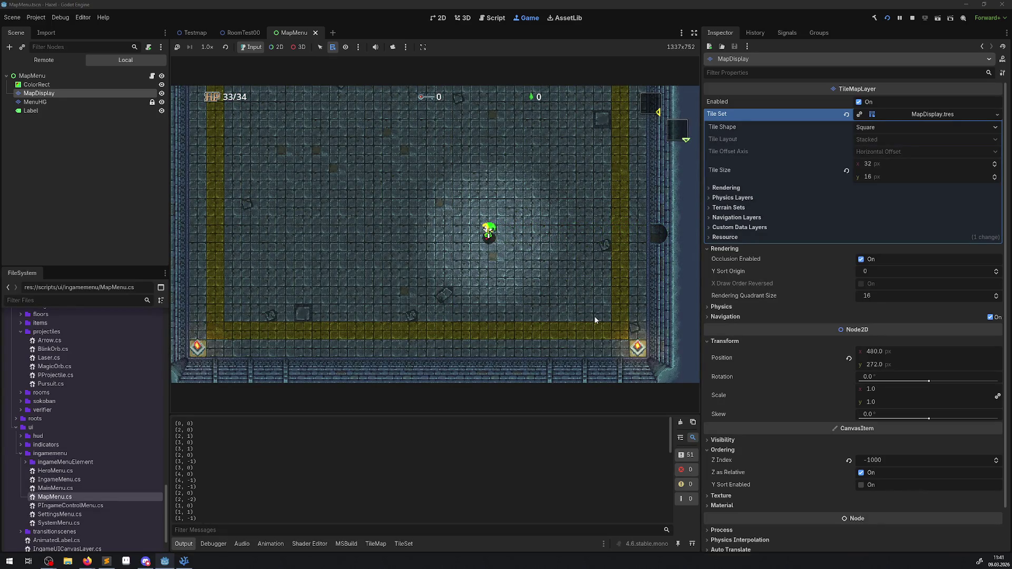
key(Up)
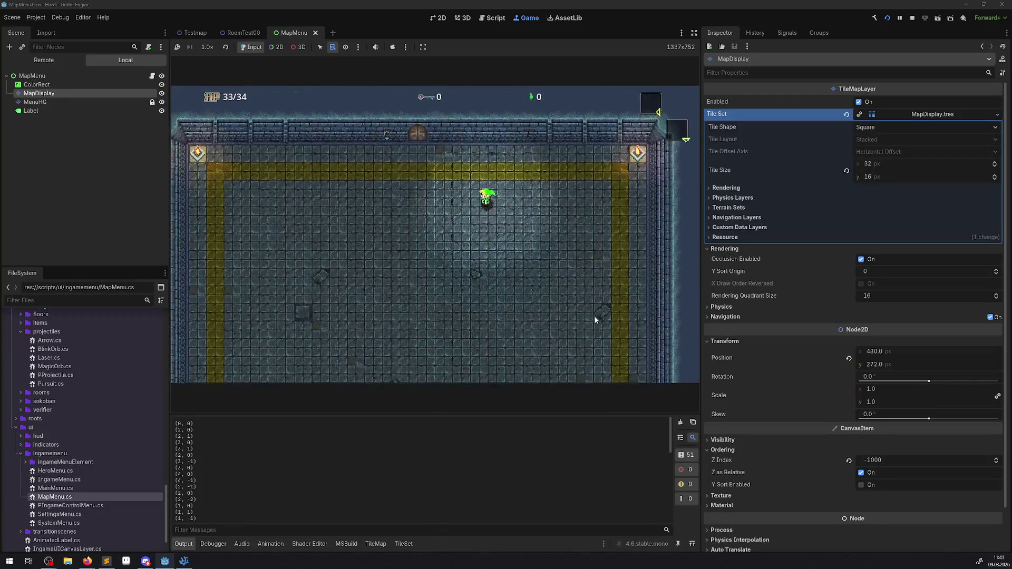
key(Left)
key(Down)
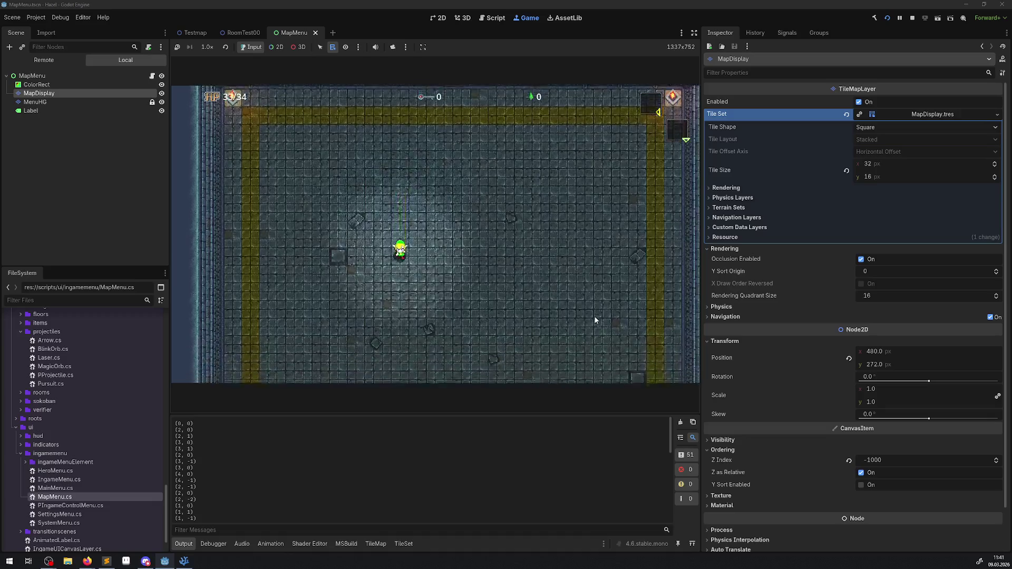
key(Right)
key(Down)
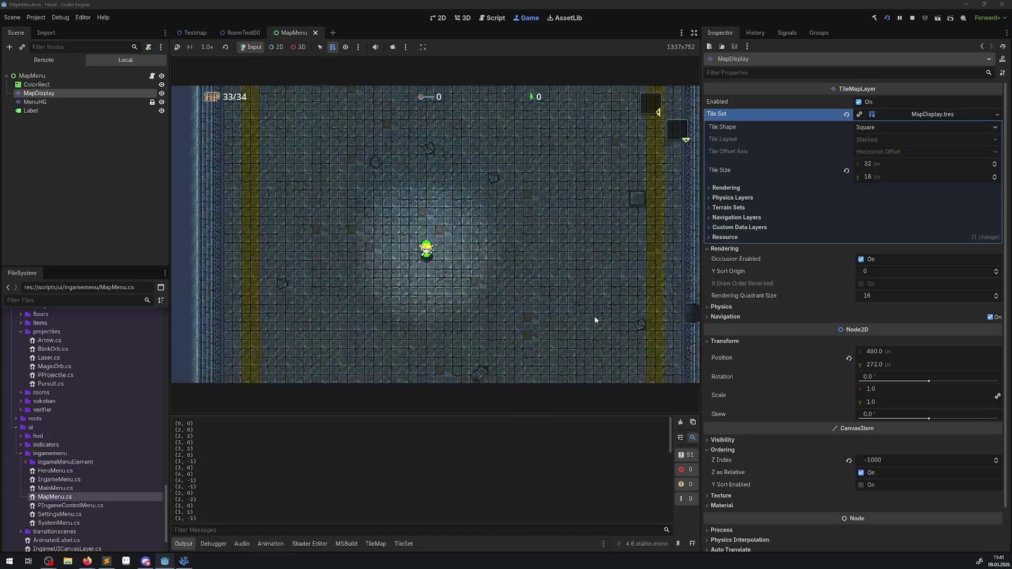
key(Down)
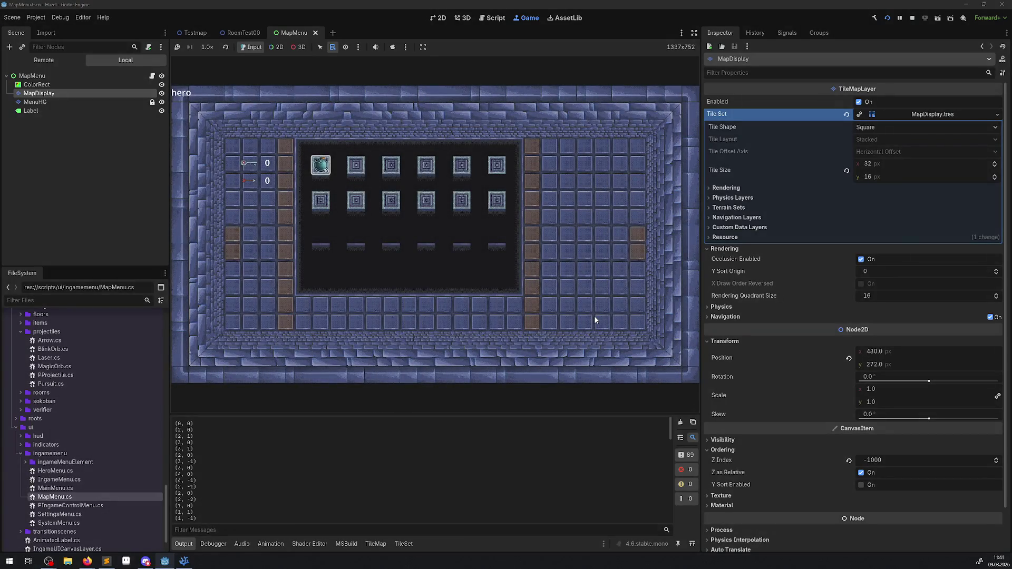
key(Return)
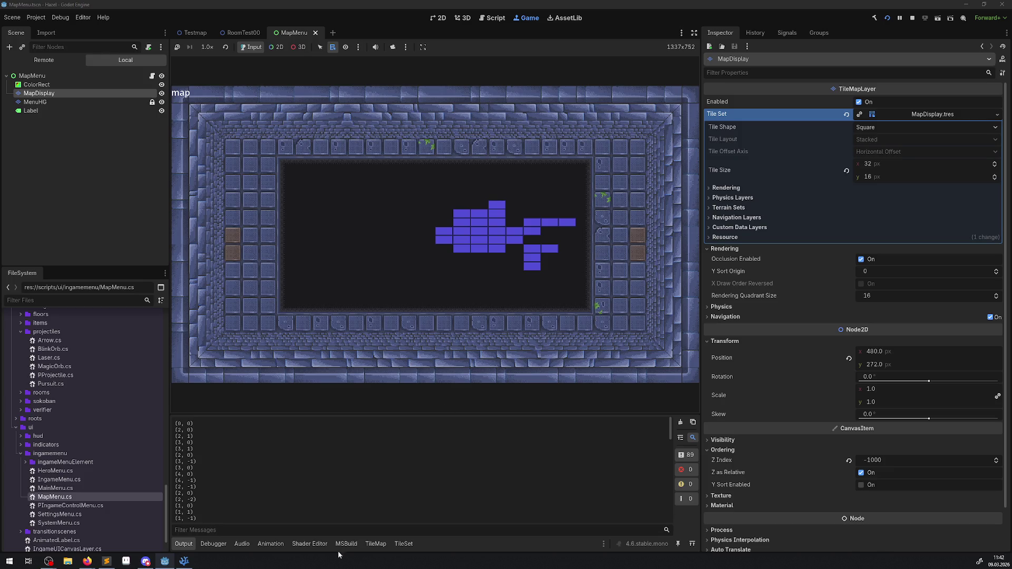
scroll(226, 462, down, 3)
scroll(235, 470, down, 3)
scroll(237, 477, down, 3)
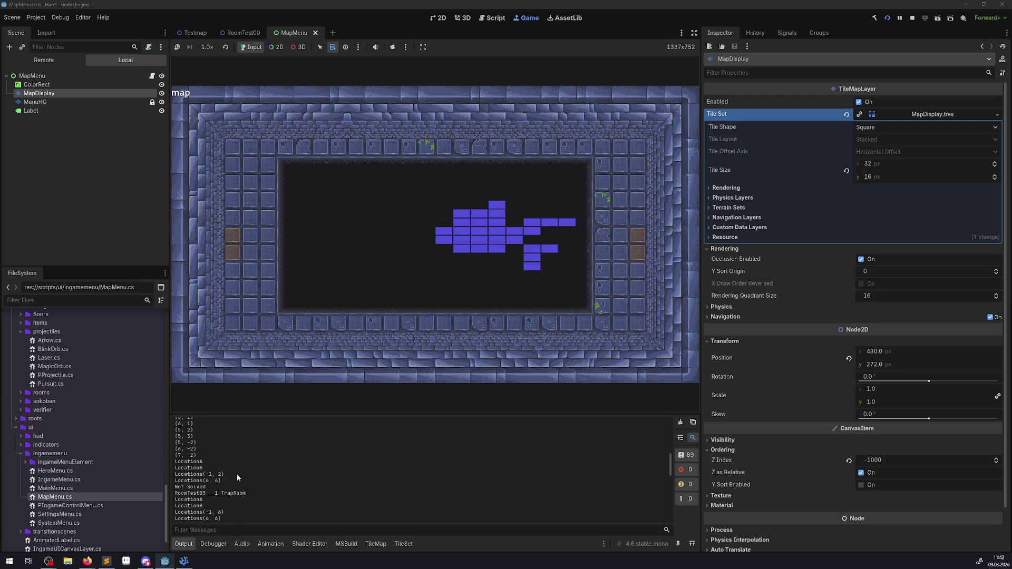
scroll(236, 473, down, 8)
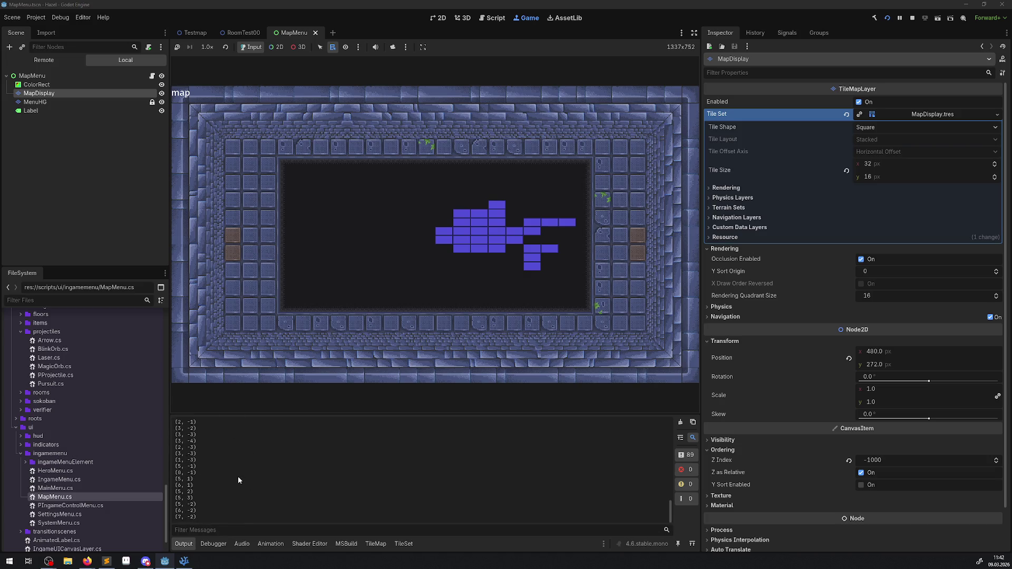
scroll(238, 476, up, 5)
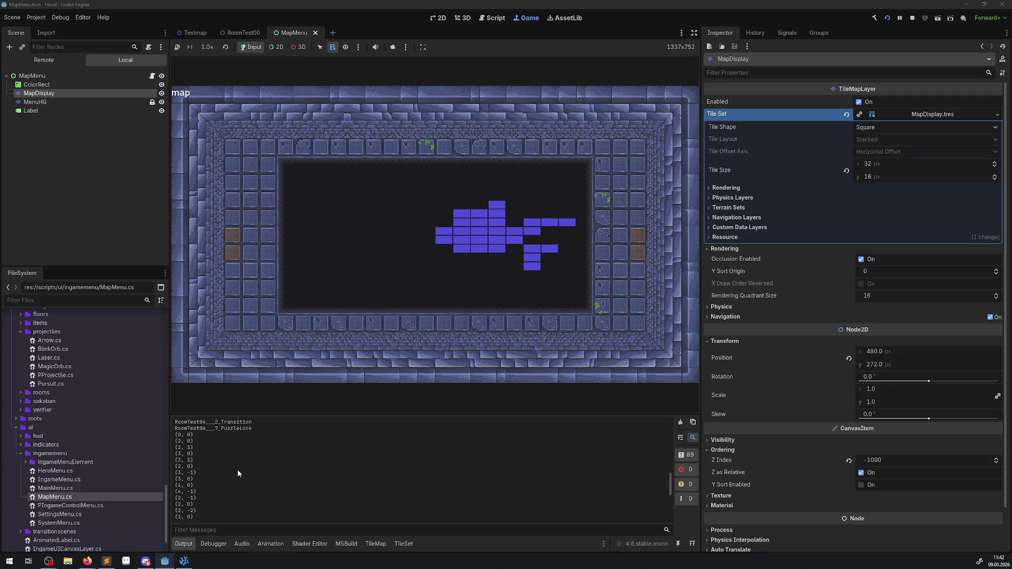
- Switch to MapMenu.cs in VS Code and select the FloorIndex check on line 24
click(184, 561)
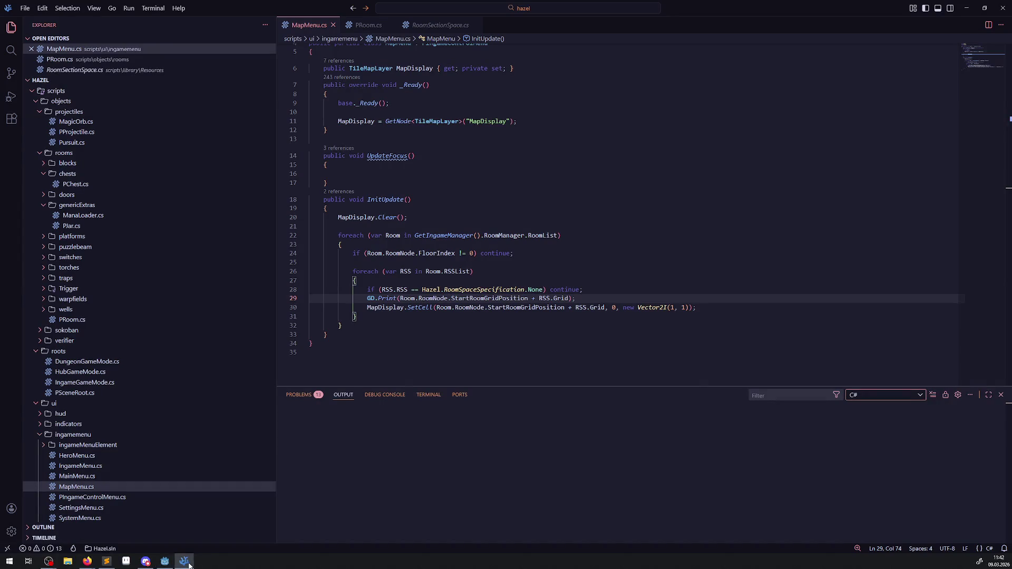
double_click(436, 254)
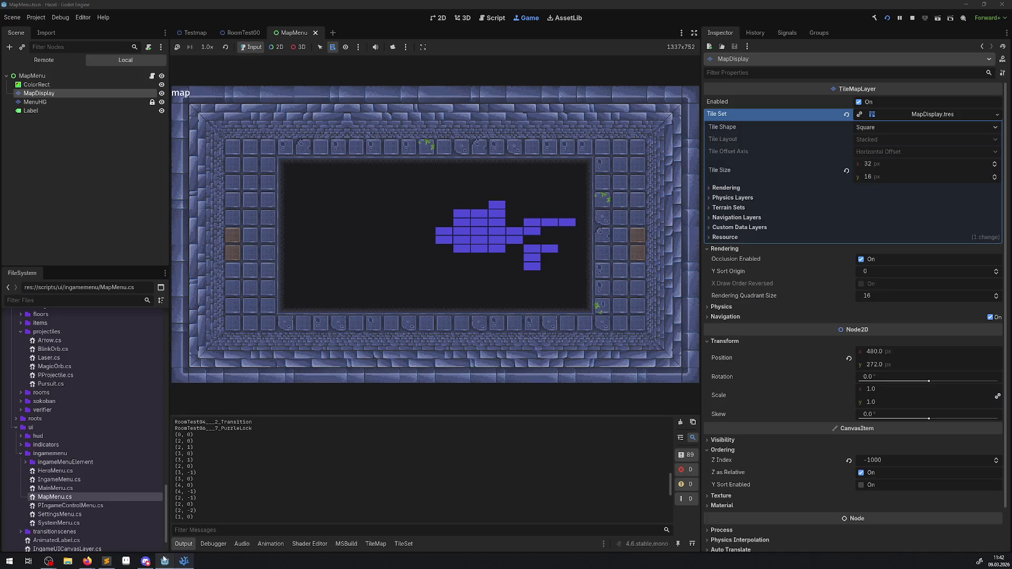
- Back in Godot, show the Remote scene tree and expand IngameManager, FloorManager and Floor_1
click(164, 561)
click(51, 60)
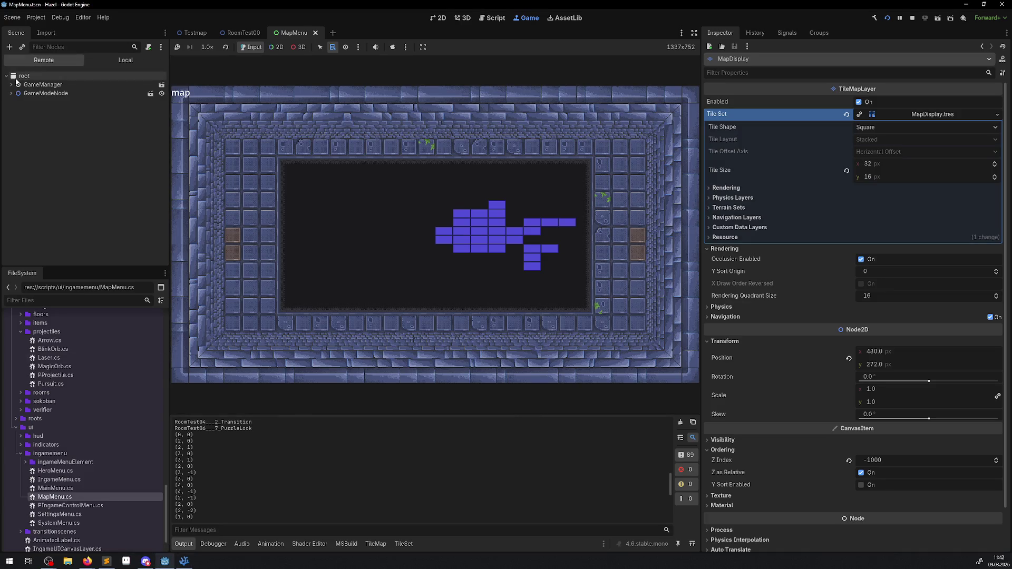
click(16, 102)
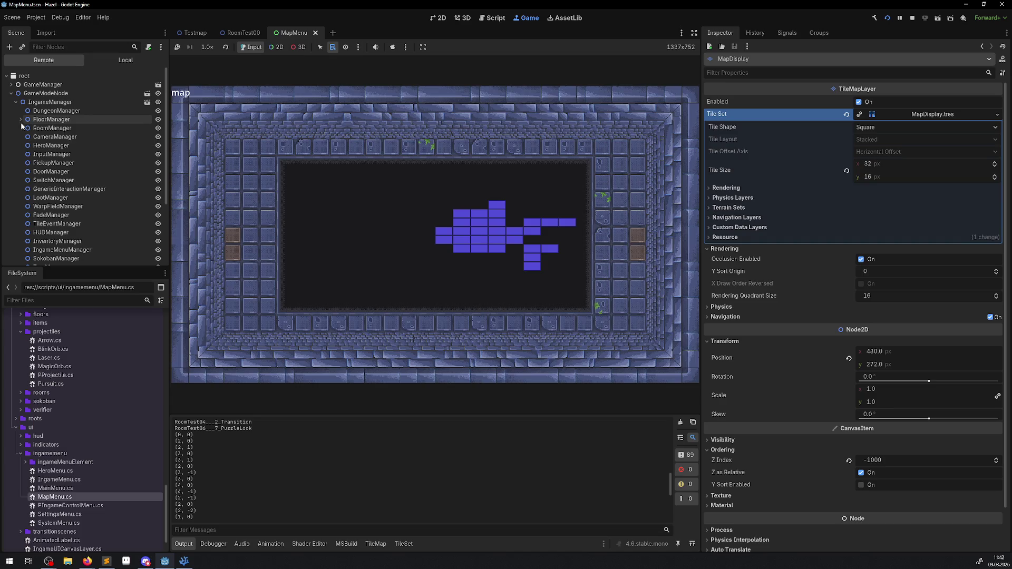
click(20, 119)
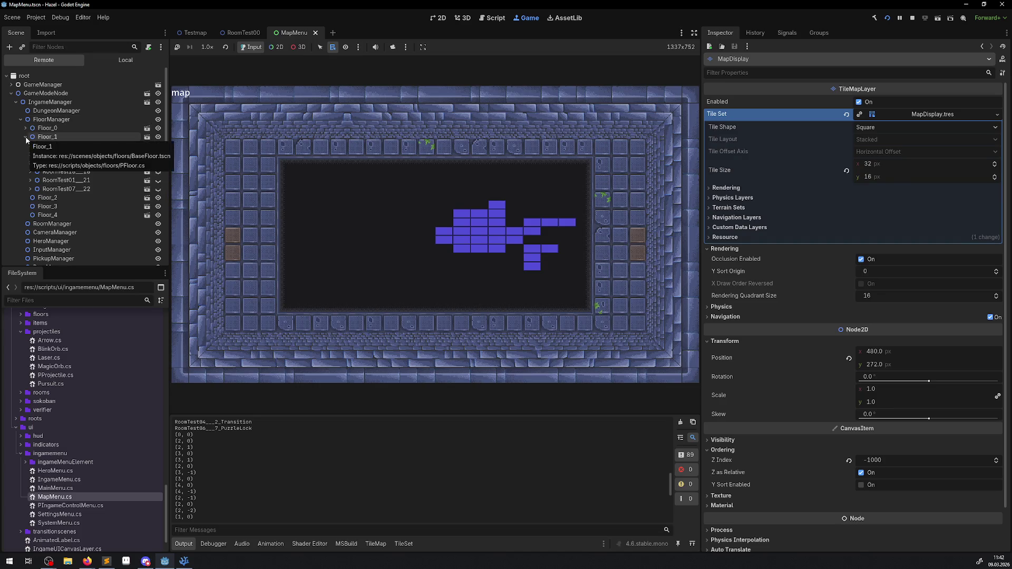
click(25, 137)
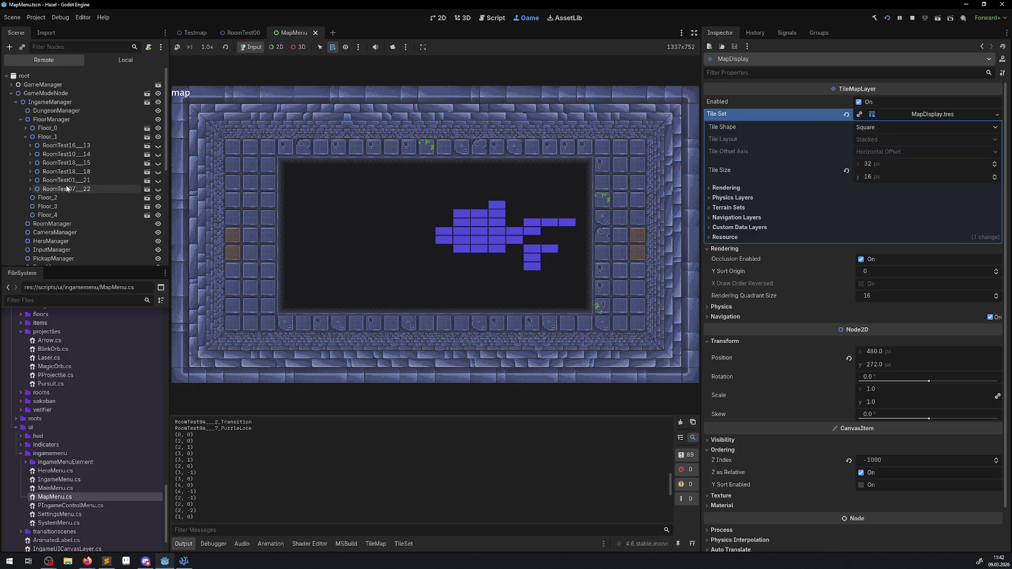
- Collapse Floor_1, expand Floor_0 to list its rooms, then stop the game
click(25, 136)
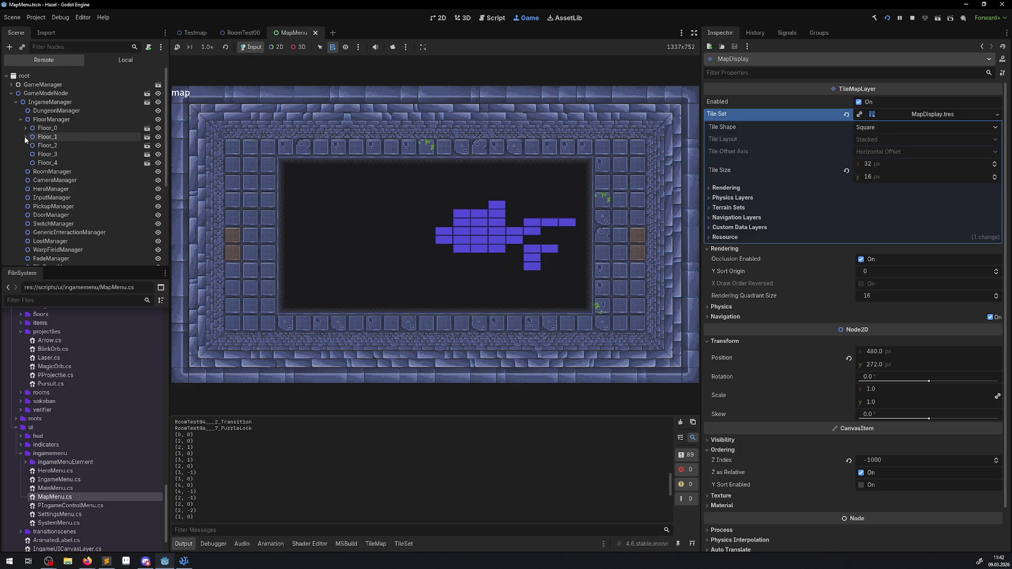
click(24, 128)
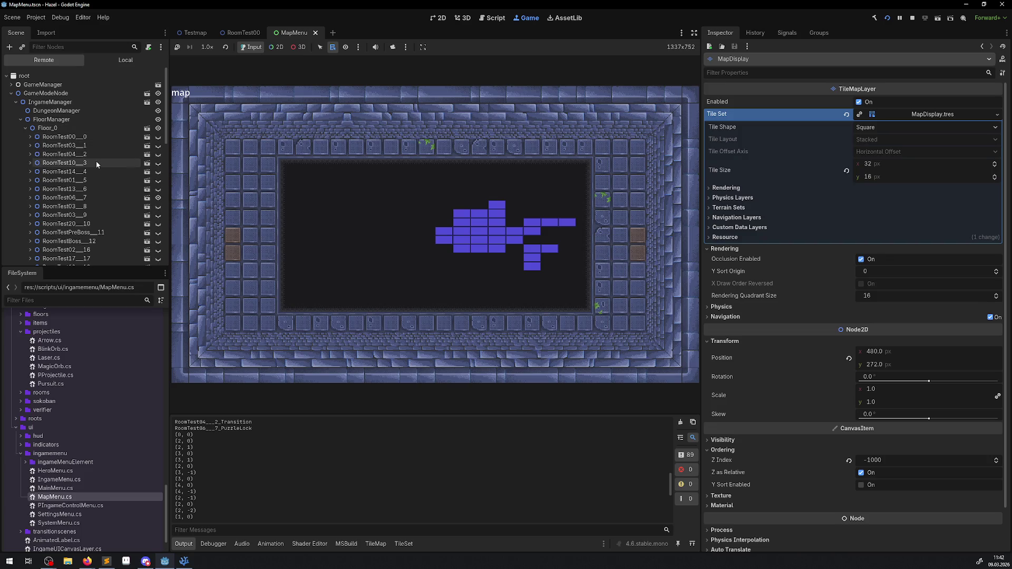
scroll(78, 141, down, 5)
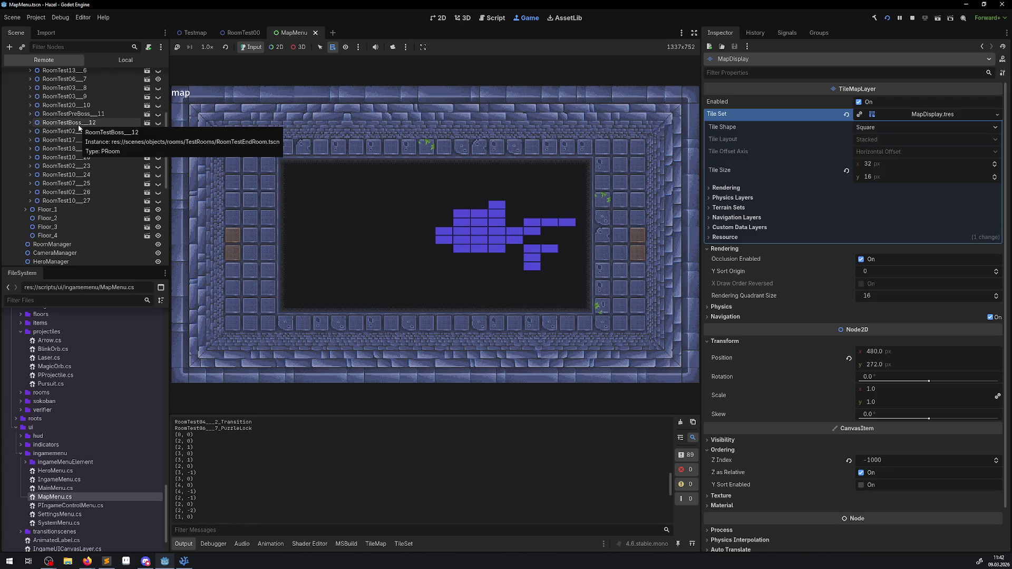
scroll(78, 125, up, 1)
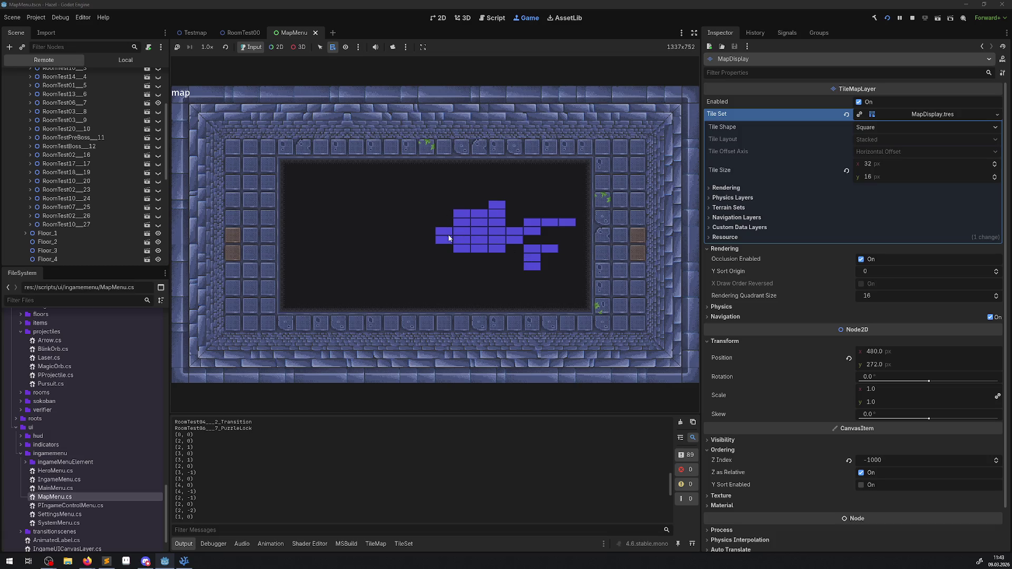
click(912, 18)
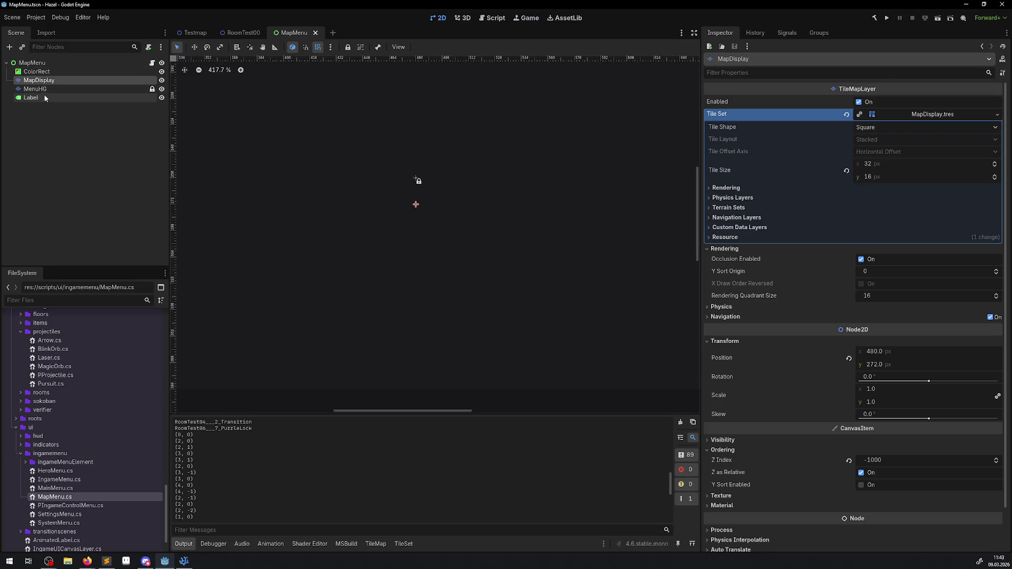
- Cancel the Create New Node dialog, expand testassets and drag Chest_Close.png into the MapMenu scene
click(8, 46)
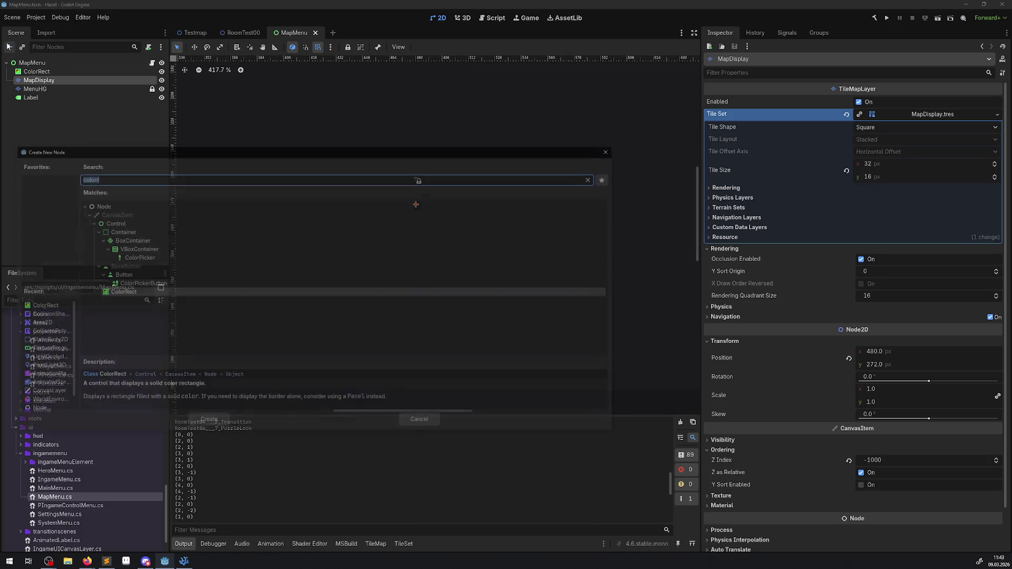
click(611, 150)
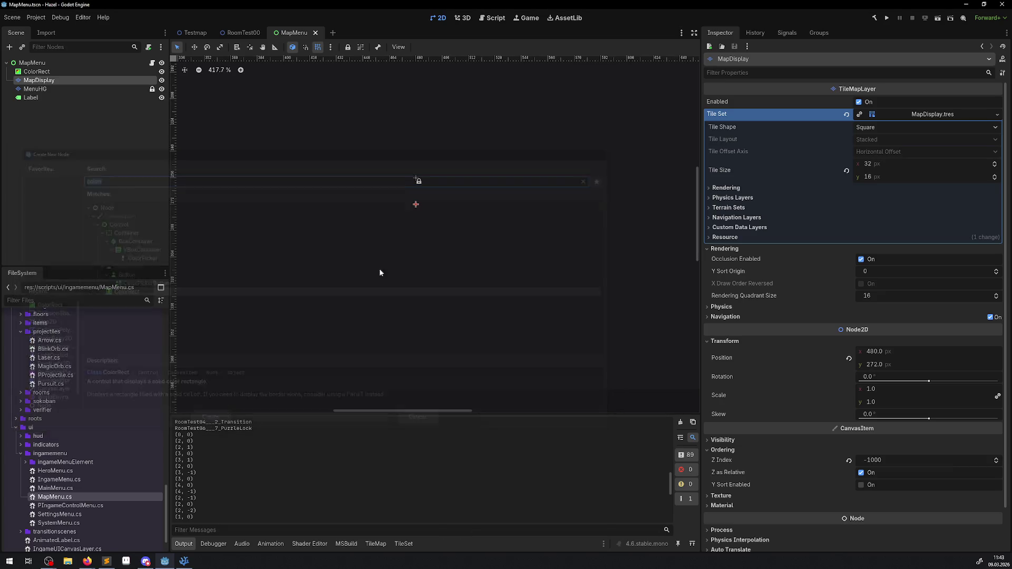
scroll(79, 455, down, 2)
click(12, 535)
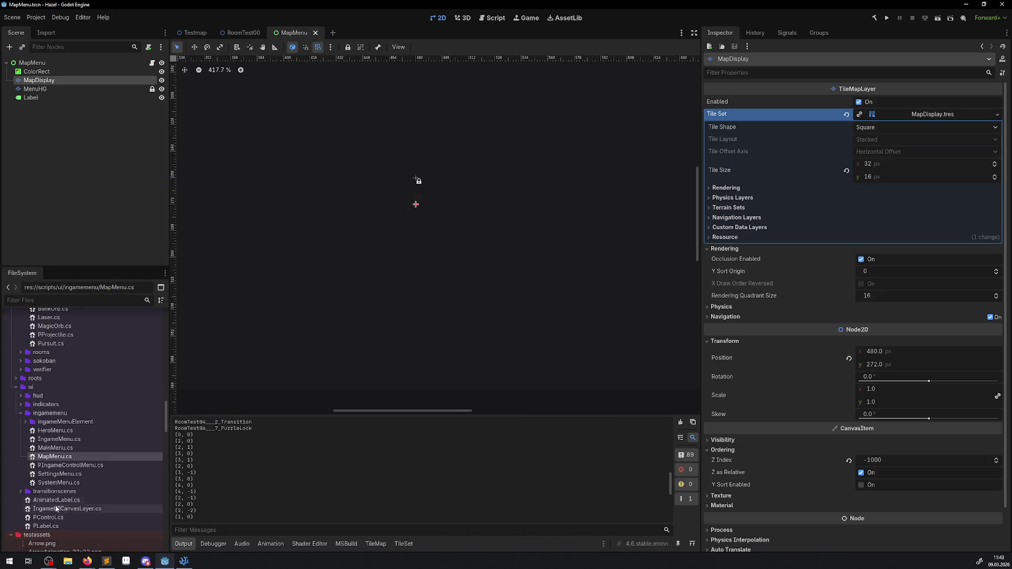
scroll(68, 482, up, 12)
scroll(56, 487, down, 15)
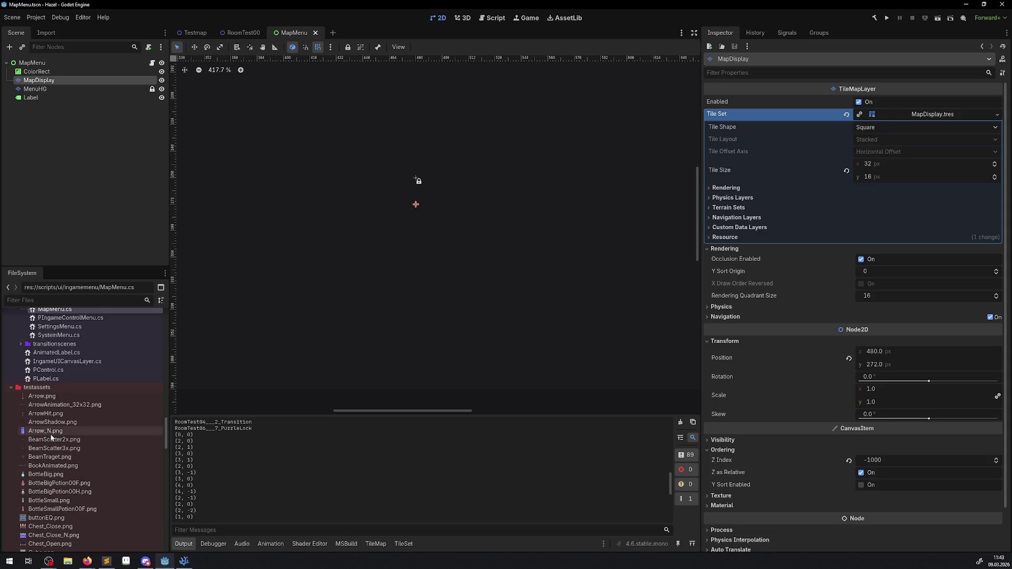
mouse_move(51, 526)
mouse_down()
mouse_move(438, 208)
mouse_move(416, 208)
mouse_up()
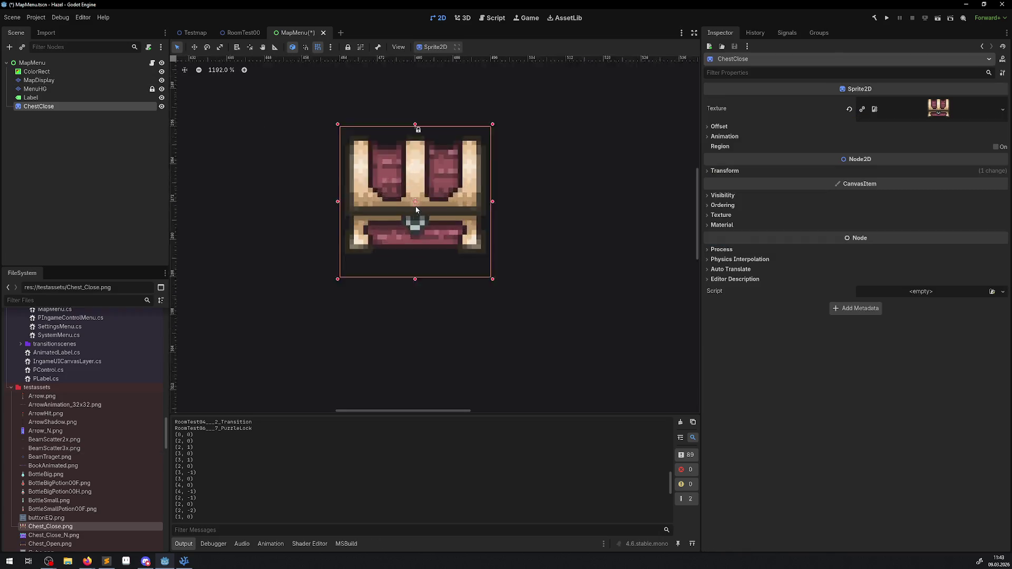
- Set the ChestClose sprite's Transform scale to 0.2 in the Inspector
scroll(416, 208, up, 9)
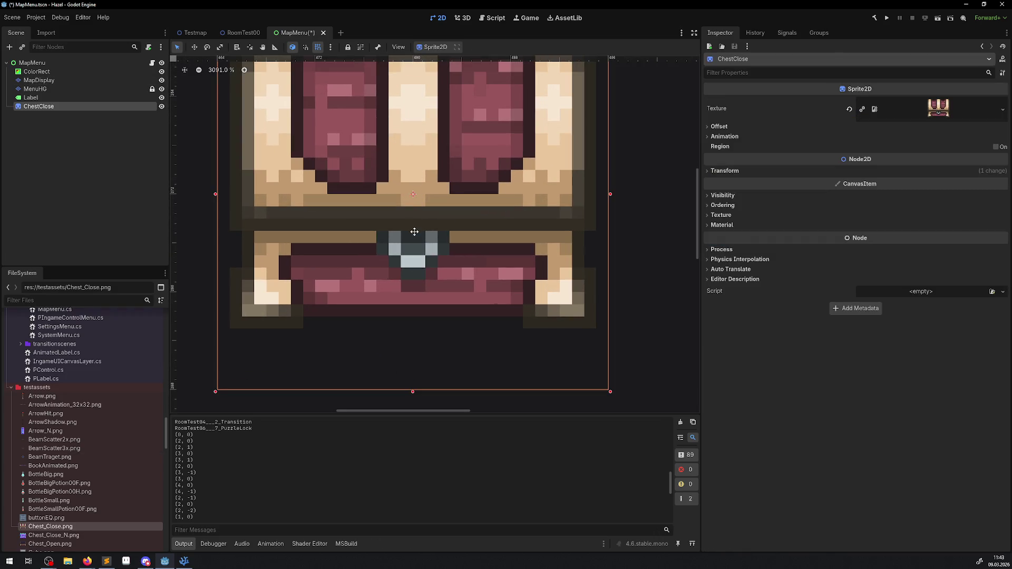
scroll(367, 238, down, 7)
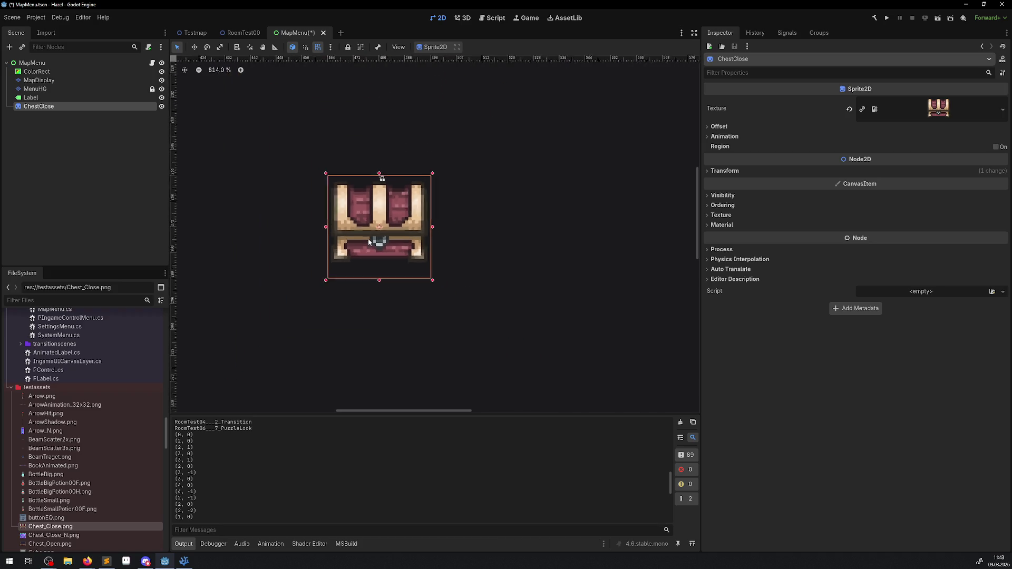
click(710, 171)
click(880, 231)
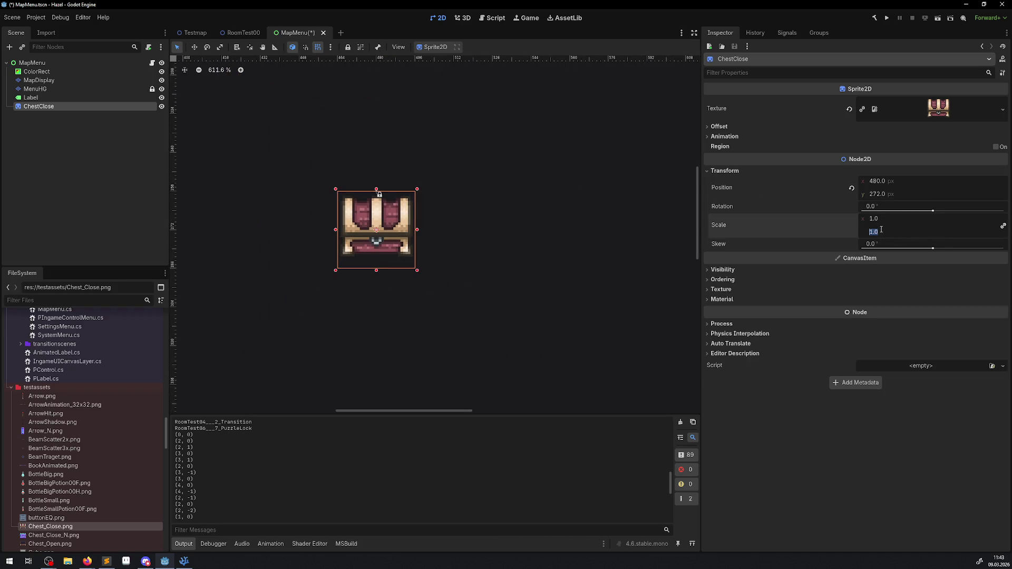
text(0.2)
key(Return)
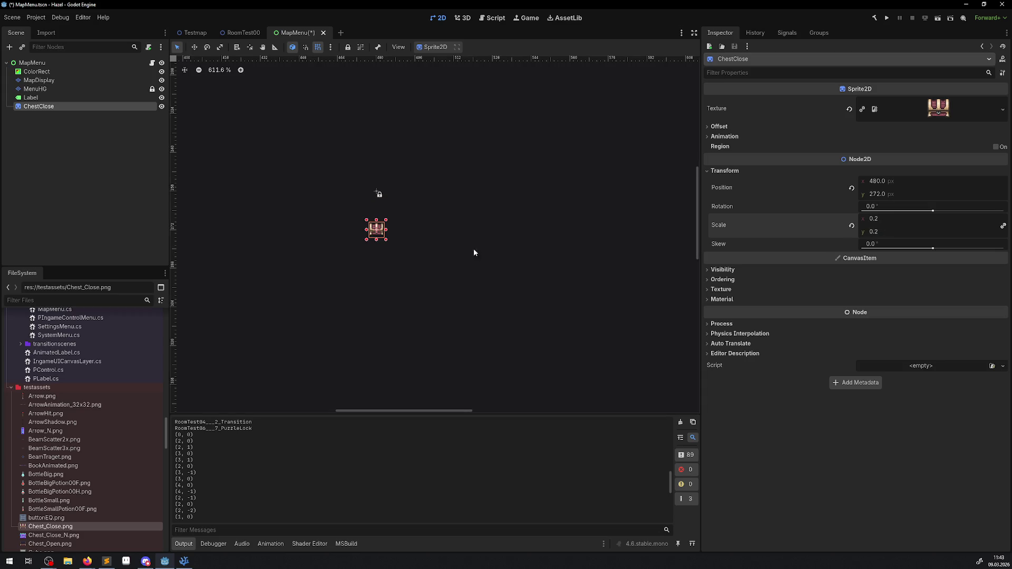
scroll(474, 251, up, 9)
- Run the game with F5, walk the player up the corridor, then stop it
key(F5)
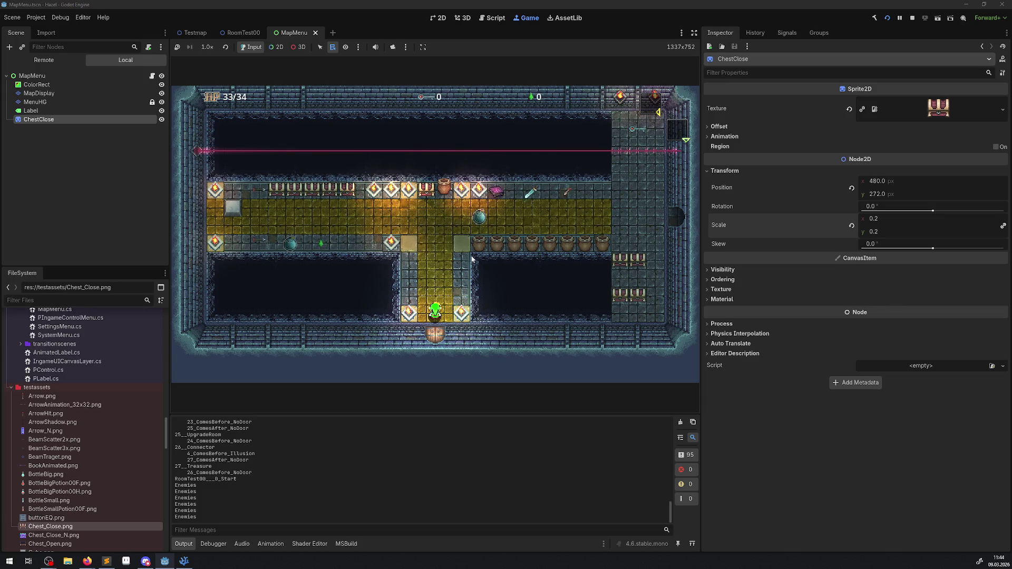
key(Up)
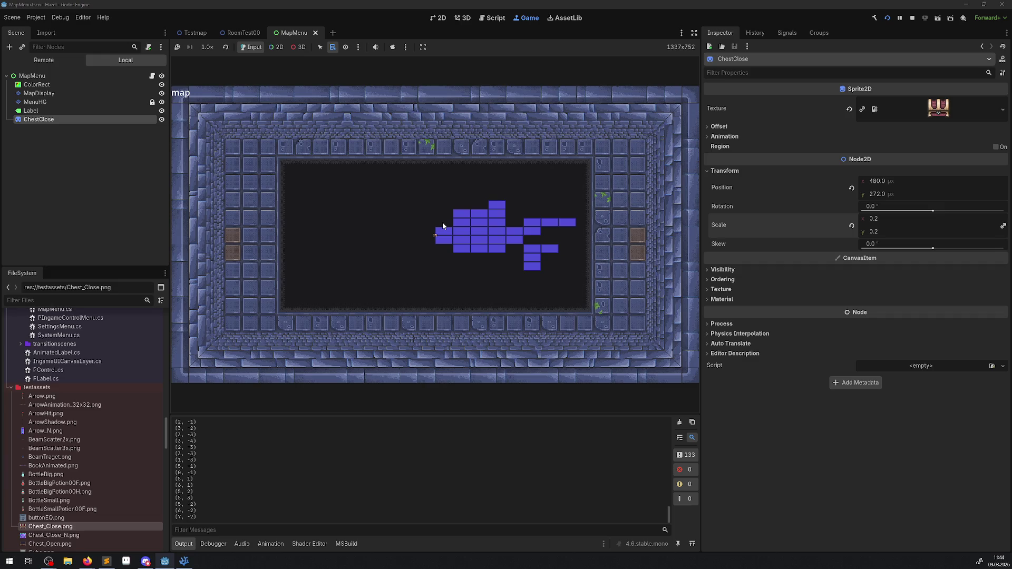
click(910, 18)
- In MapMenu.cs, try removing the RSS.Grid offset from line 30's SetCell, then undo it
click(184, 560)
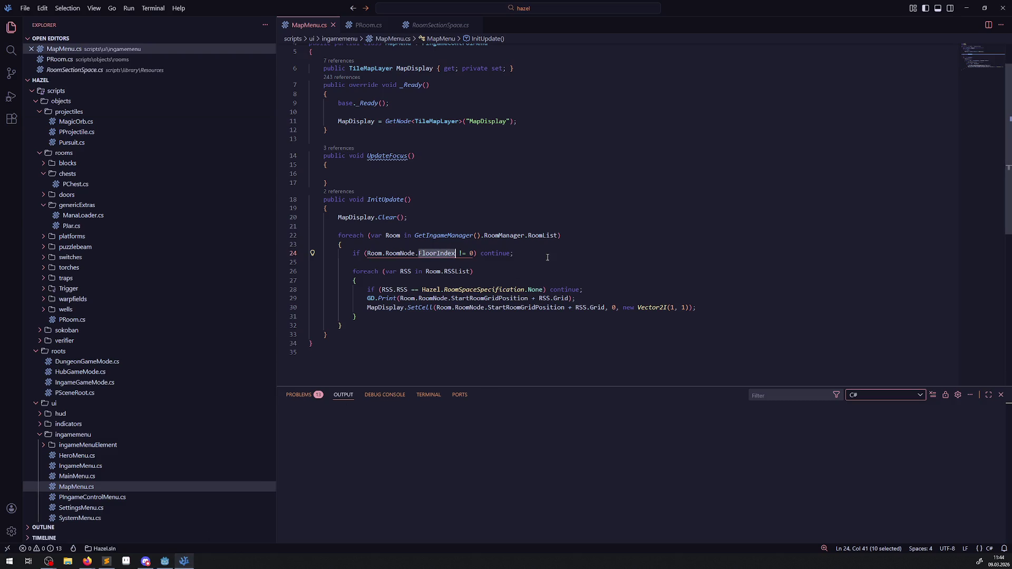
drag(566, 307, 604, 307)
key(BackSpace)
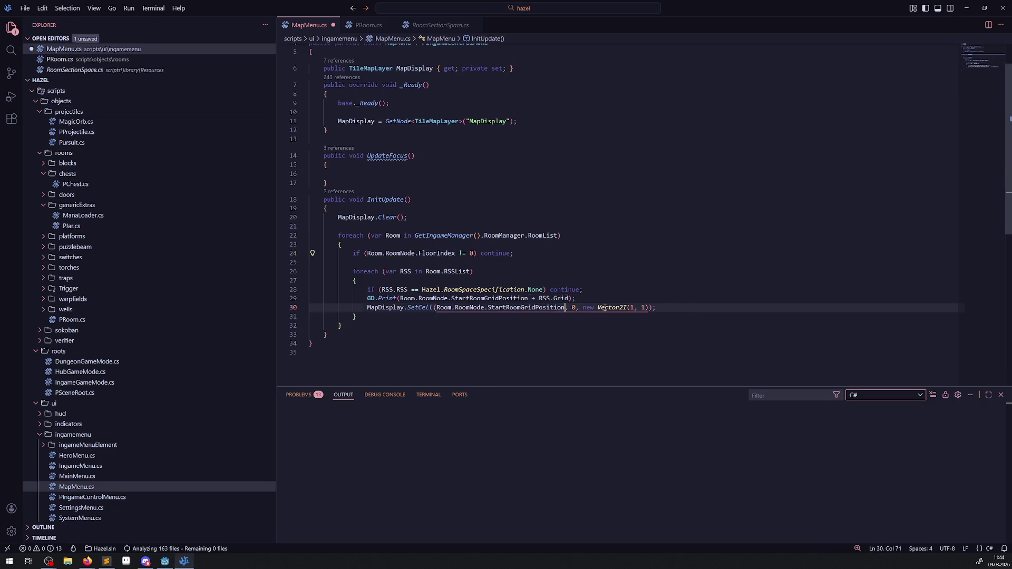
drag(365, 308, 665, 311)
key(ctrl+c)
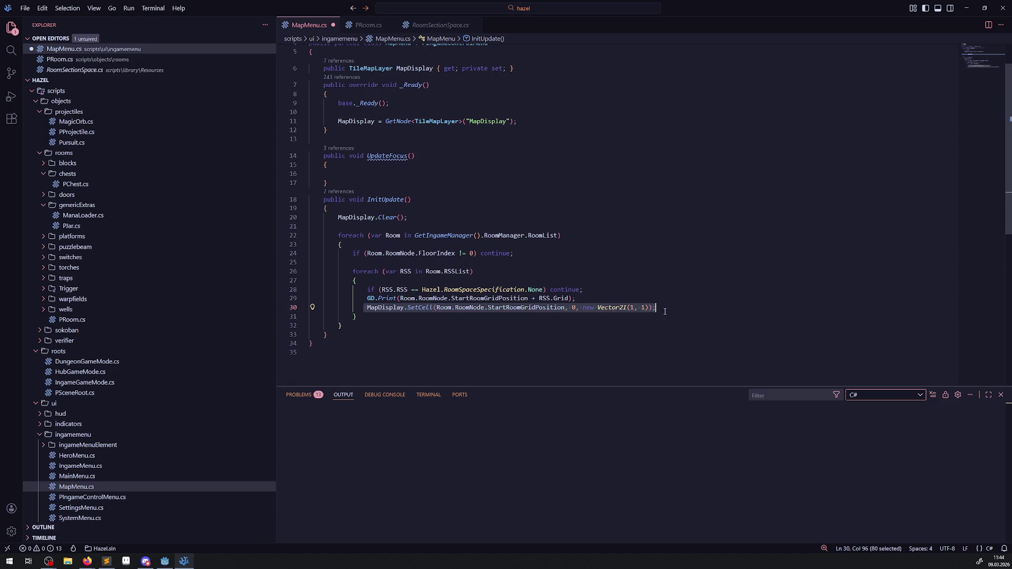
key(ctrl+z)
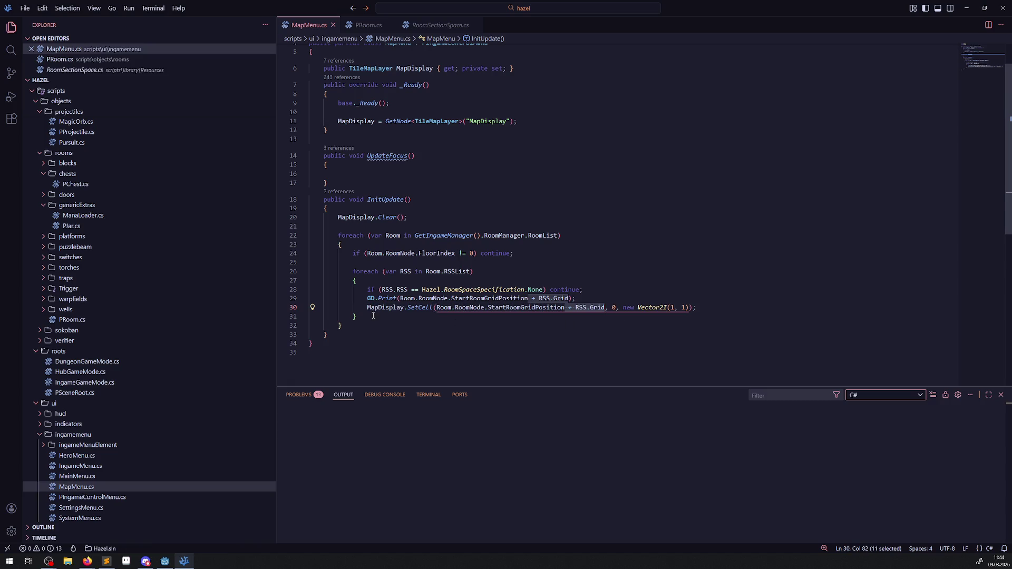
- Add a SetCell at the room start position after the inner loop, comment out line 30, and save
click(373, 315)
key(Return)
key(ctrl+v)
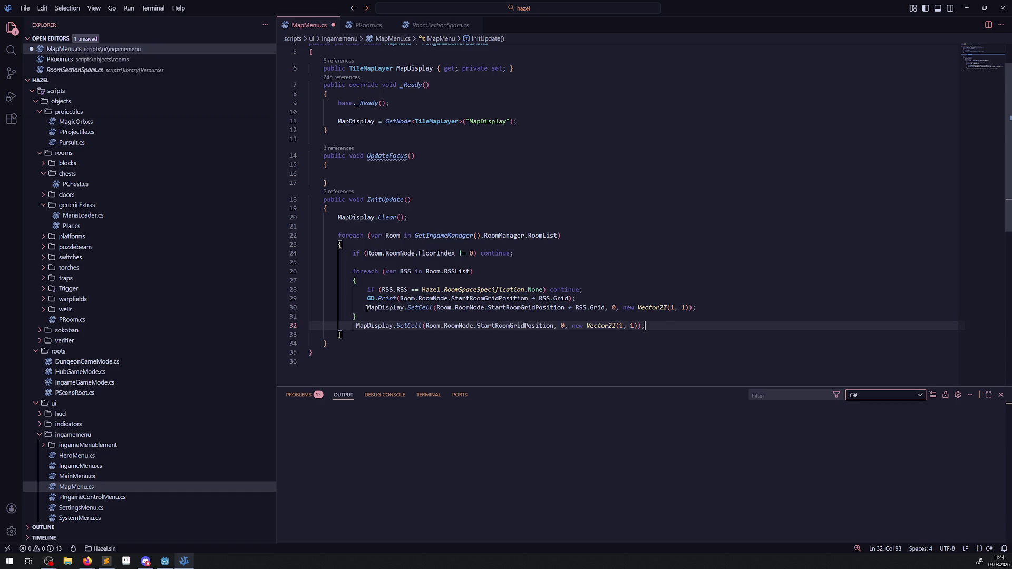
click(367, 308)
key(ctrl+slash)
key(ctrl+s)
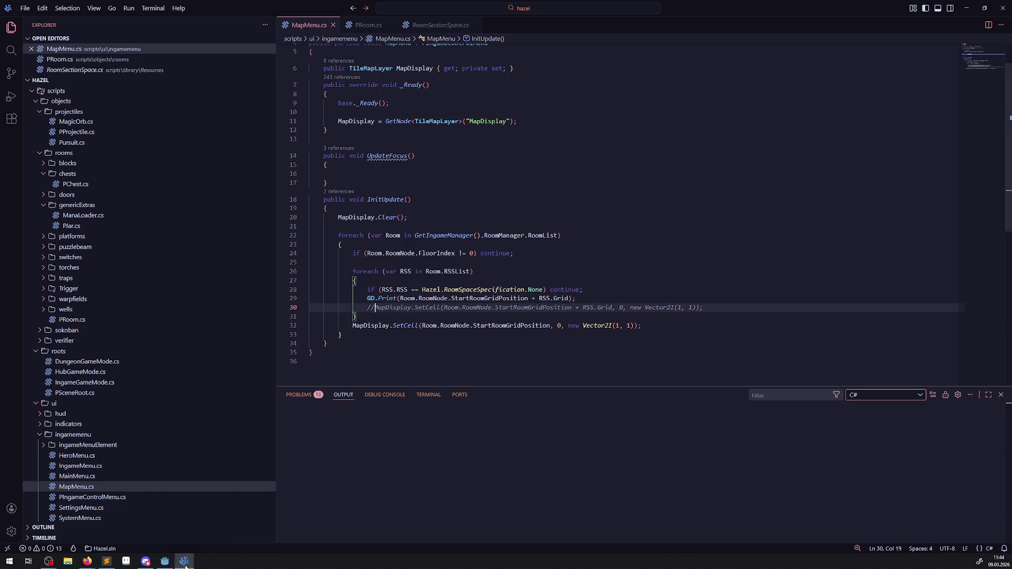
click(165, 561)
click(873, 18)
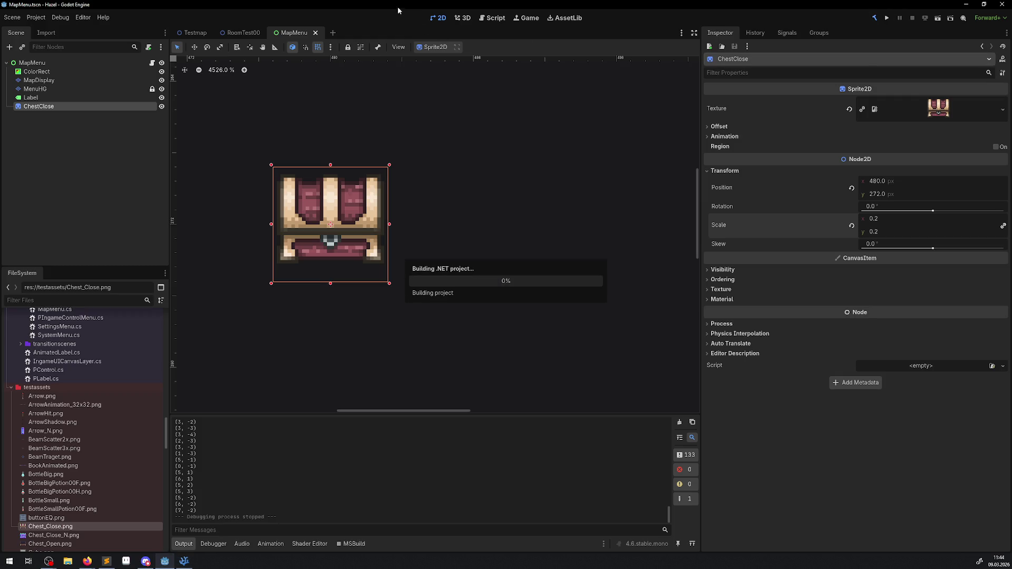
- Rebuild and run the game, then press M to open the in-game map page
click(887, 18)
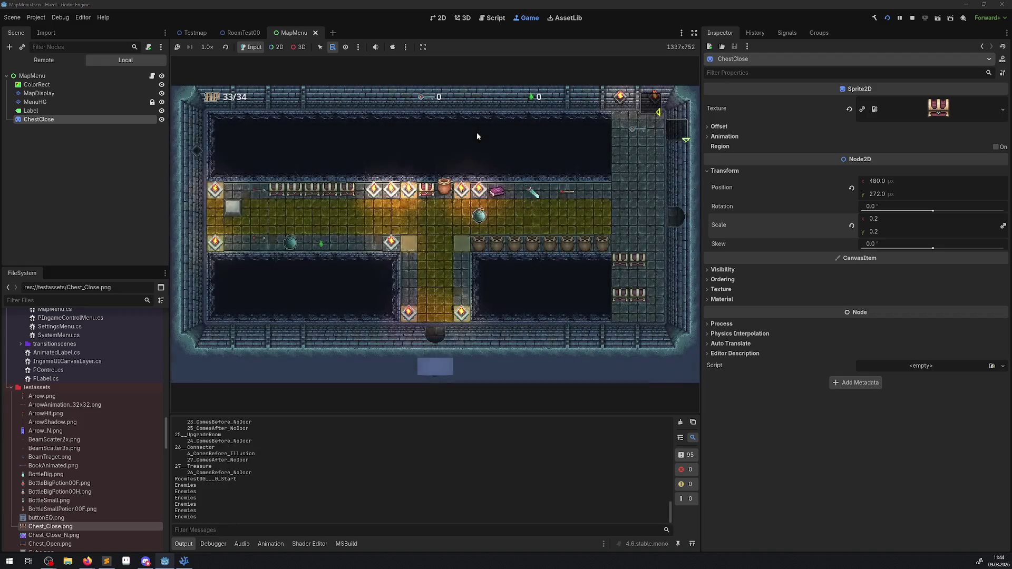
key(m)
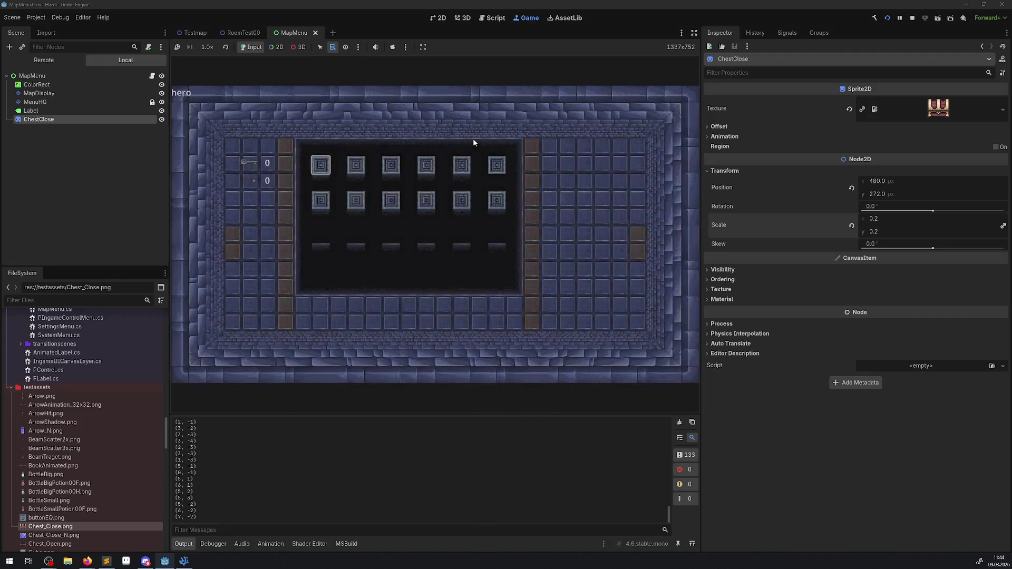
scroll(473, 142, up, 2)
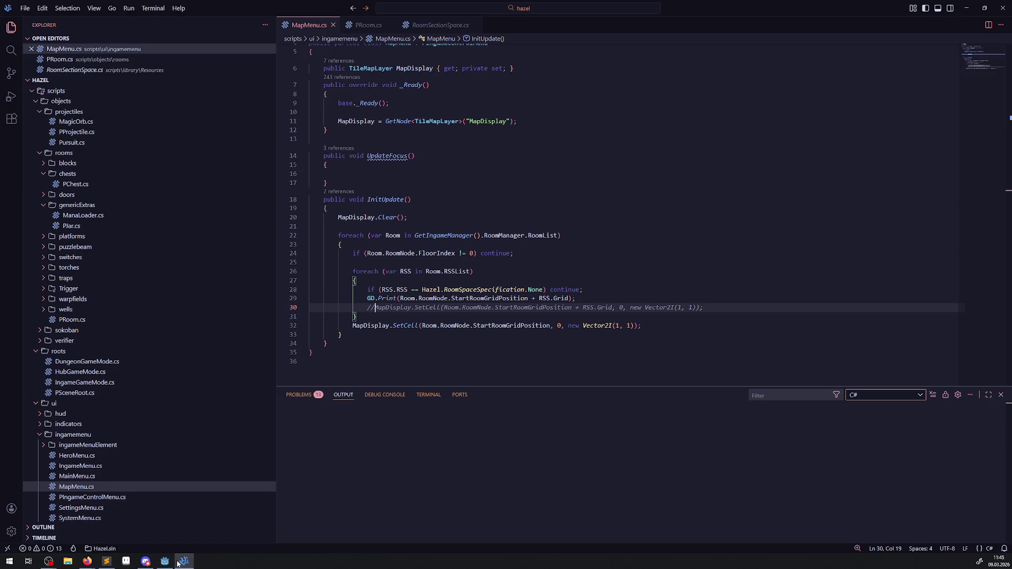
- Close the menu, walk the player along the corridor, then flip the menu to the map page and close it
scroll(197, 462, up, 10)
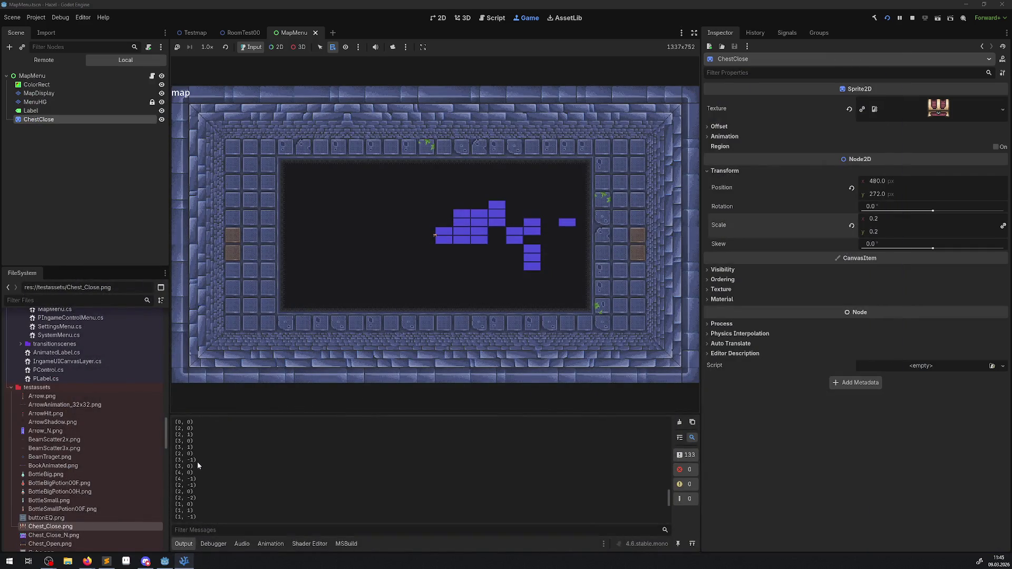
scroll(197, 461, down, 3)
scroll(198, 461, down, 1)
key(Escape)
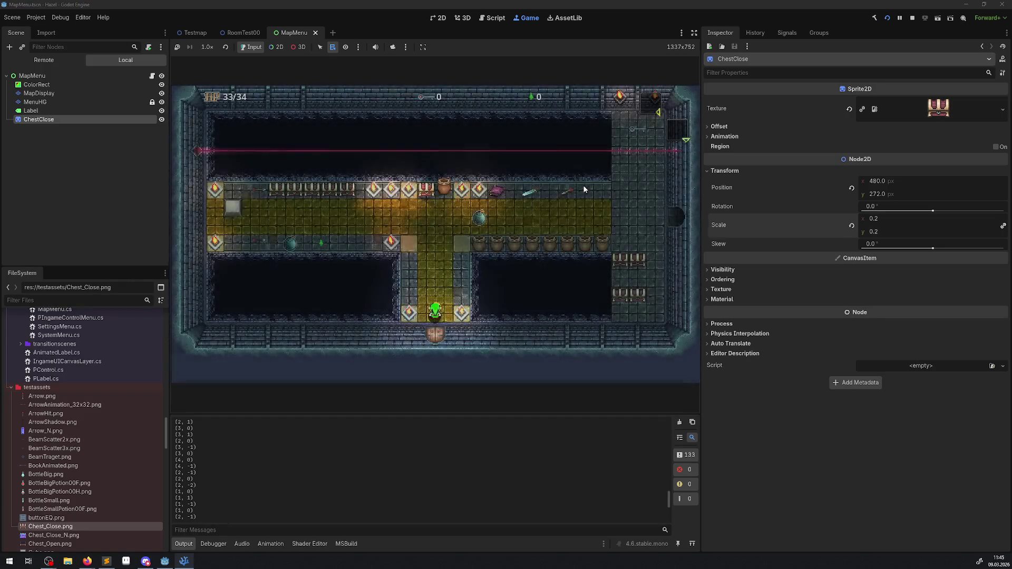
key(Up)
key(Left)
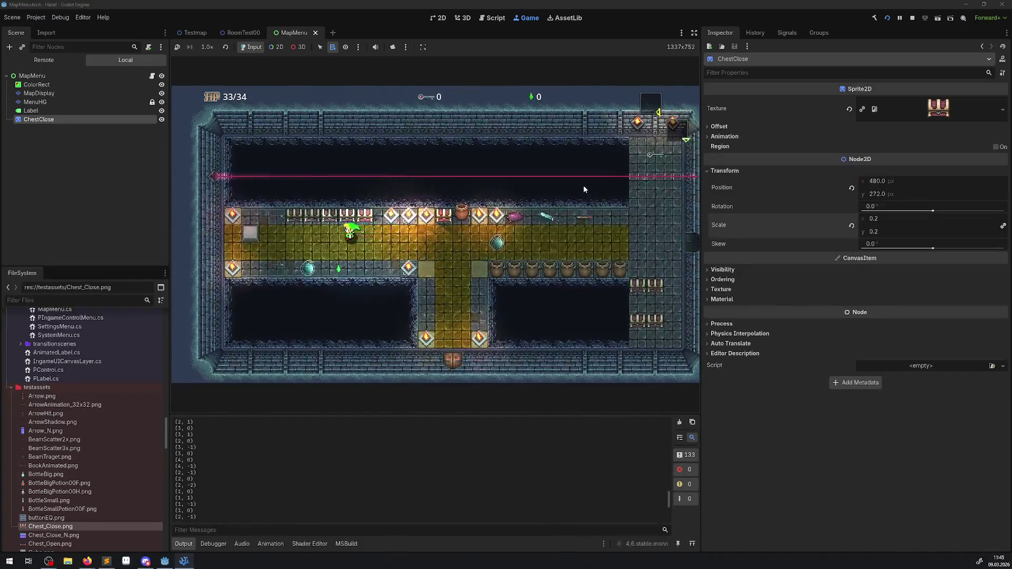
key(Right)
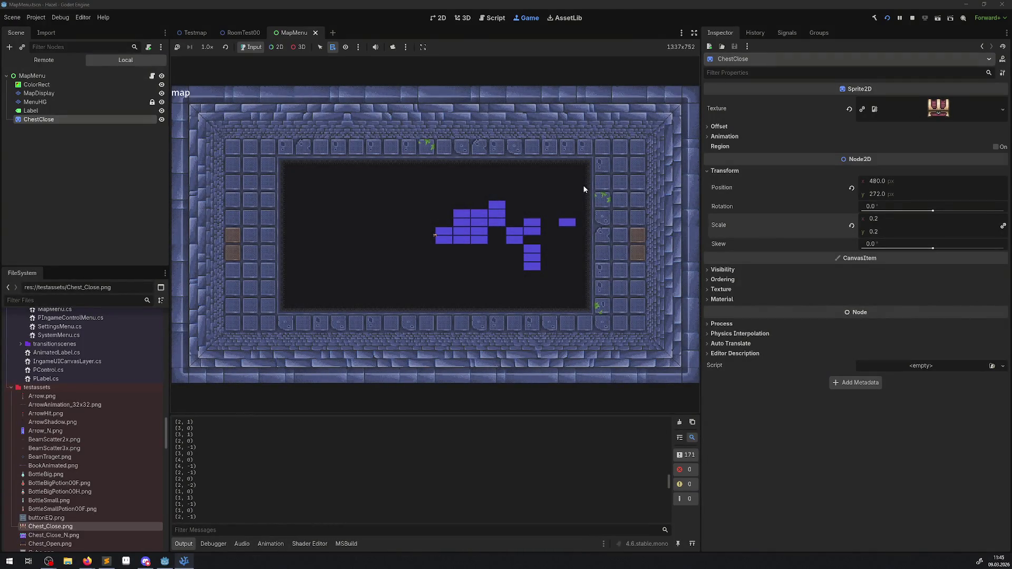
key(Left)
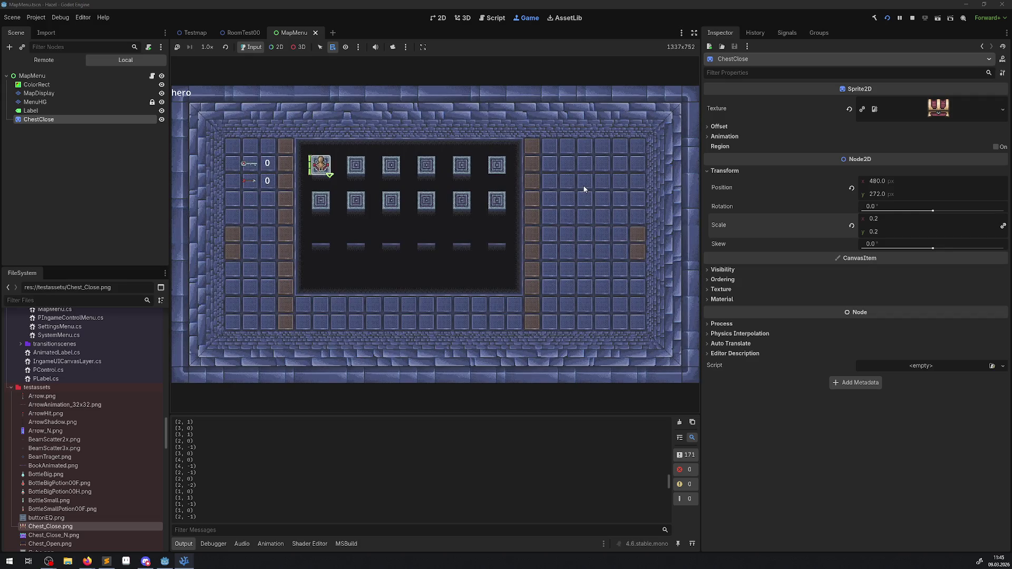
key(Left)
key(Left)
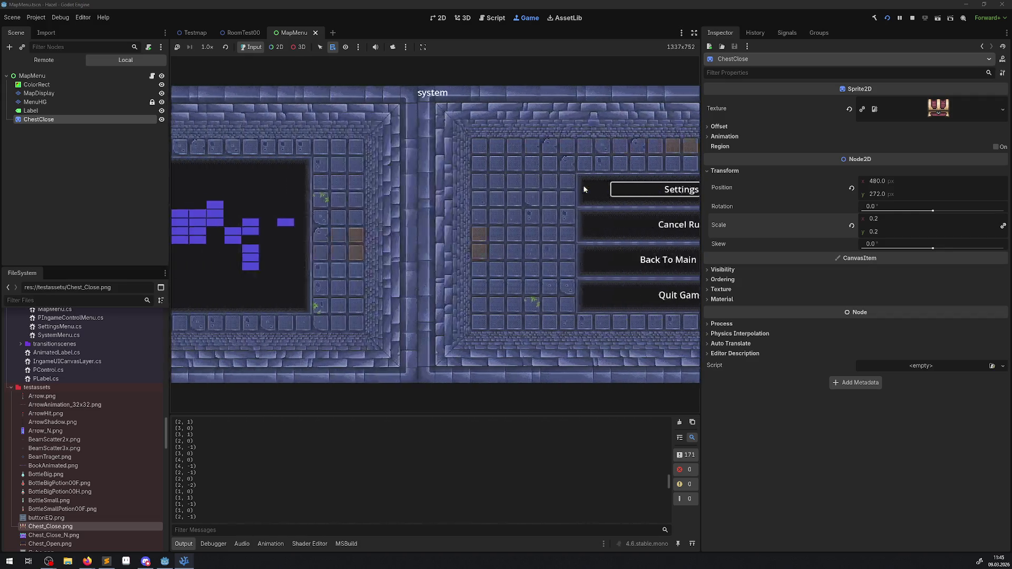
key(Escape)
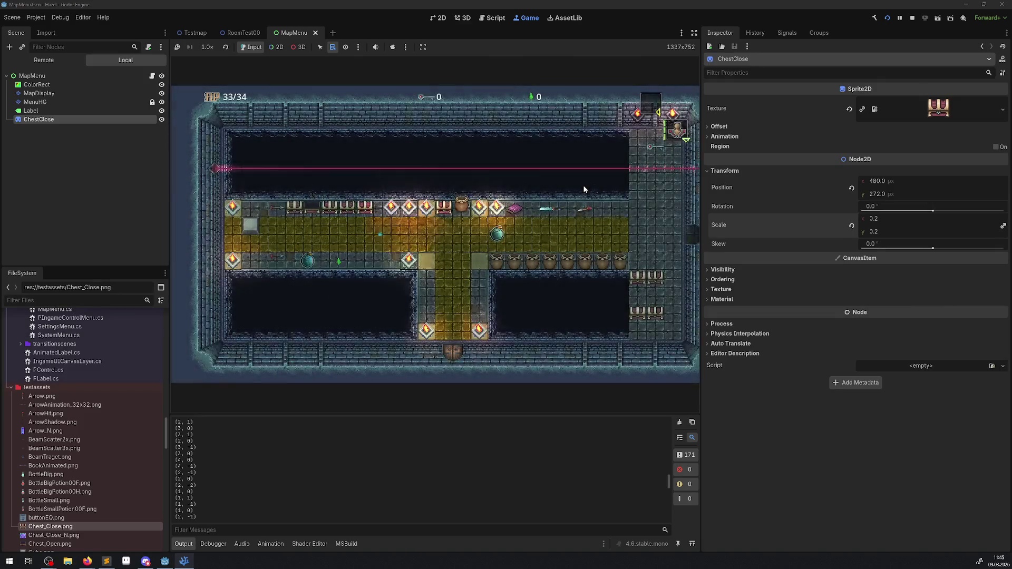
- Walk the hero right, down, then up and left through rooms toward the yellow-bordered hall
key(Right)
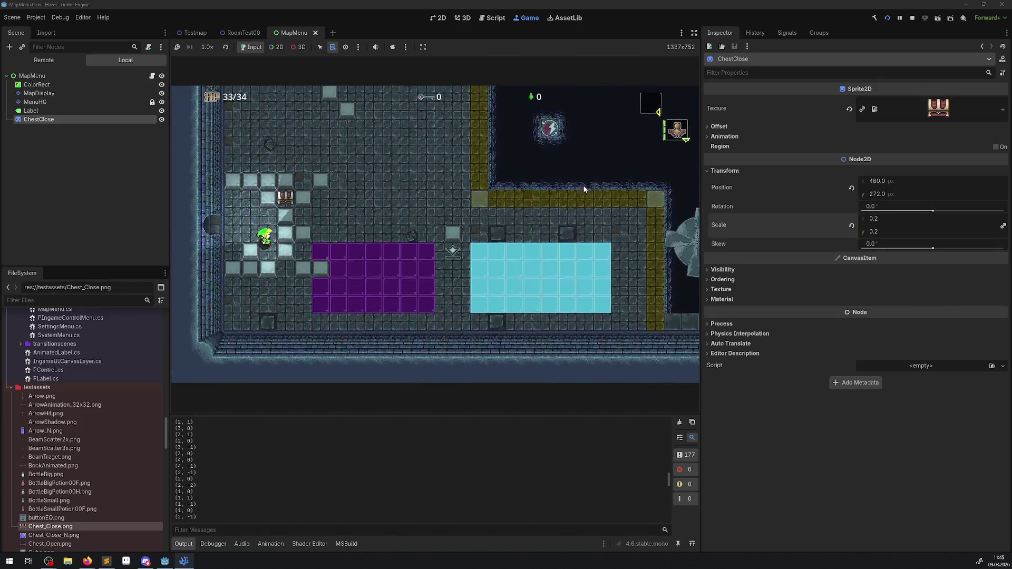
key(Down)
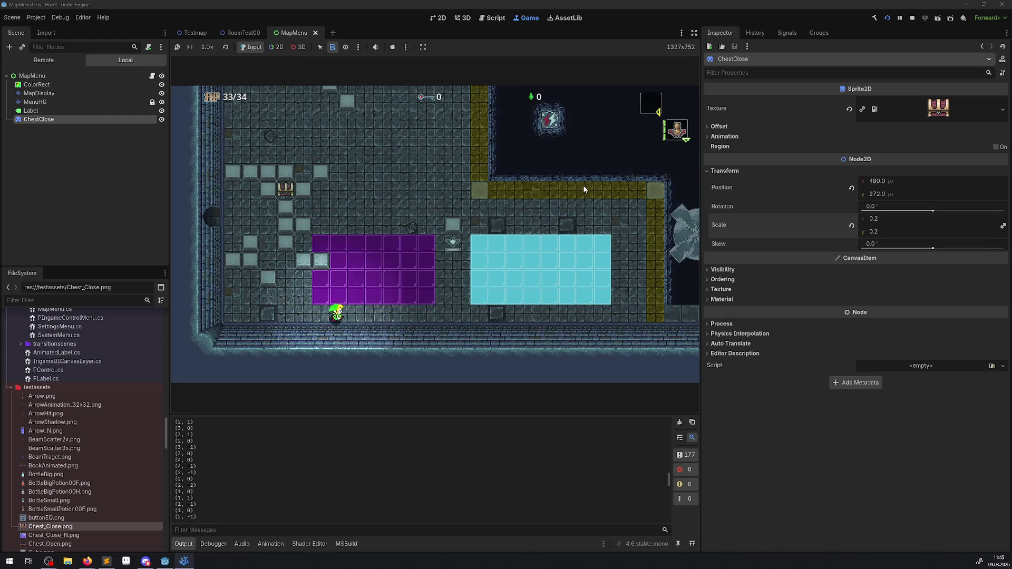
key(Down)
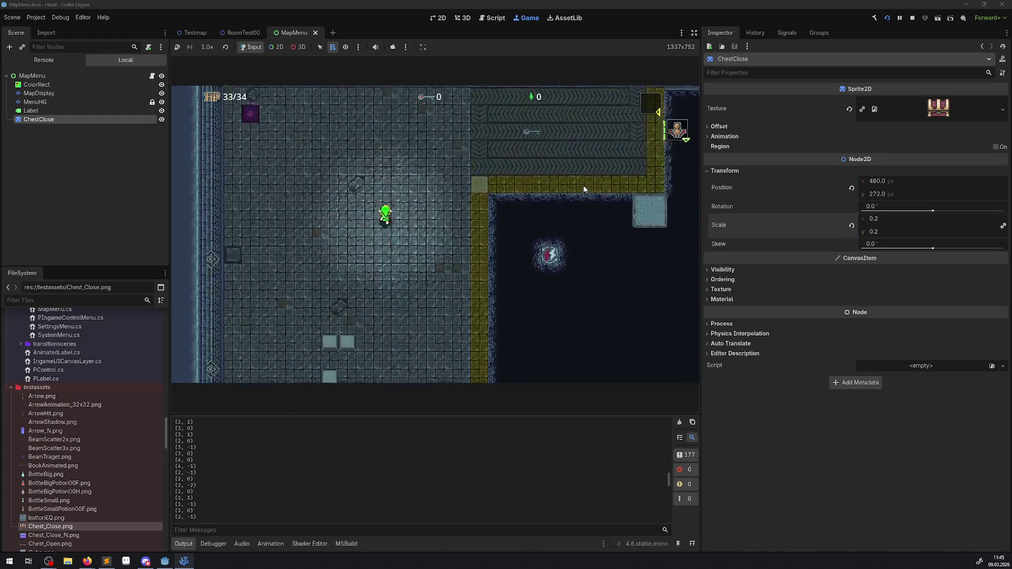
key(Right)
key(Up)
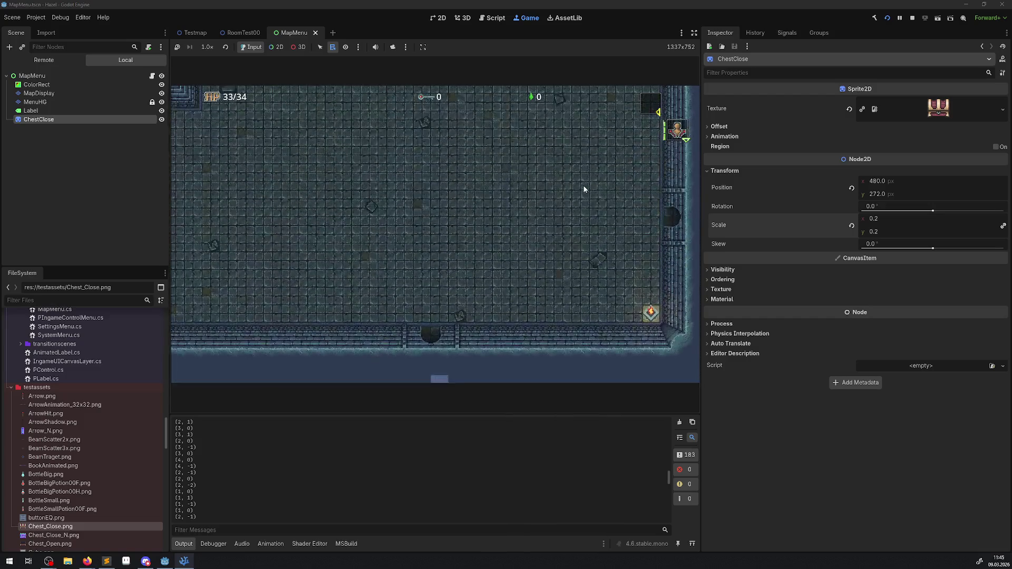
key(Left)
key(Up)
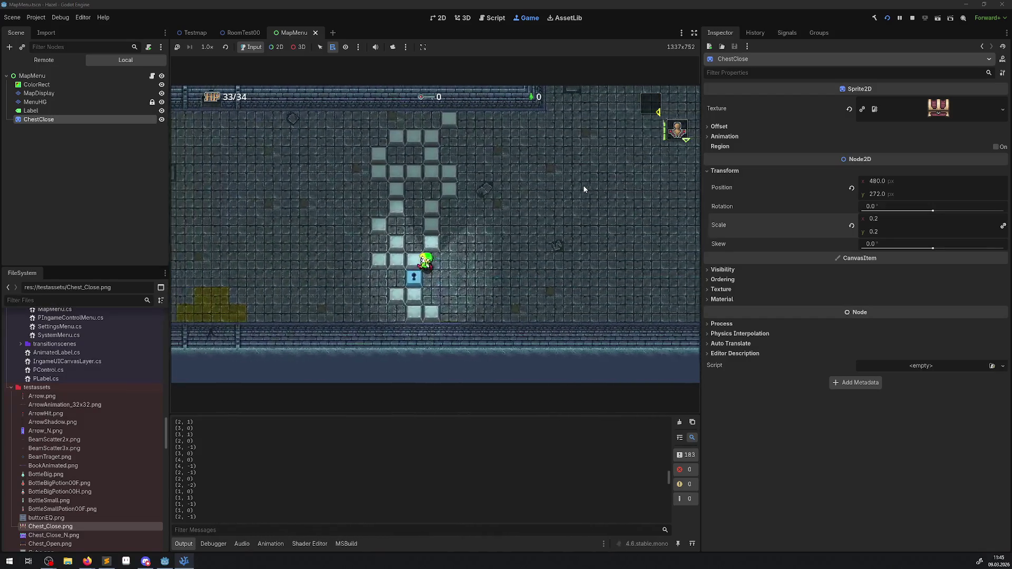
key(Left)
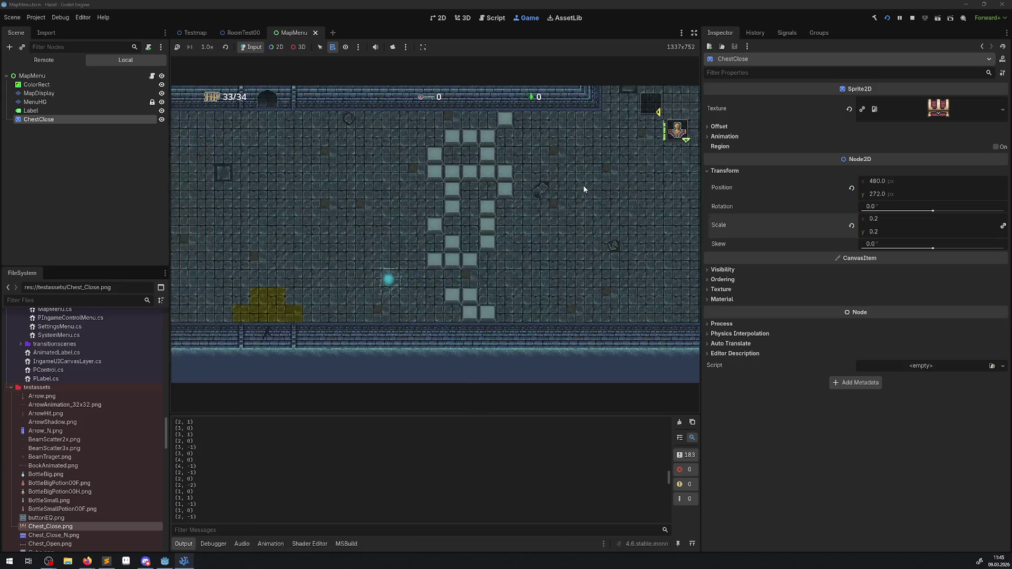
key(Up)
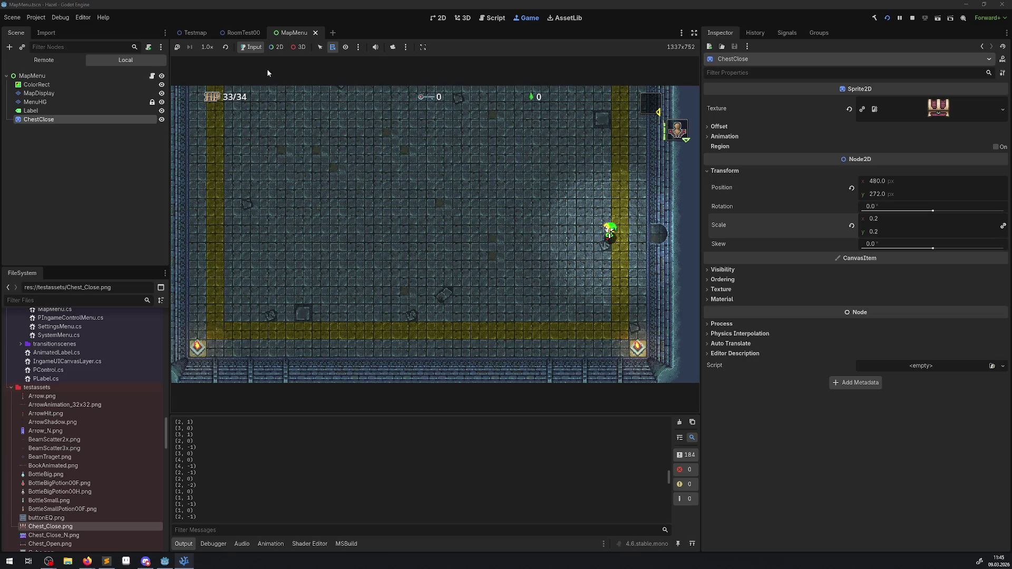
- Pick the running room's TileMapLayer in the game view and select its parent room node
click(277, 47)
right_click(406, 180)
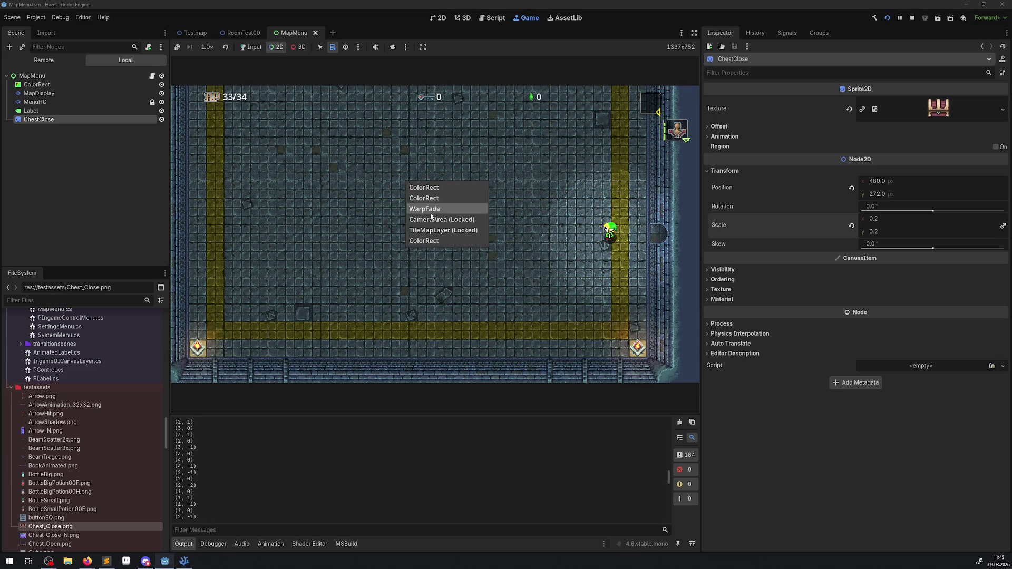
click(440, 230)
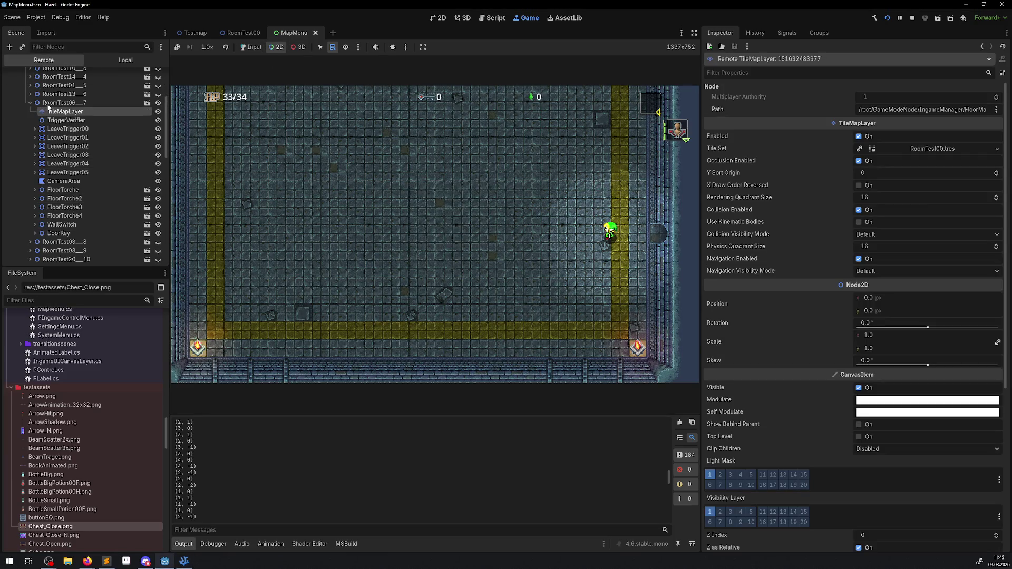
click(78, 103)
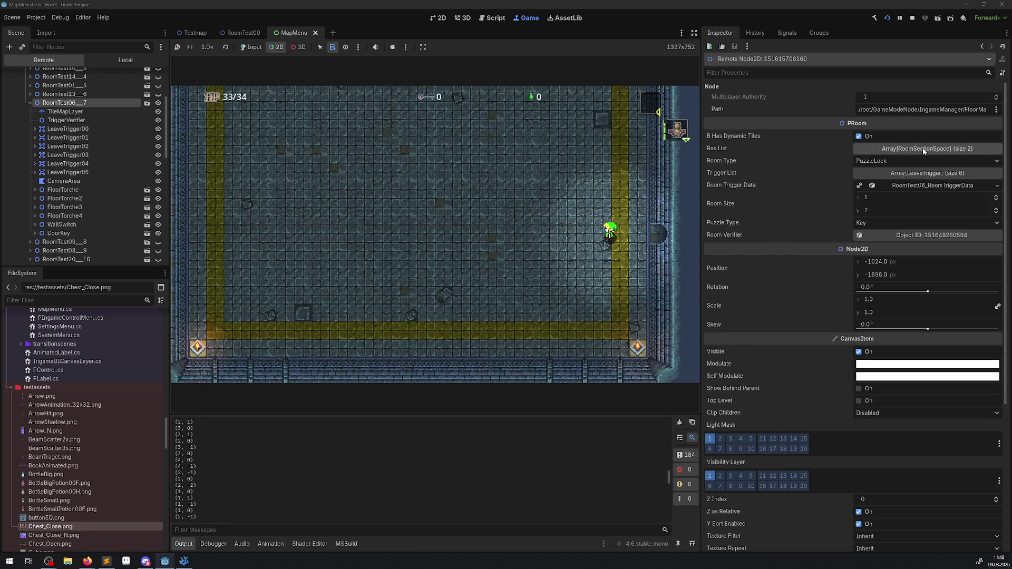
- Expand the room's Rss List and inspect its section resources, including RoomTest06_RSS_1 at grid 0, 1
click(923, 149)
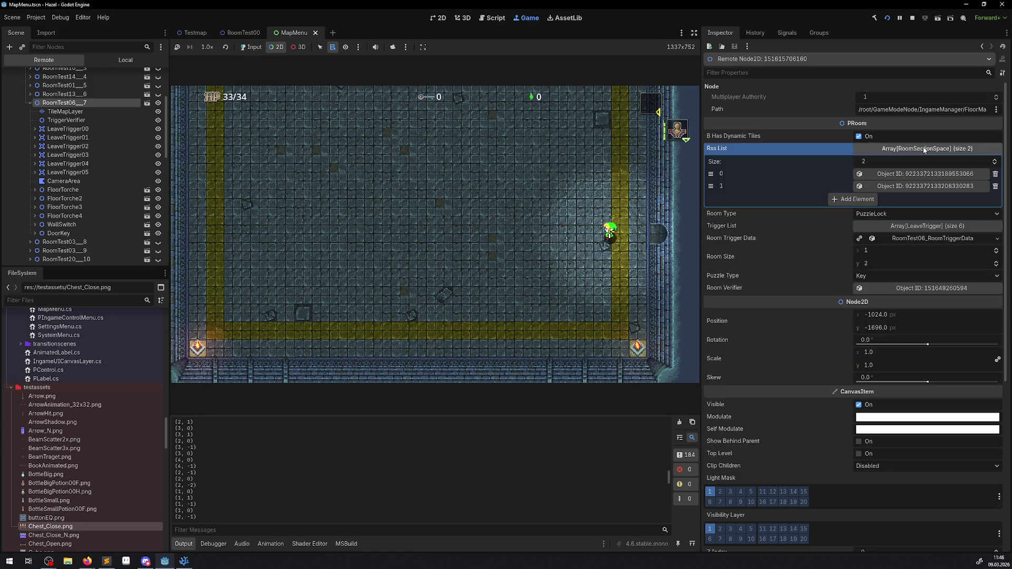
click(902, 176)
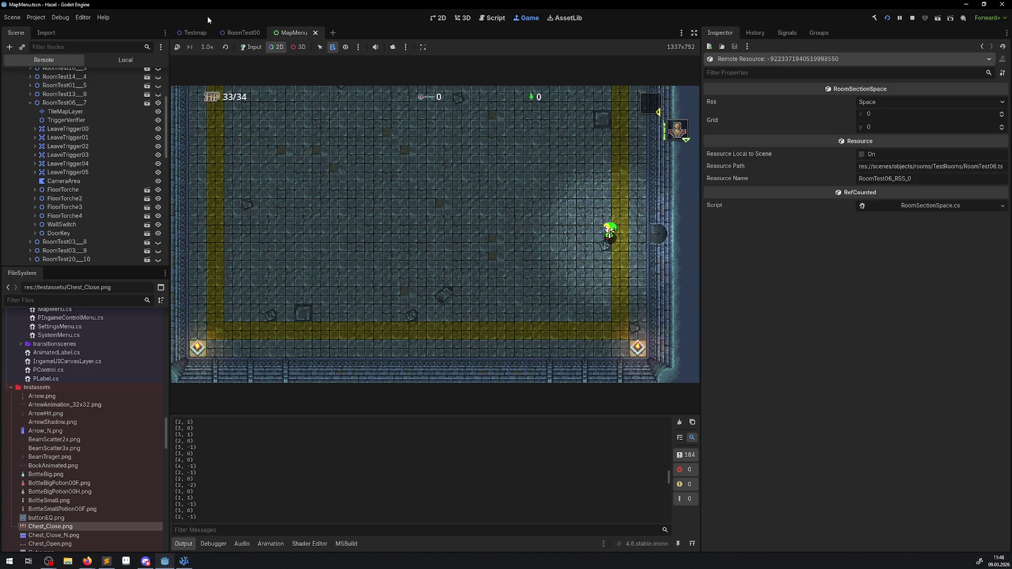
click(65, 103)
click(900, 187)
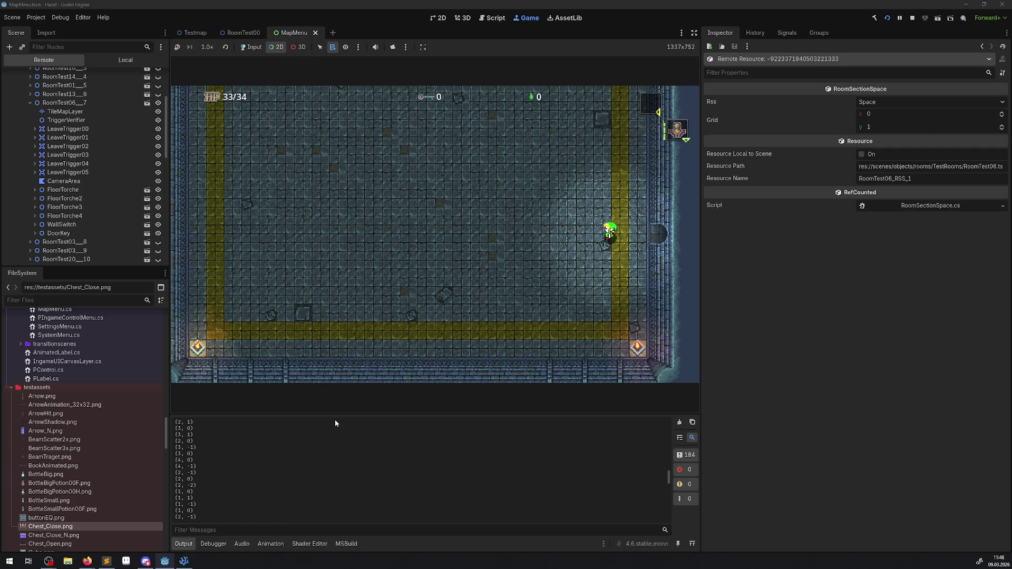
click(184, 561)
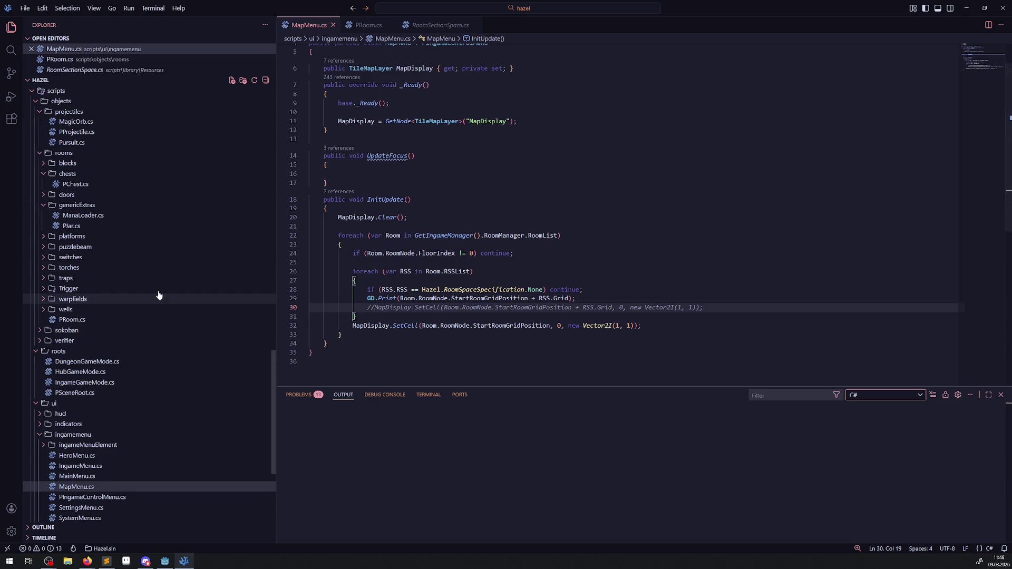
- Search the project for ShowRoom and open the method in RoomManager.cs
scroll(125, 293, up, 5)
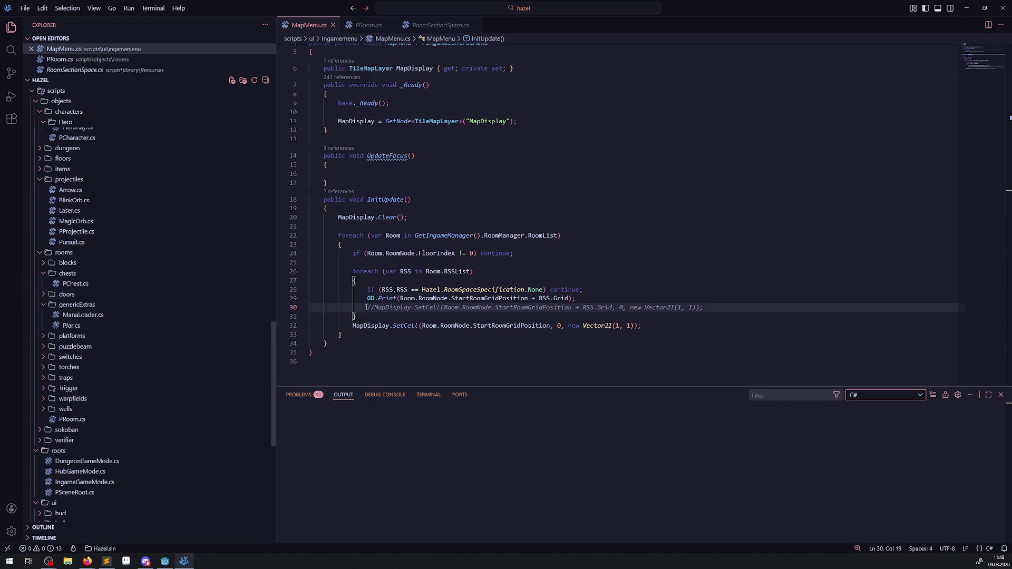
scroll(100, 285, up, 3)
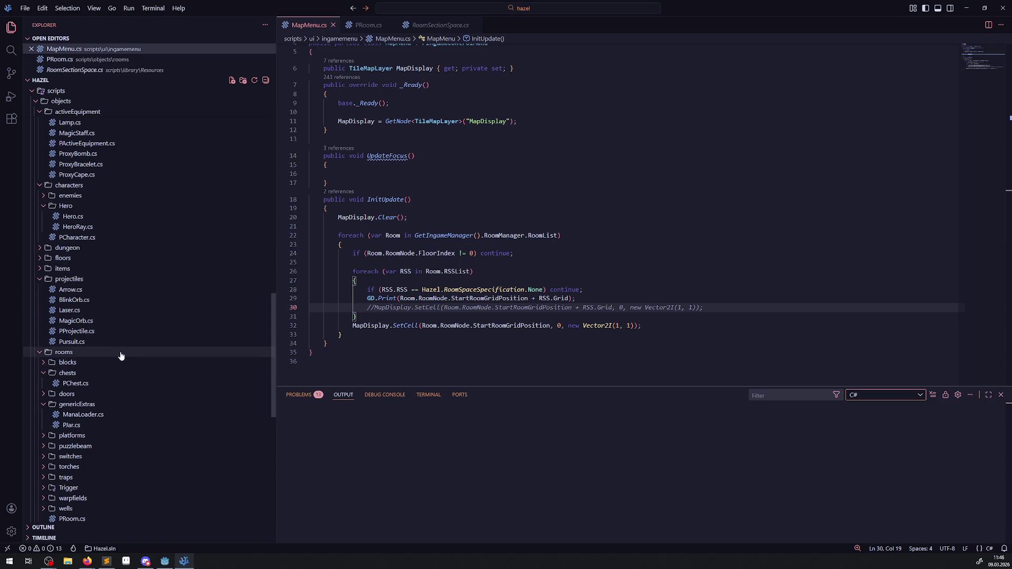
scroll(120, 356, up, 4)
click(18, 54)
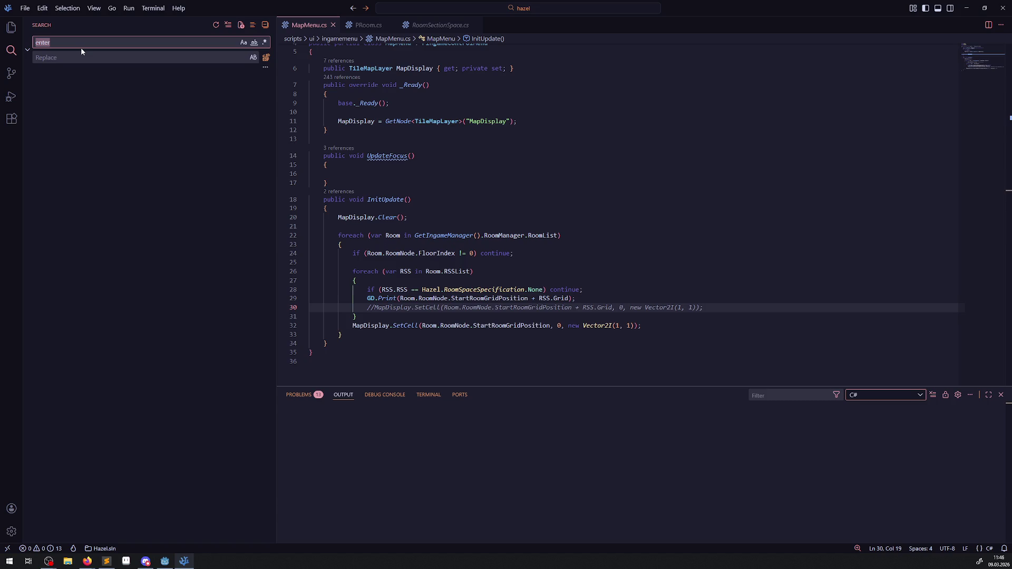
text(ShowRoom)
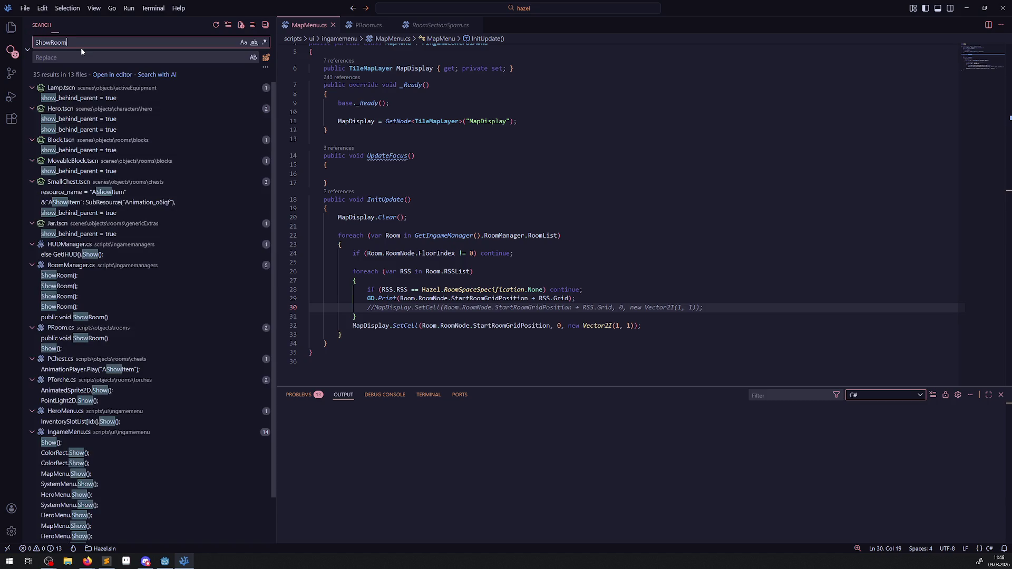
click(84, 140)
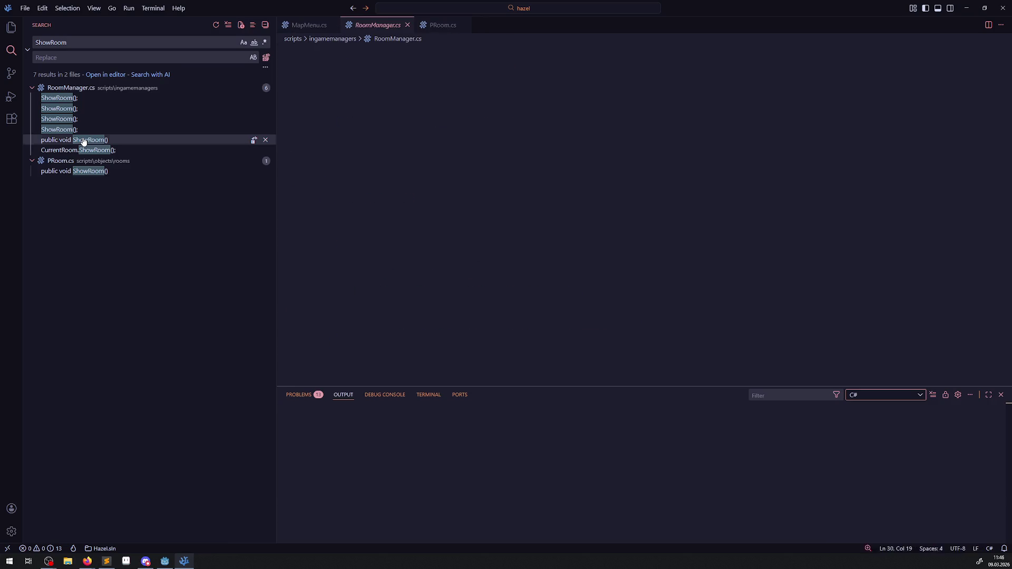
- Copy the "_" separator and paste it after RoomType in line 558's GD.Print
click(418, 289)
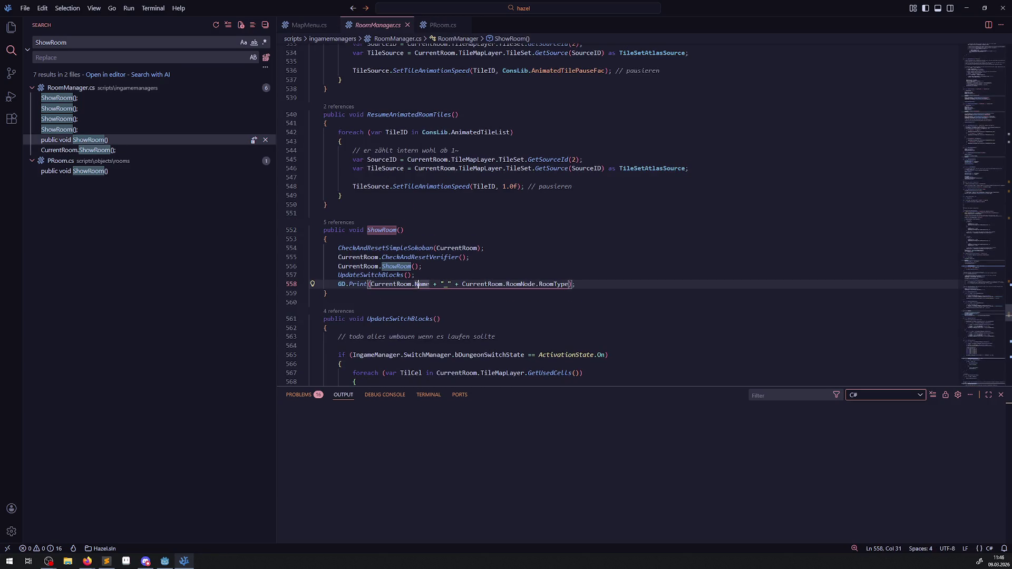
key(Down)
drag(433, 284, 458, 285)
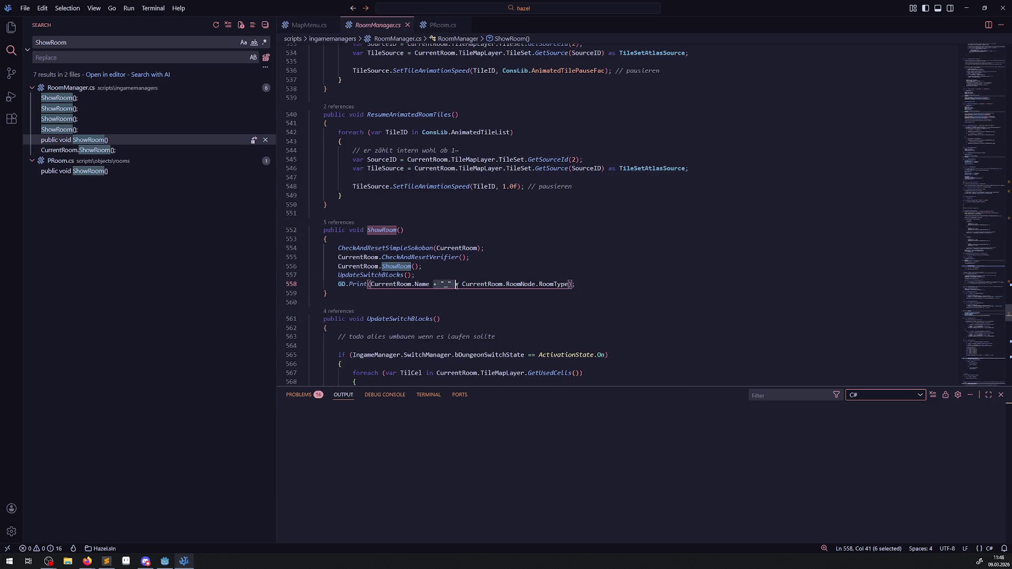
key(ctrl+c)
click(569, 285)
key(ctrl+v)
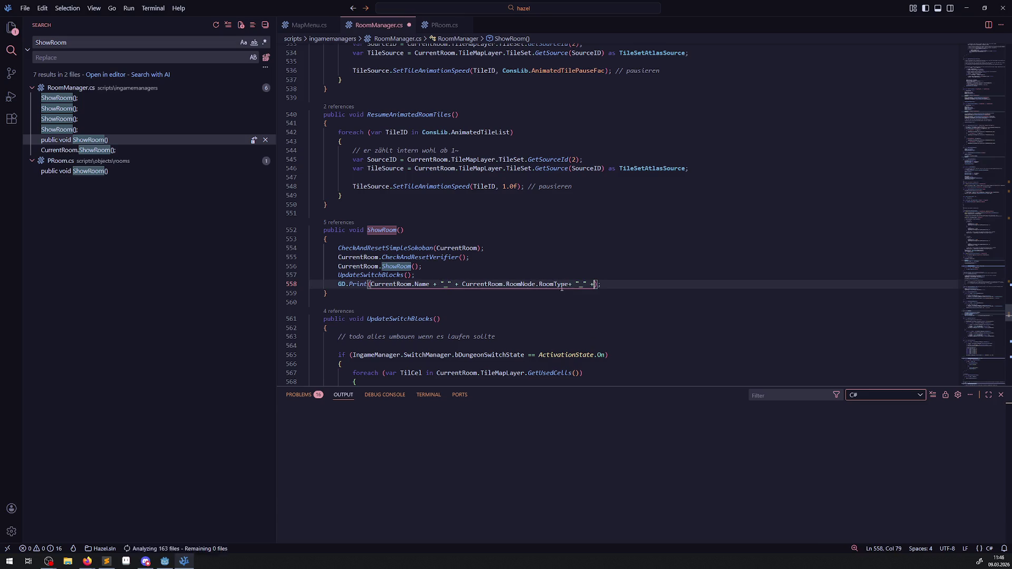
- Append CurrentRoom.RoomNode.StartRoomGridPosition to the print and save RoomManager.cs
drag(462, 284, 536, 284)
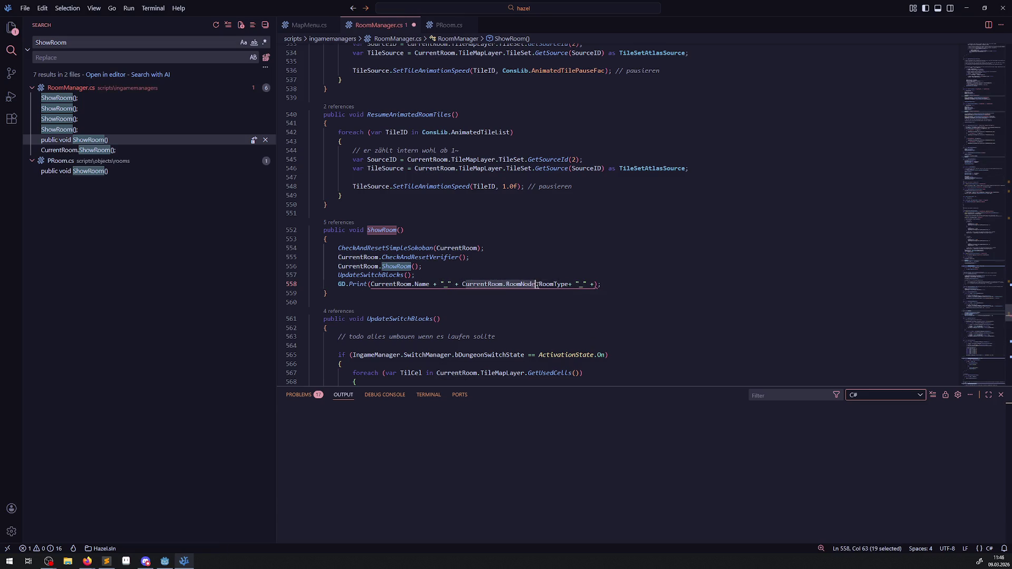
click(596, 285)
key(ctrl+v)
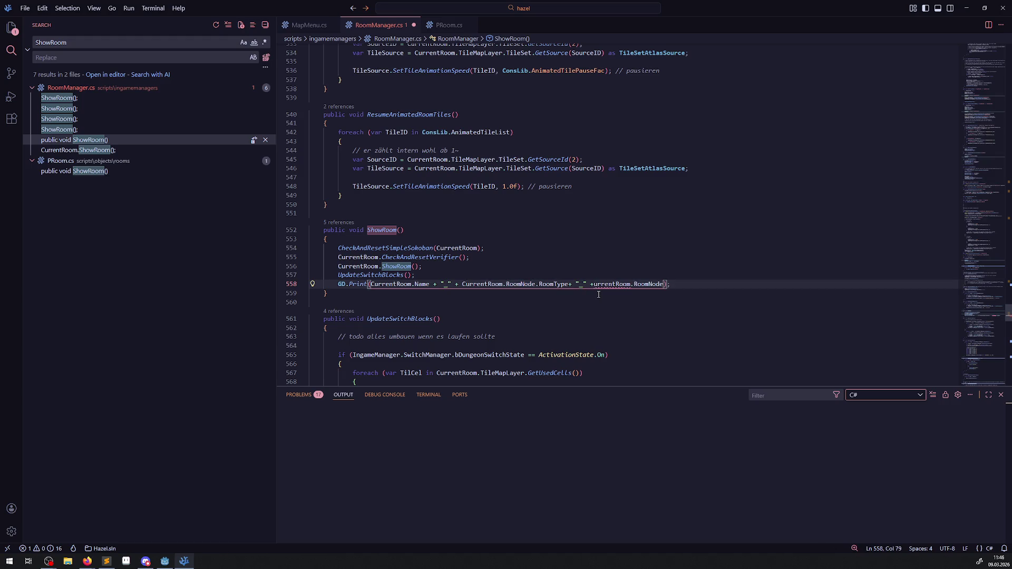
text(C)
key(ctrl+Right)
key(ctrl+Right)
text(.)
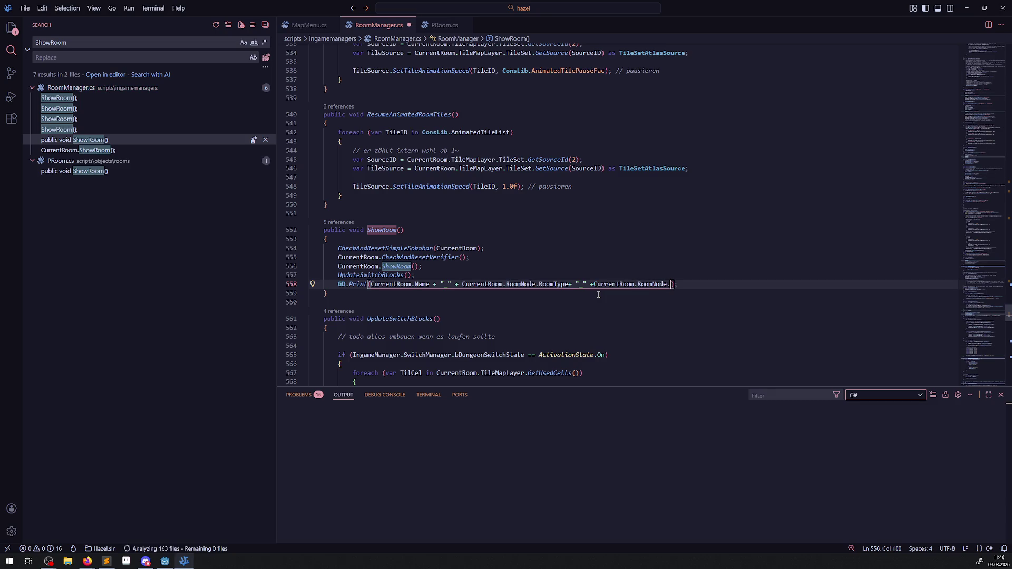
text(StartRoomGridPosition)
key(Return)
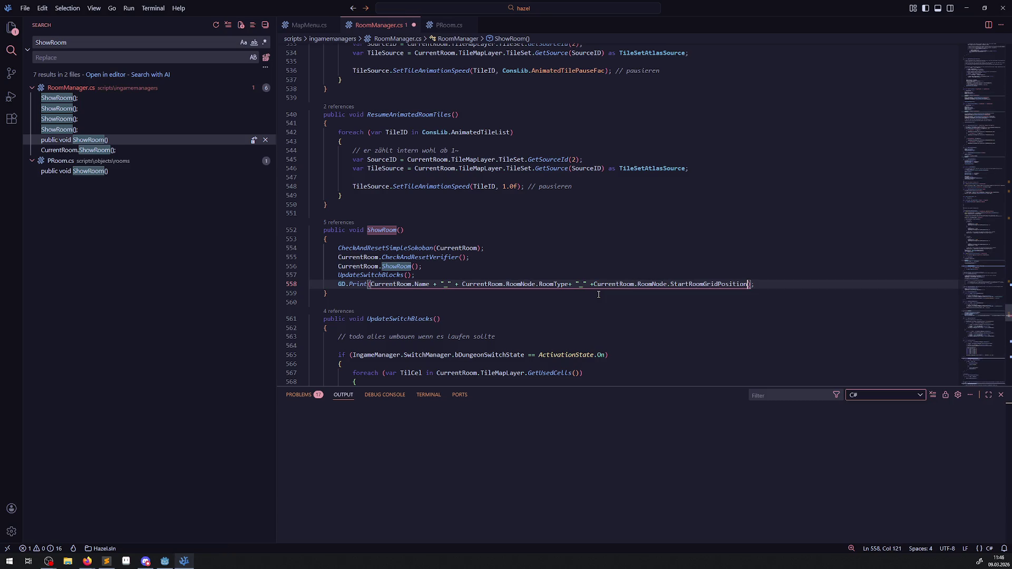
key(ctrl+s)
key(Down)
key(Down)
- Back in Godot, stop the game, rebuild the C# project and run it again
click(164, 561)
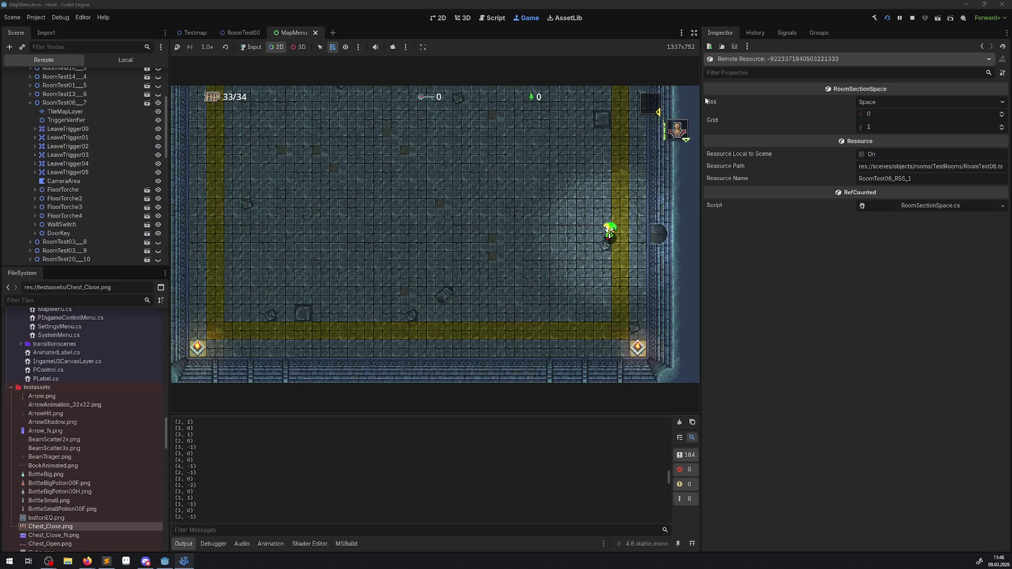
click(912, 20)
click(875, 19)
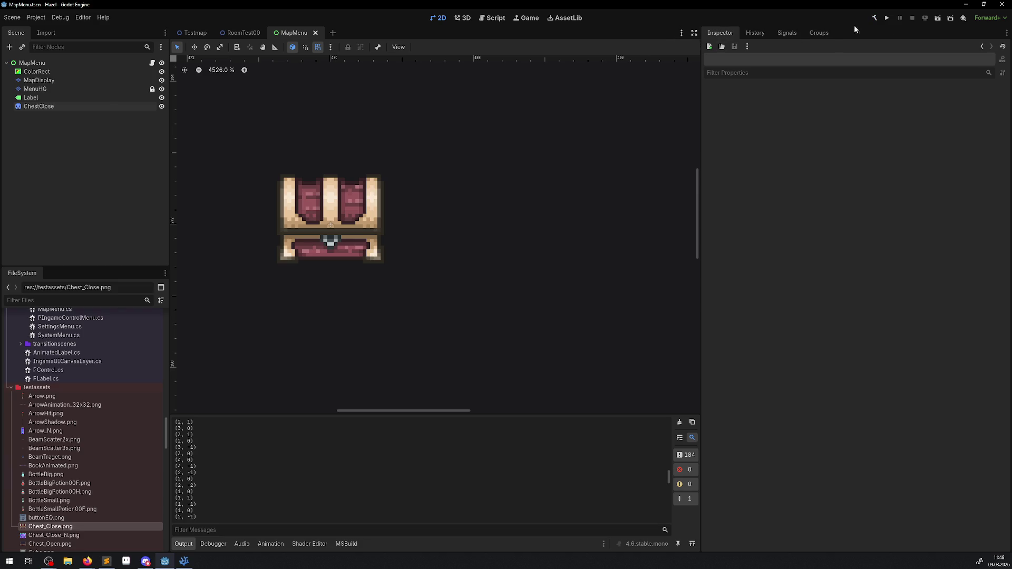
click(888, 19)
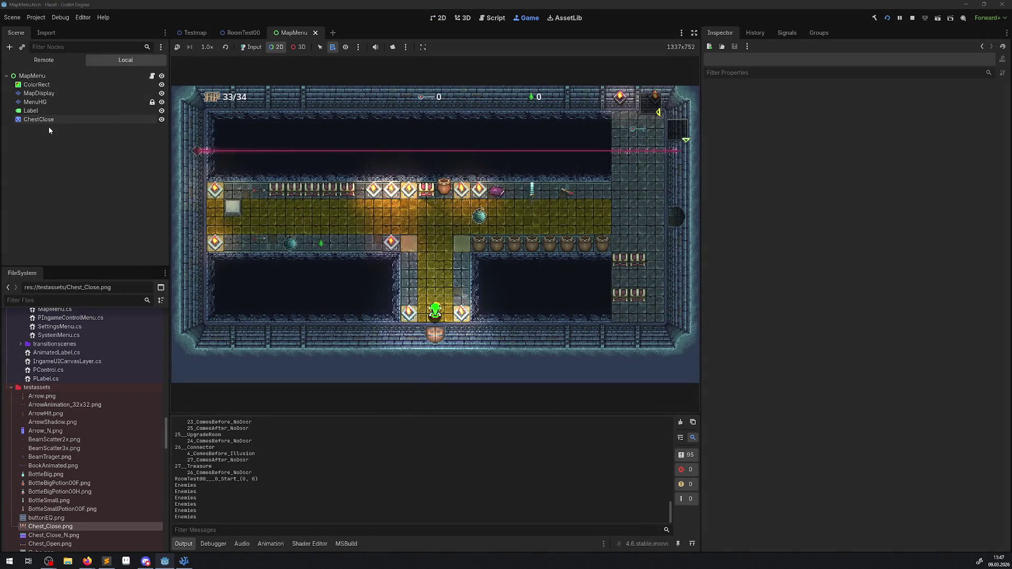
- Walk the hero briefly, then open and close the in-game menu with Escape
click(244, 53)
key(Up)
key(Left)
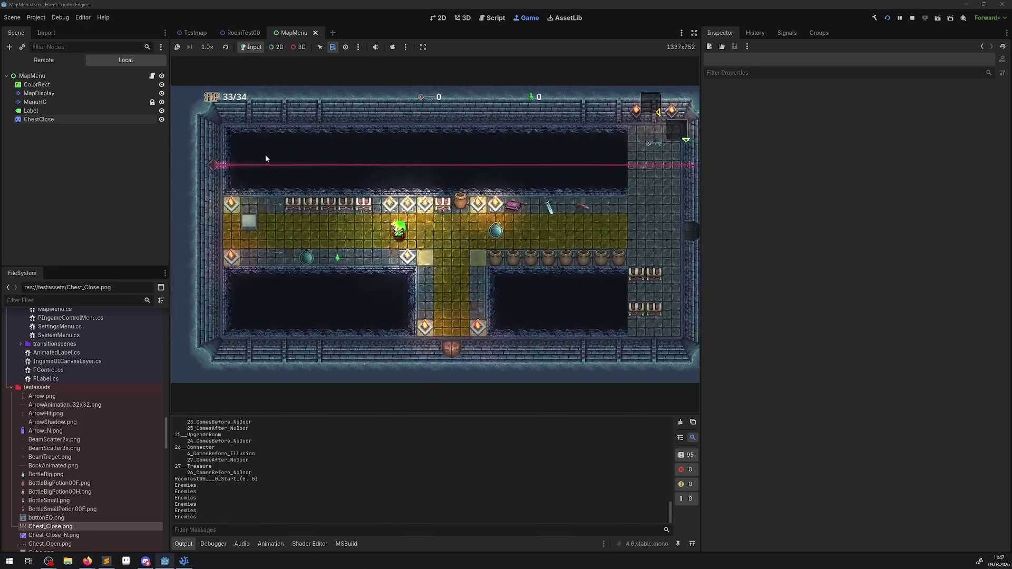
key(Right)
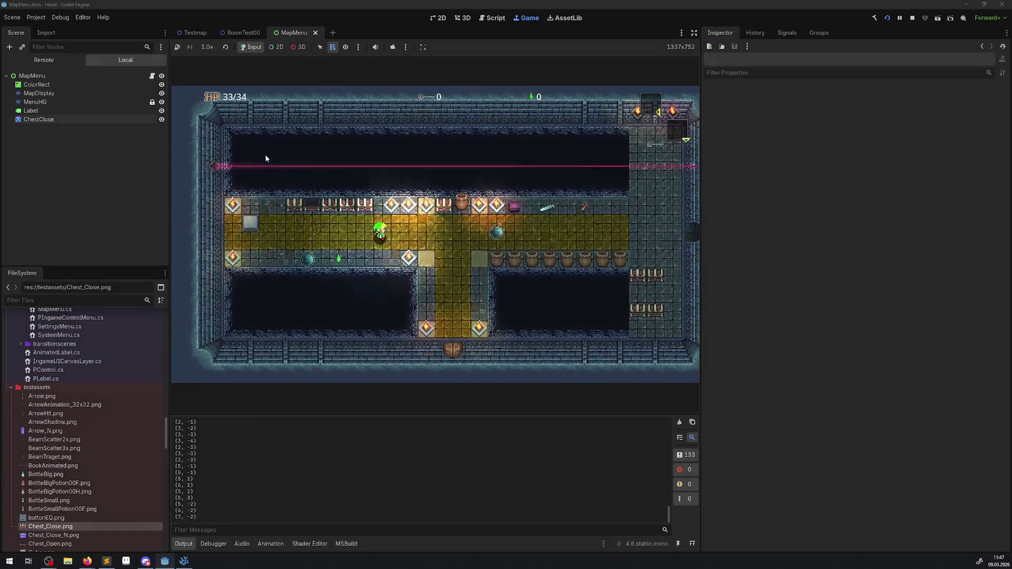
key(Escape)
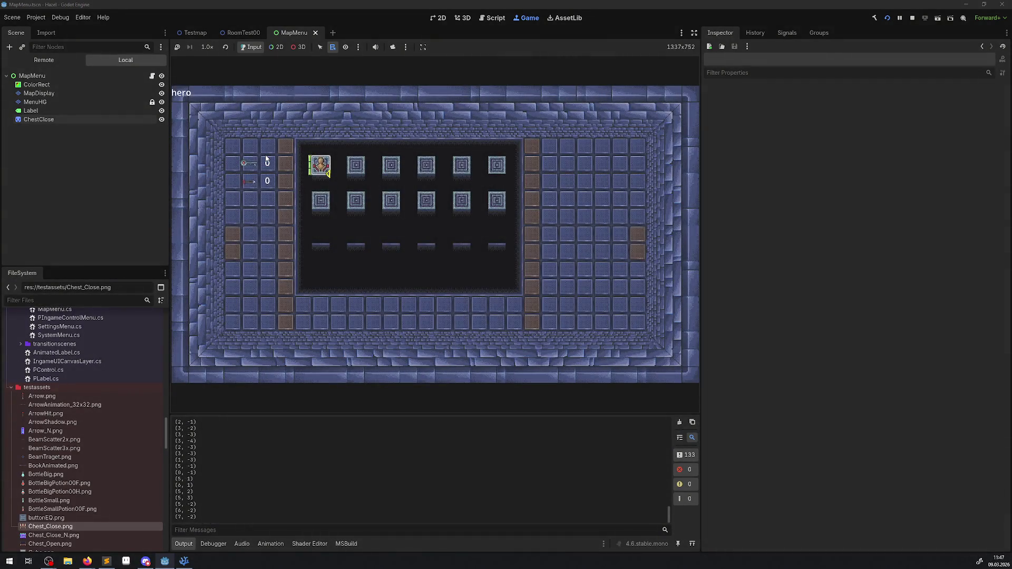
key(Escape)
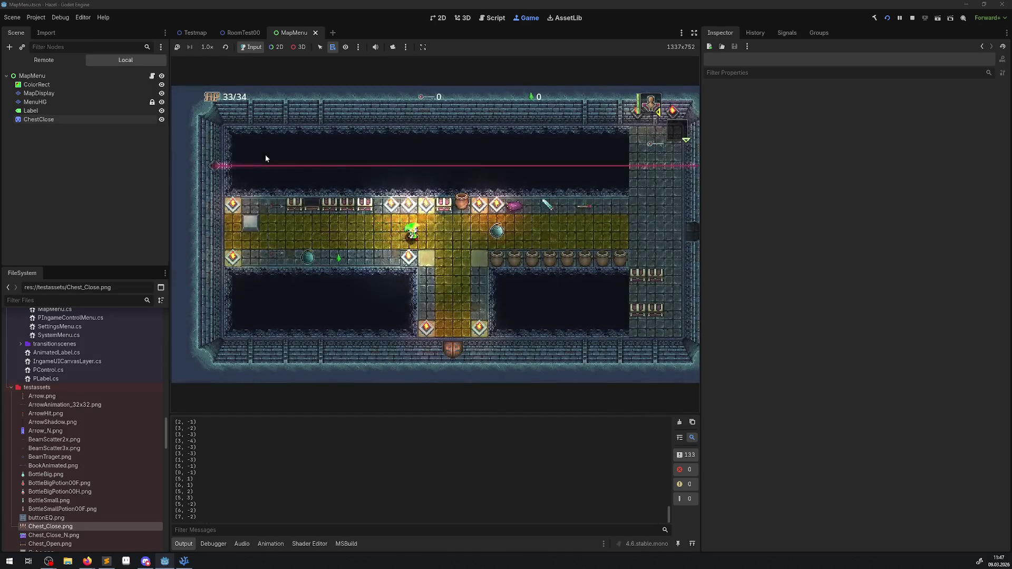
- Walk the hero into the trap room and out through its west and right doors
key(Escape)
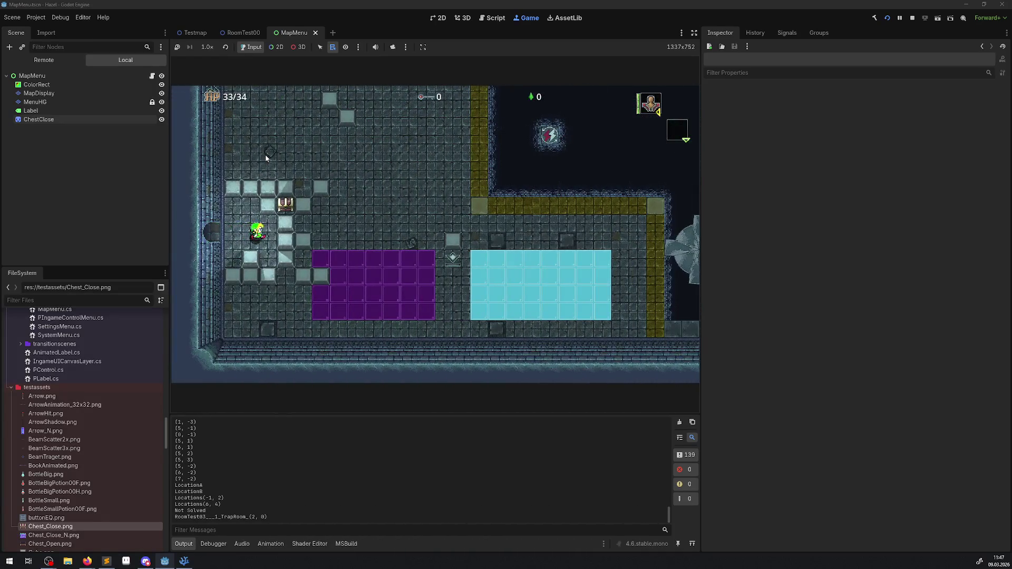
key(Right)
key(Down)
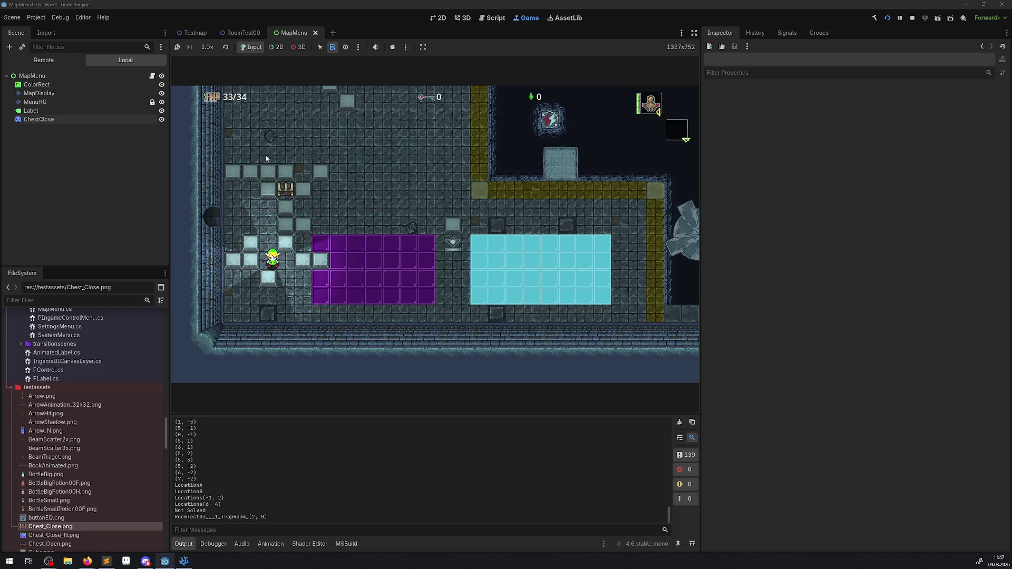
key(Up)
key(Left)
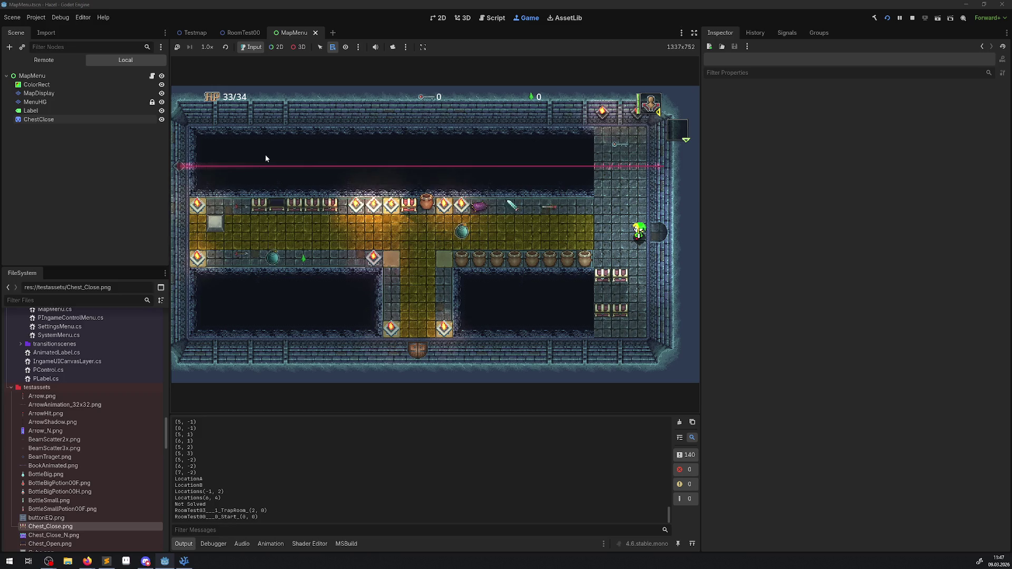
key(Right)
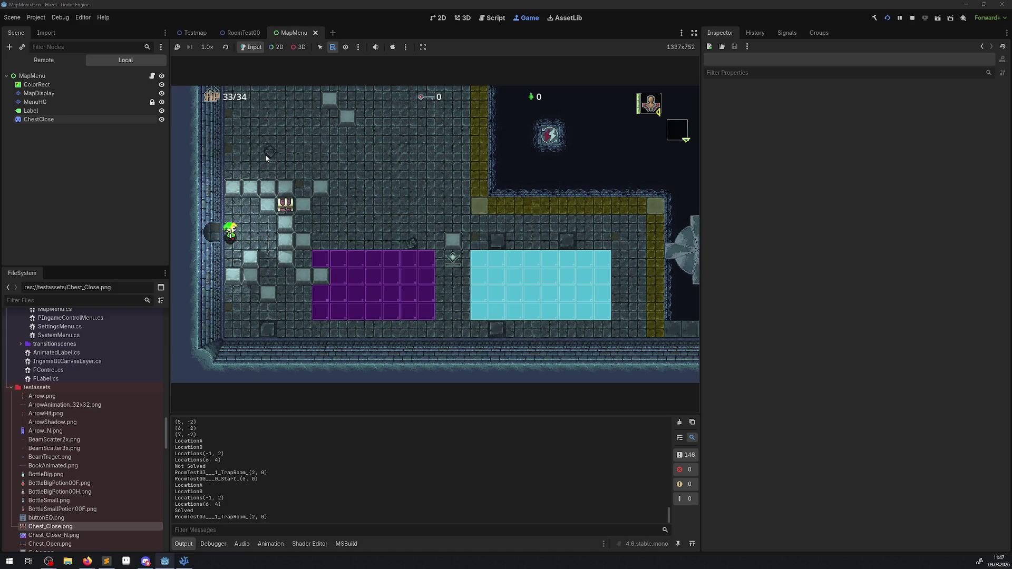
- Walk the hero past the purple tiles along the bottom wall, then up toward the top exit
key(Right)
key(Down)
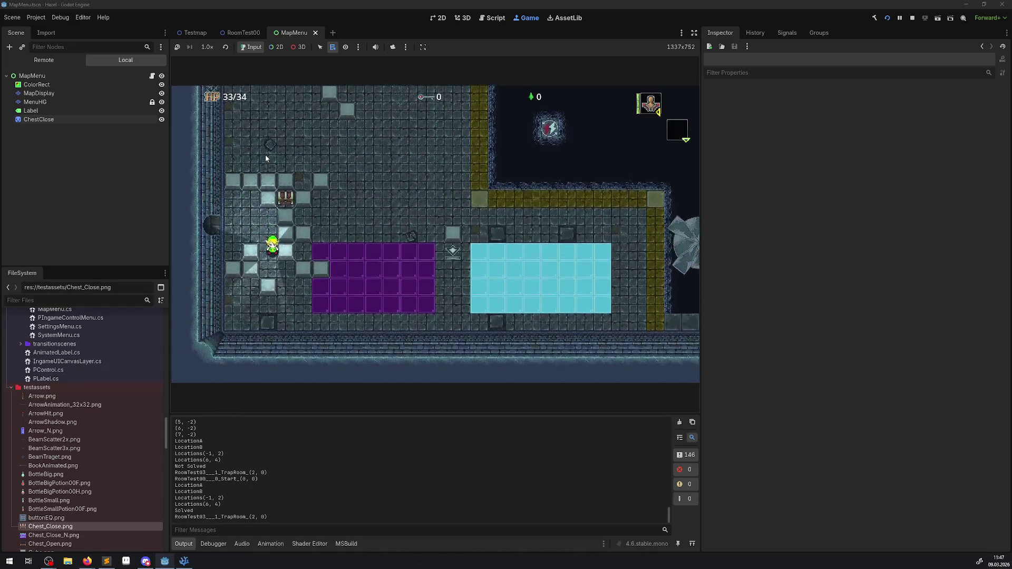
key(Down)
key(Right)
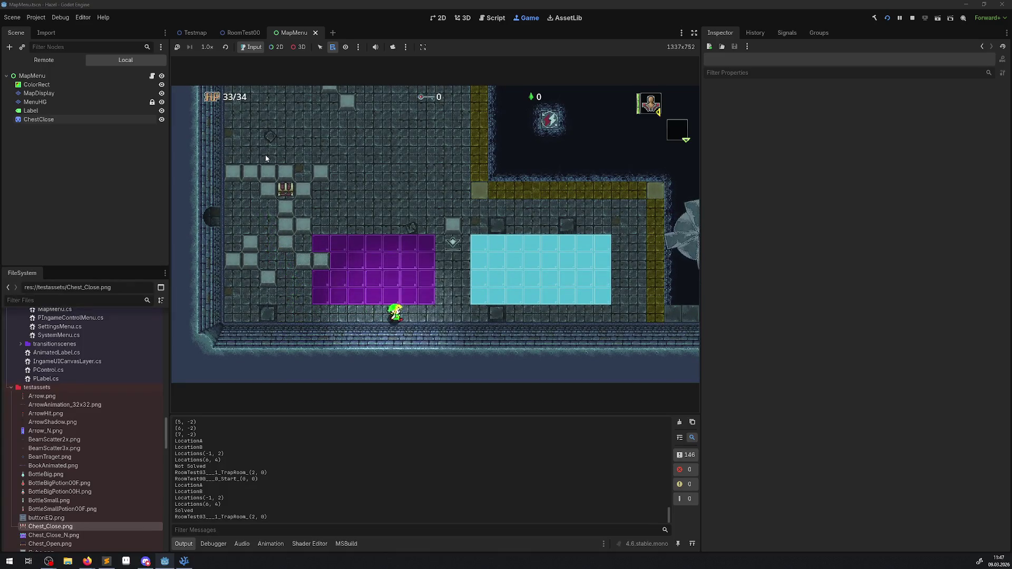
key(Left)
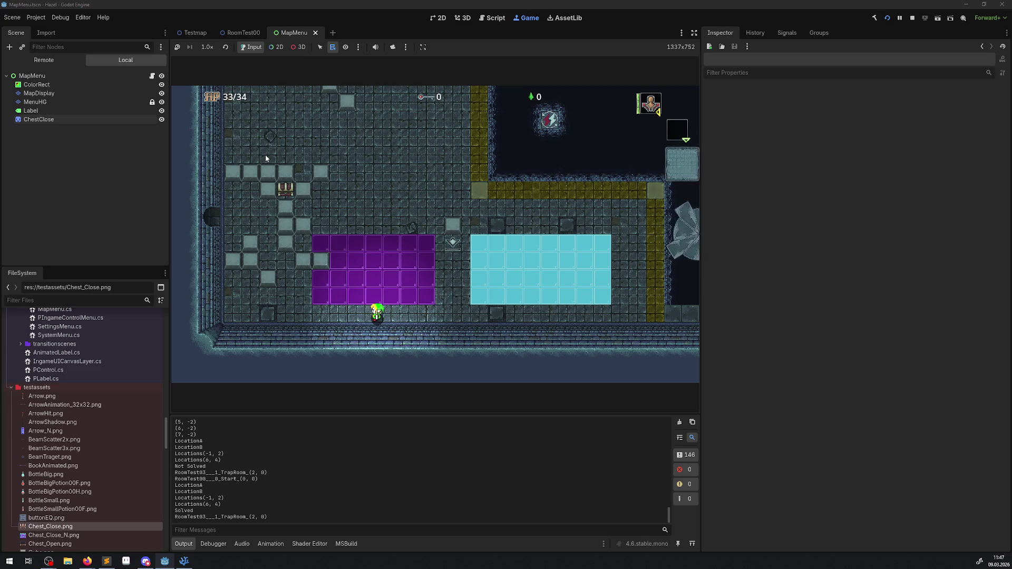
key(Up)
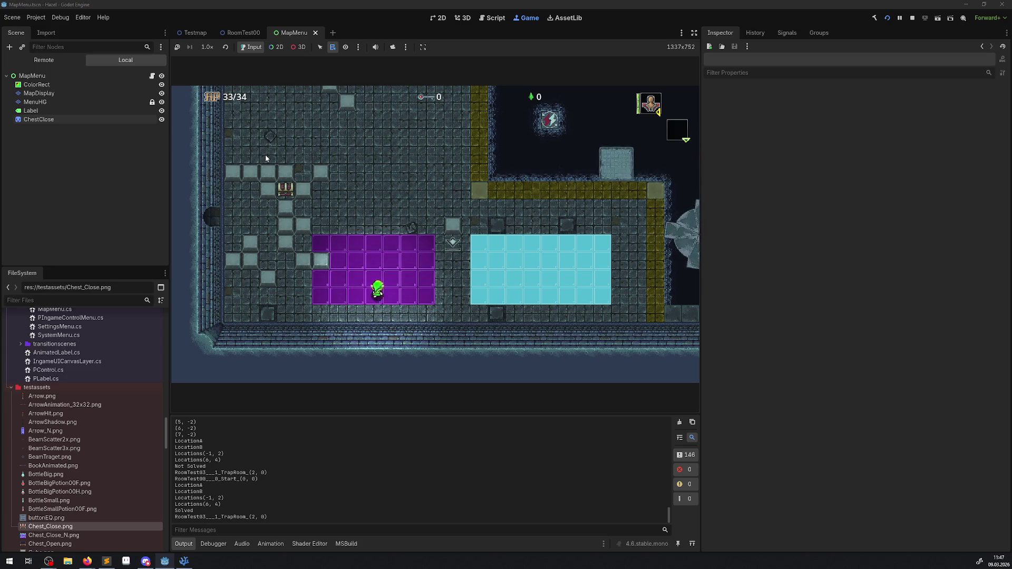
key(Up)
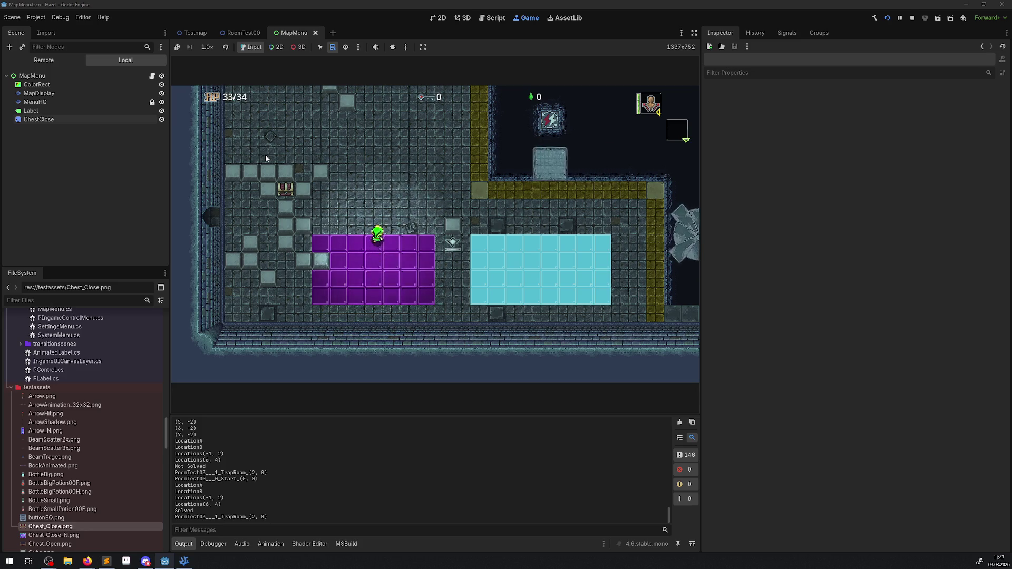
key(Up)
- Walk the hero through the top door and left into the puzzle-lock room
key(Right)
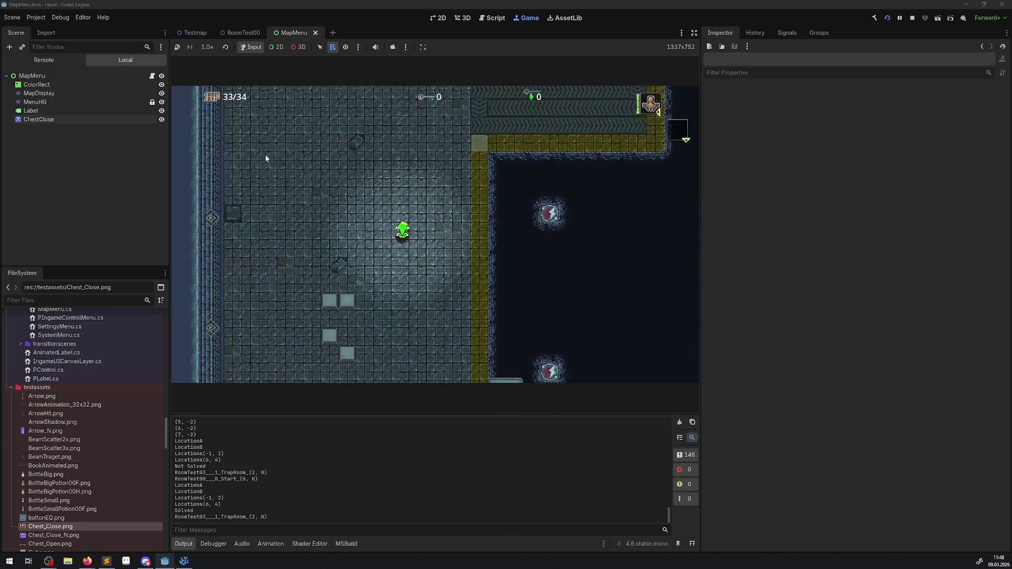
key(Up)
key(Right)
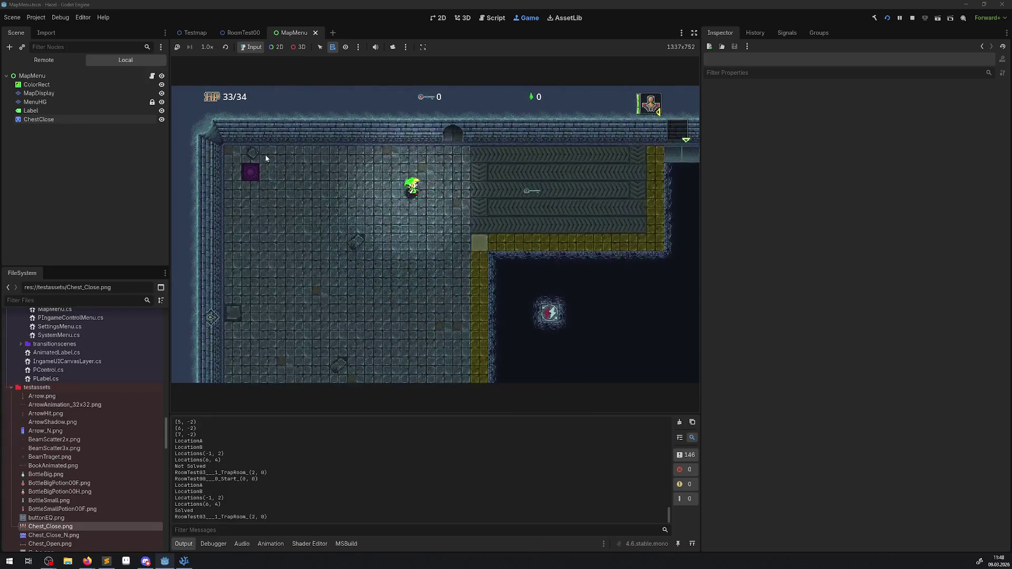
key(Up)
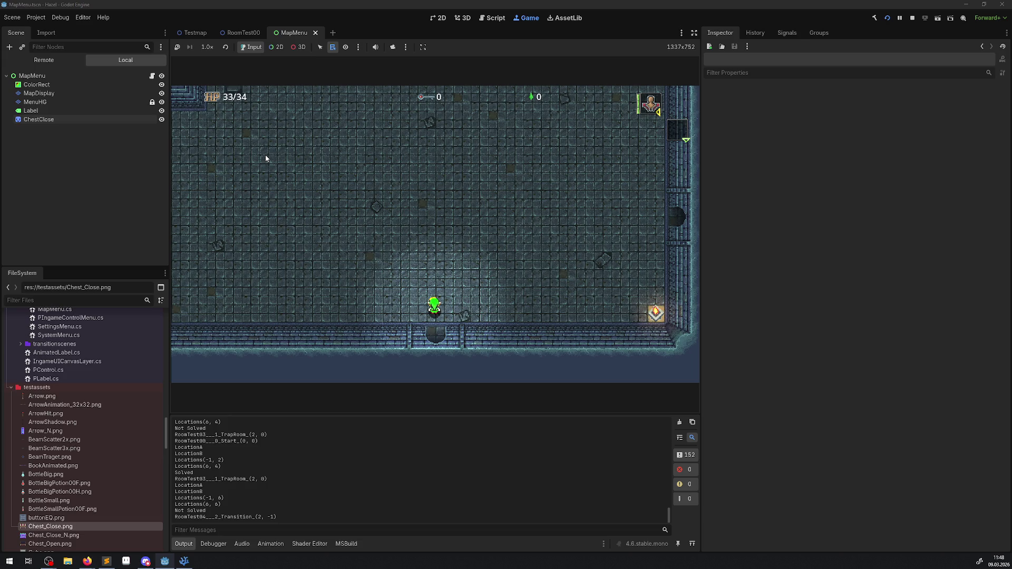
key(Left)
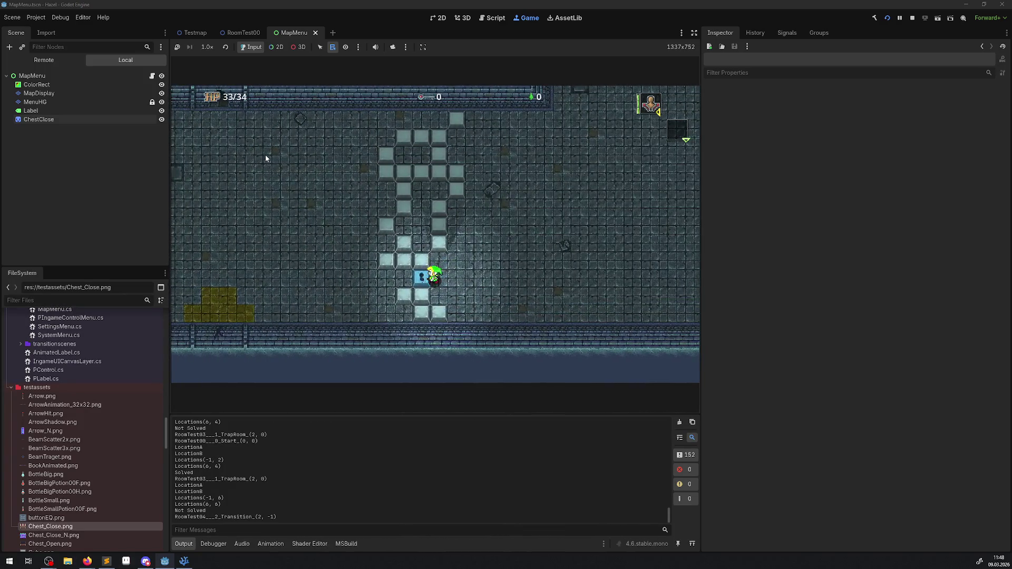
key(Left)
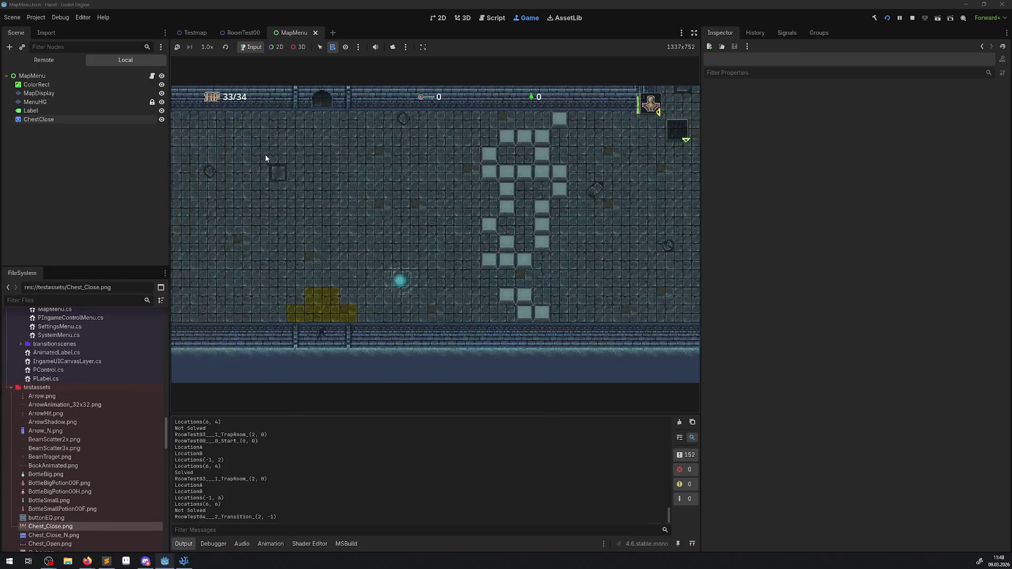
key(Left)
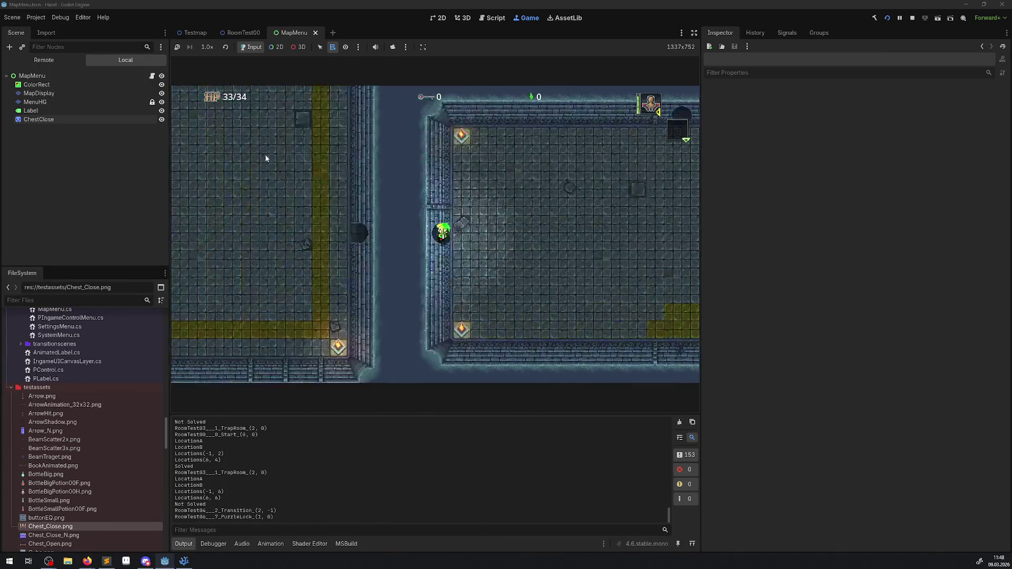
key(Left)
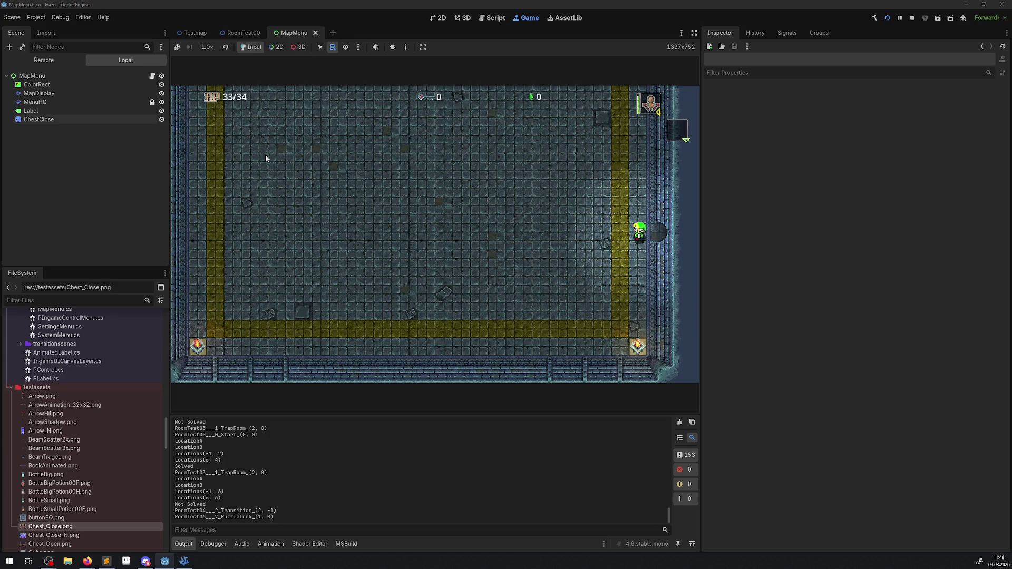
- Walk the hero out the right and bottom exits, then left back into the start room
key(Right)
key(Down)
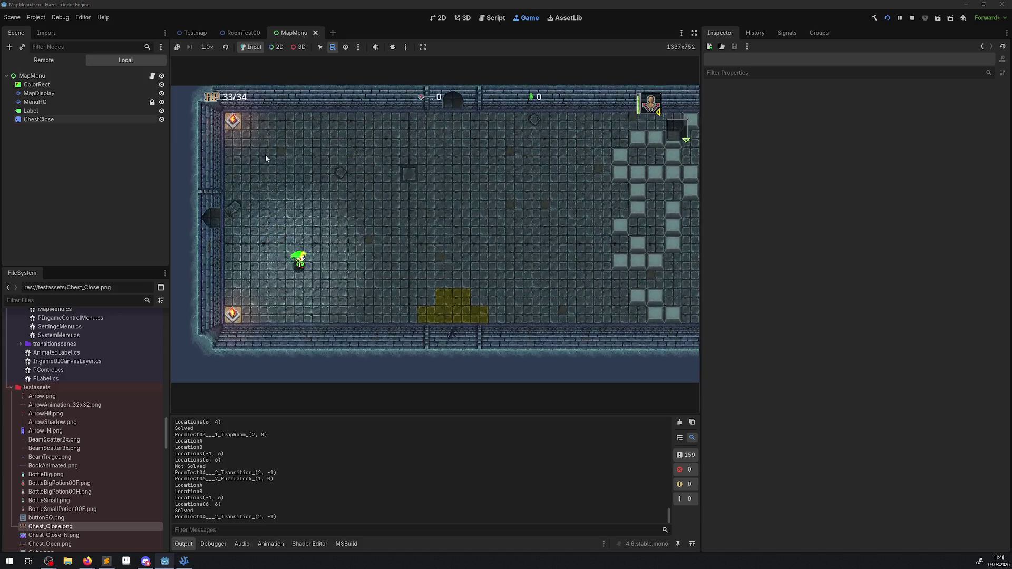
key(Right)
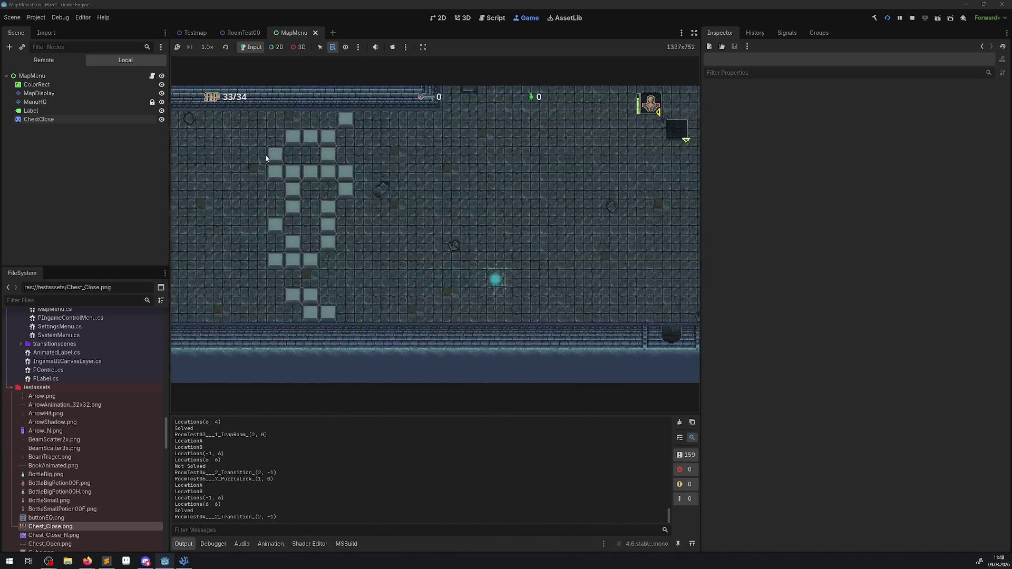
key(Left)
key(Down)
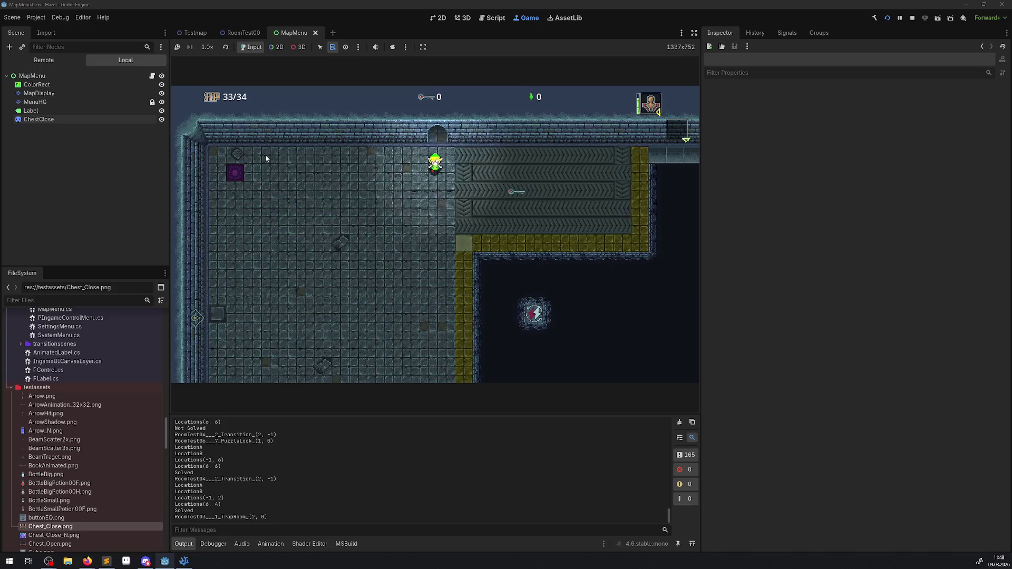
key(Down)
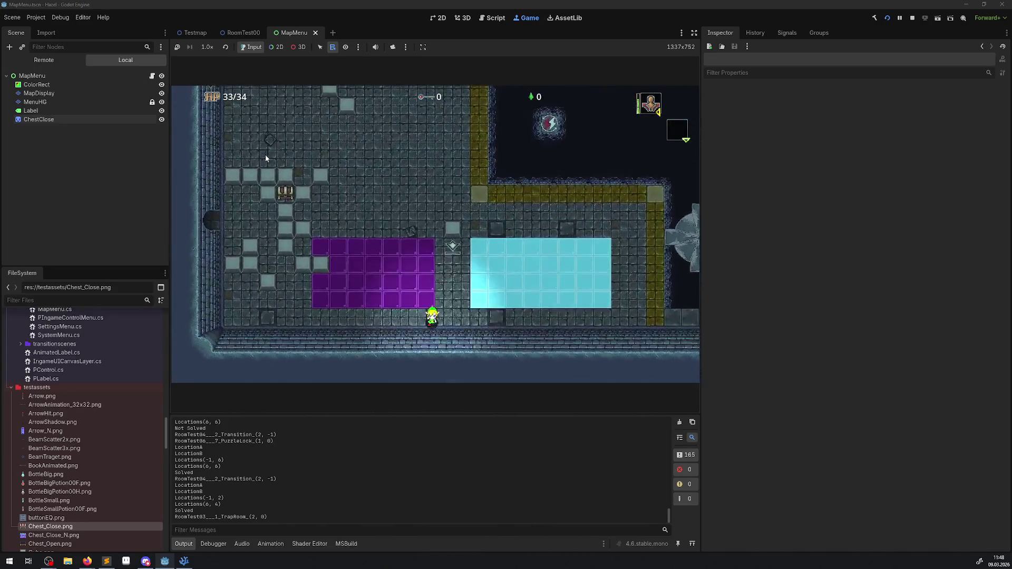
key(Left)
key(Up)
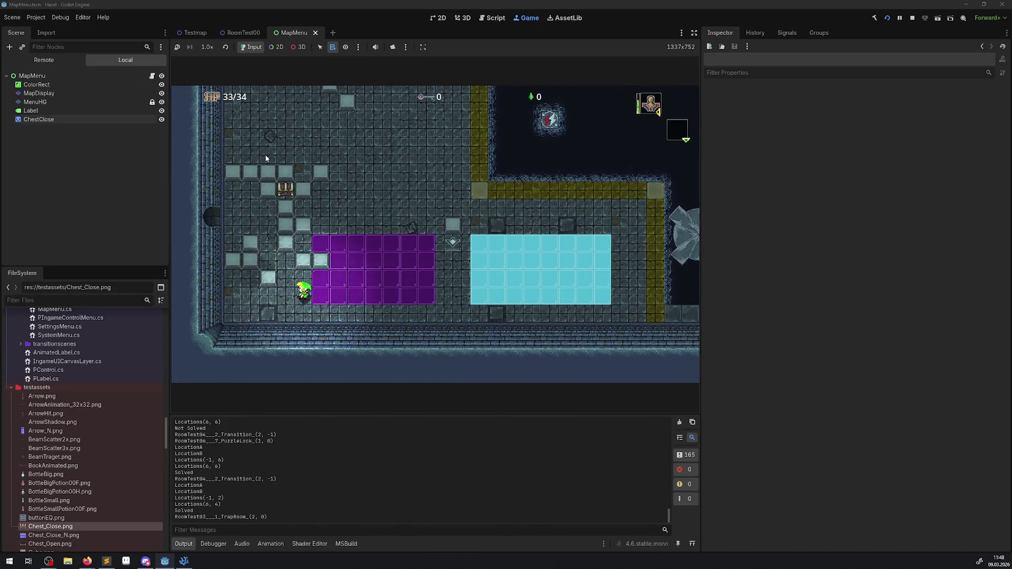
key(Up)
key(Left)
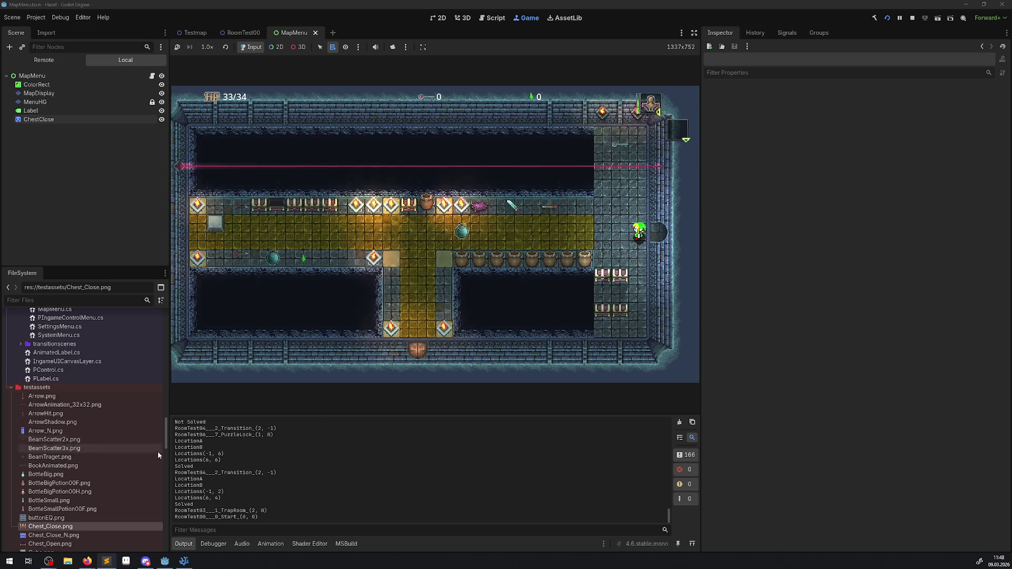
click(184, 561)
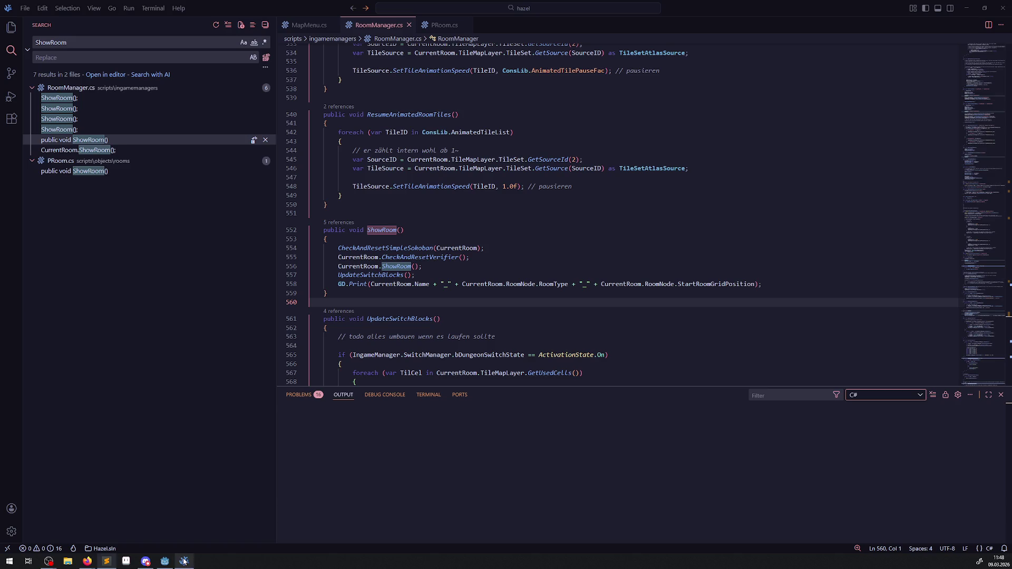
double_click(716, 284)
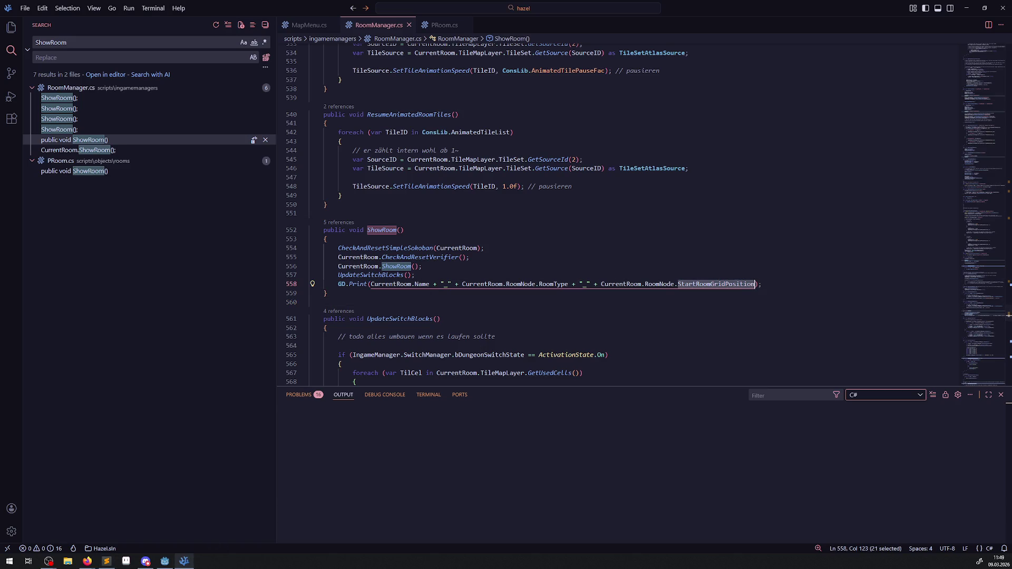
key(alt+Tab)
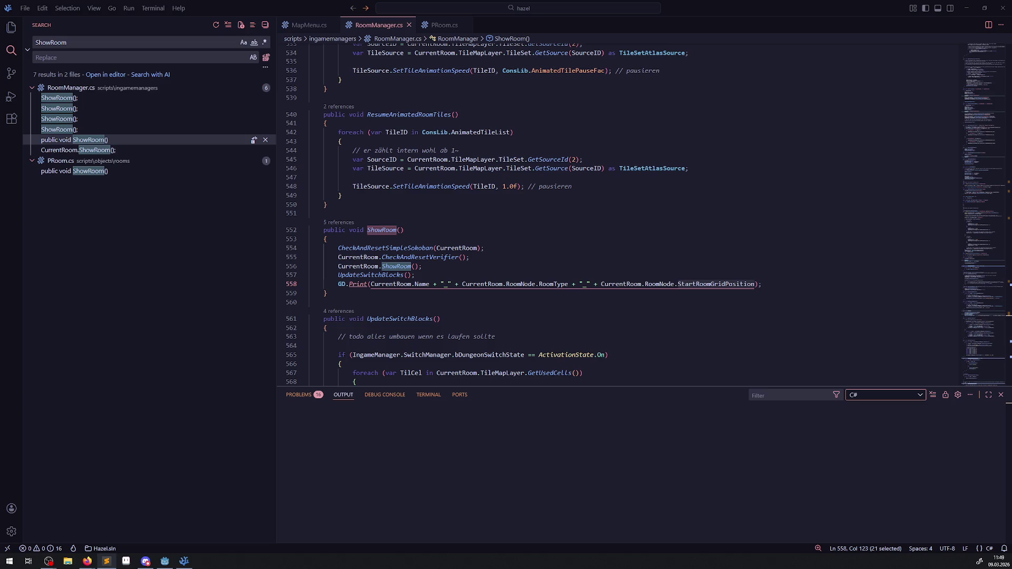
click(167, 562)
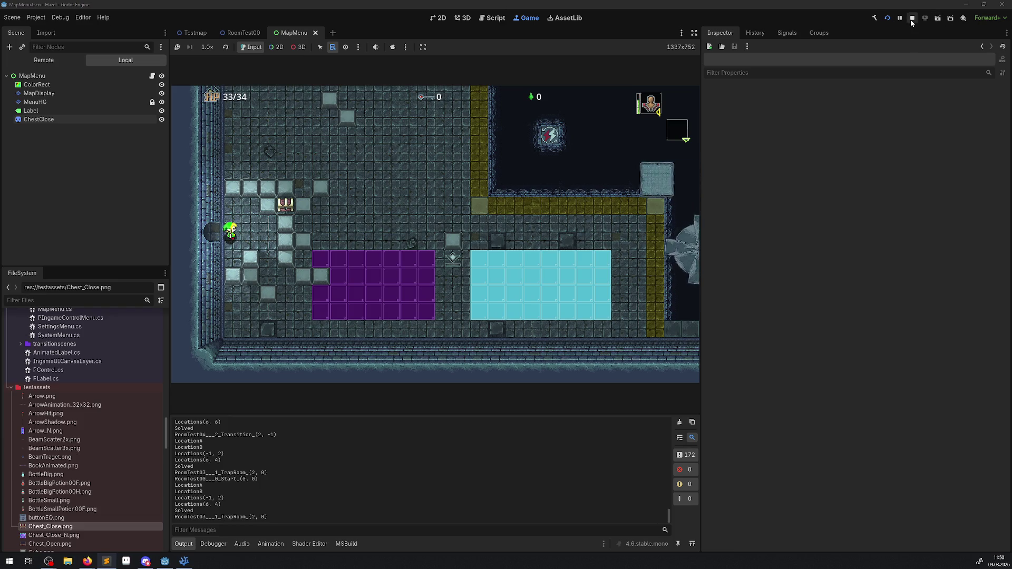
- Stop the game with F8, then in RoomManager.cs narrow the sidebar, clear the ShowRoom search and show the file tree
key(F8)
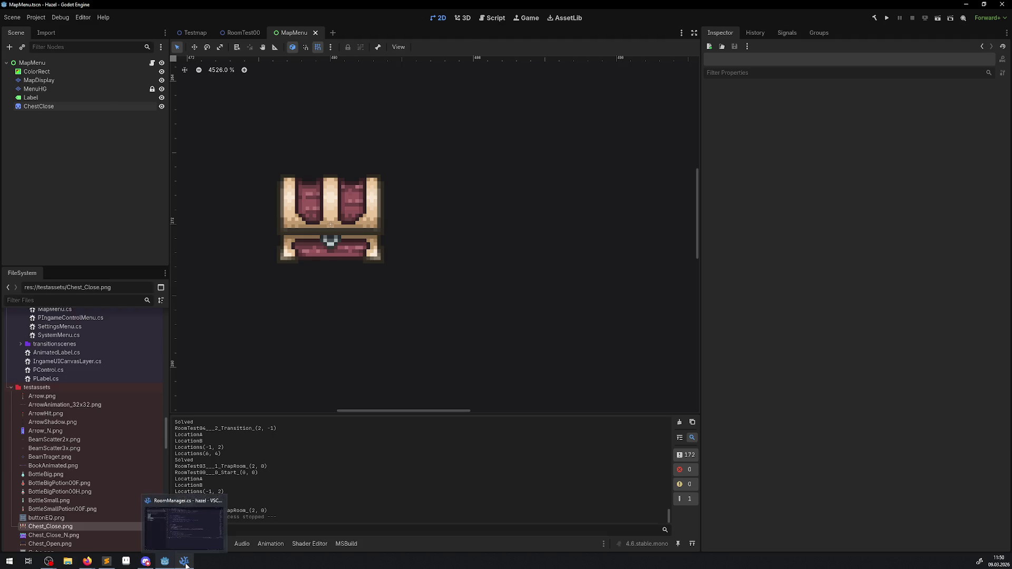
click(185, 562)
click(498, 238)
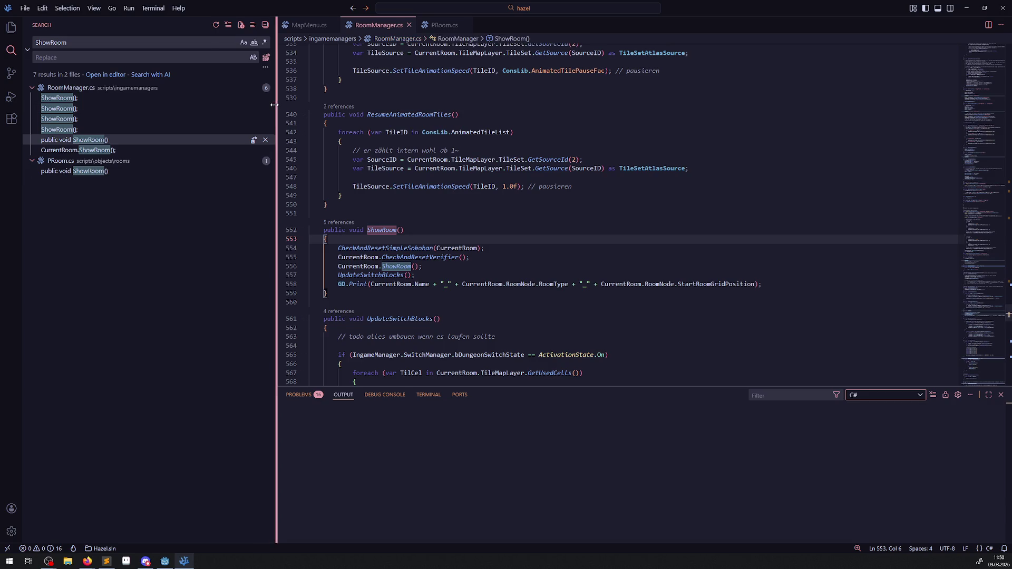
drag(276, 105, 215, 105)
key(ctrl+shift+f)
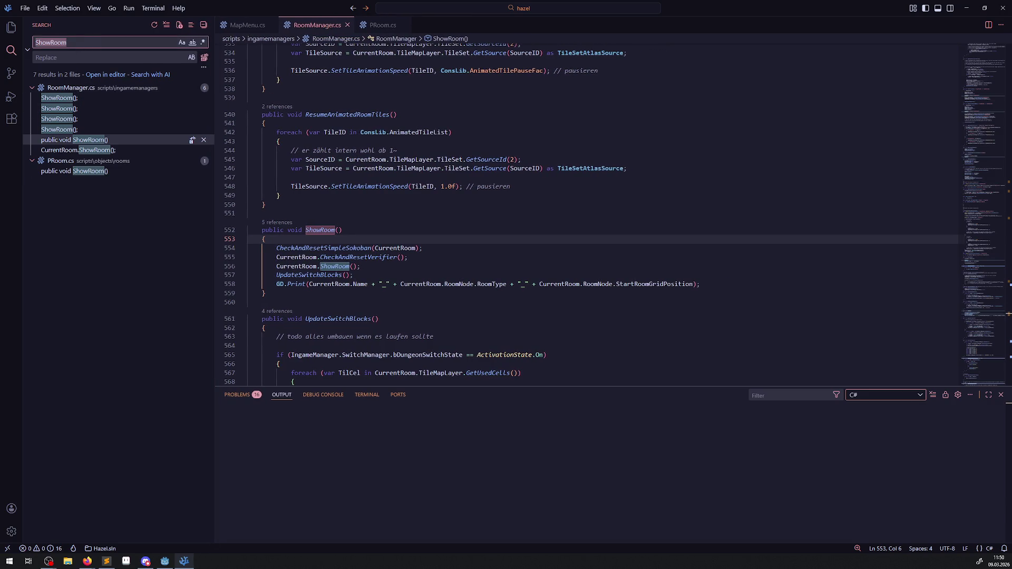
key(BackSpace)
click(11, 27)
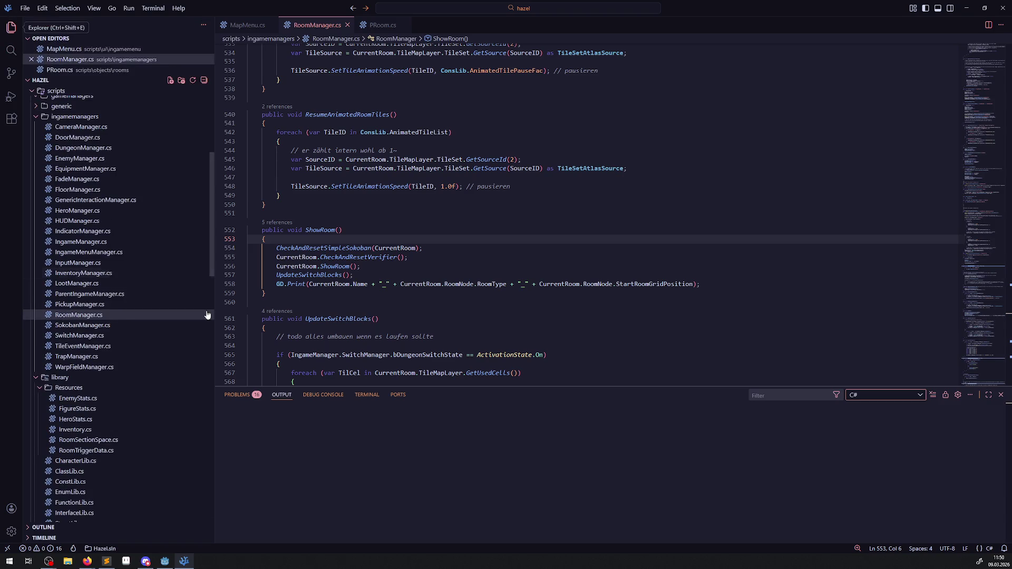
- Open DungeonManager.cs, enlarge the code area and scroll to the CreateNeighborhood room-placement code near line 1196
click(84, 148)
scroll(446, 366, down, 10)
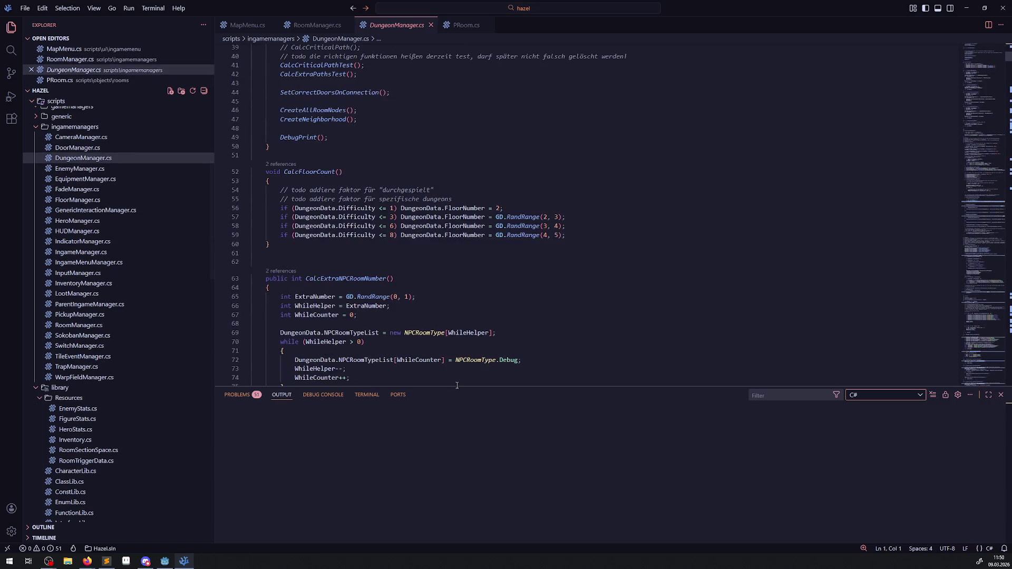
drag(467, 386, 467, 443)
scroll(580, 242, down, 20)
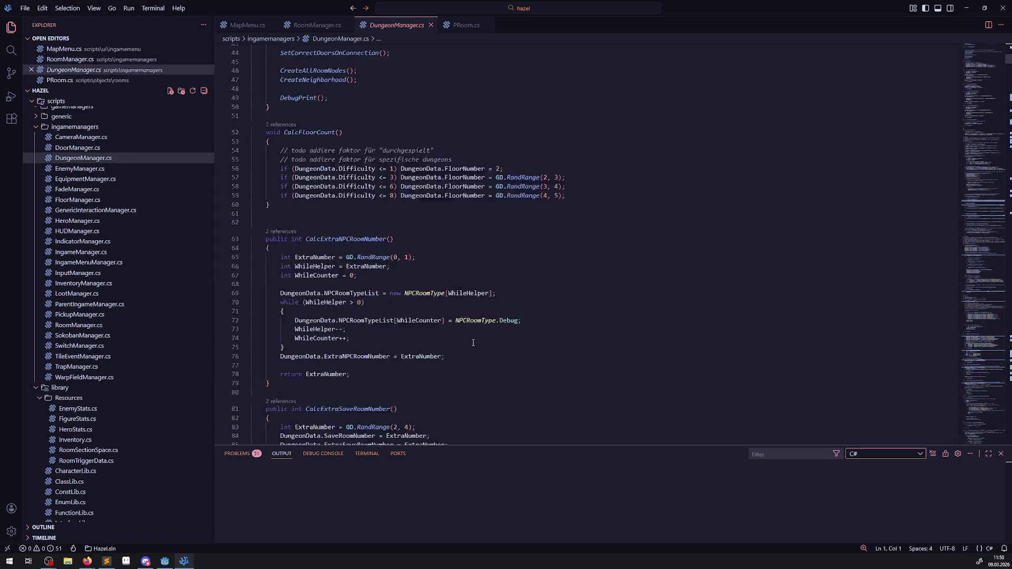
scroll(471, 340, down, 20)
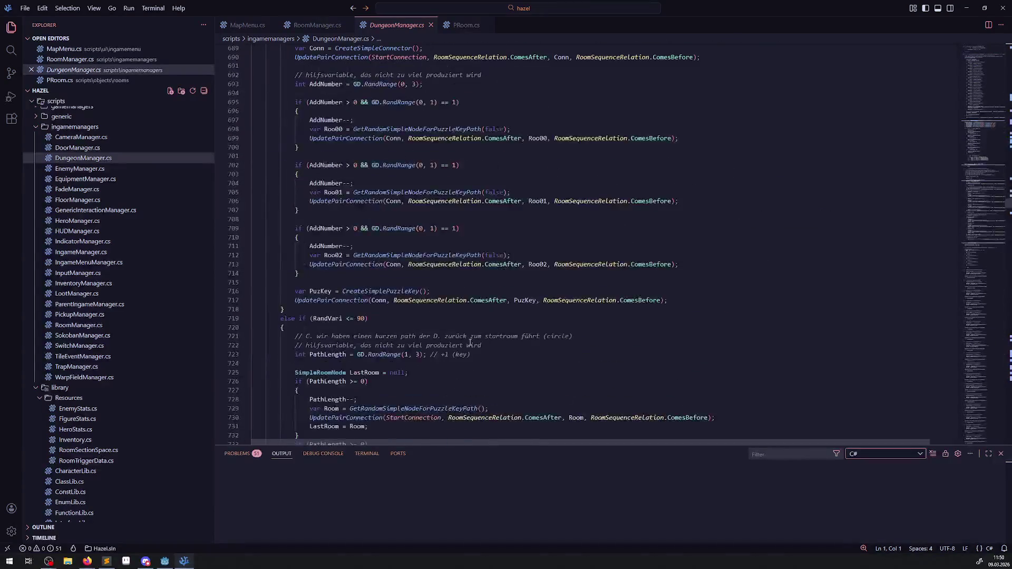
scroll(470, 343, down, 15)
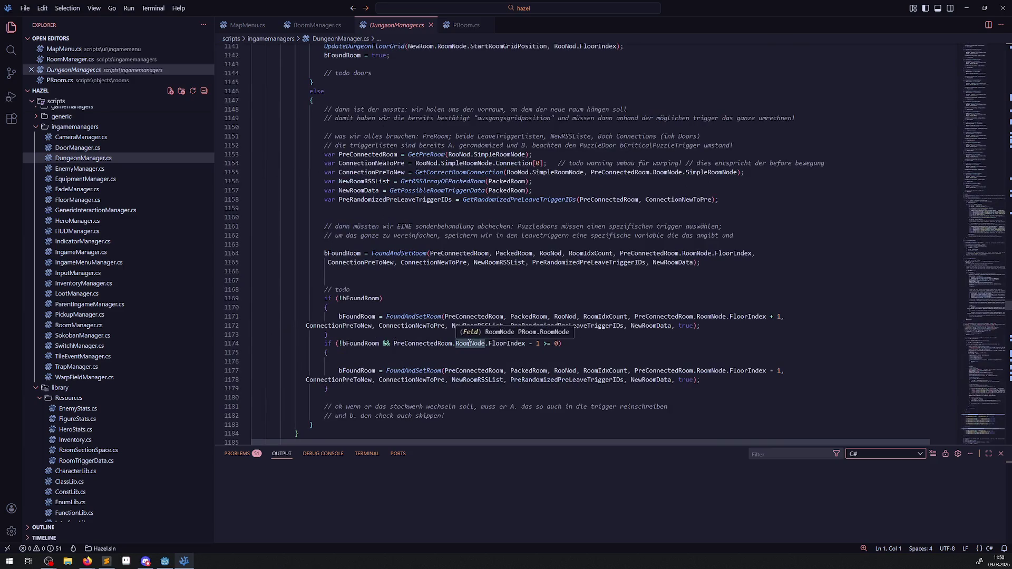
click(498, 283)
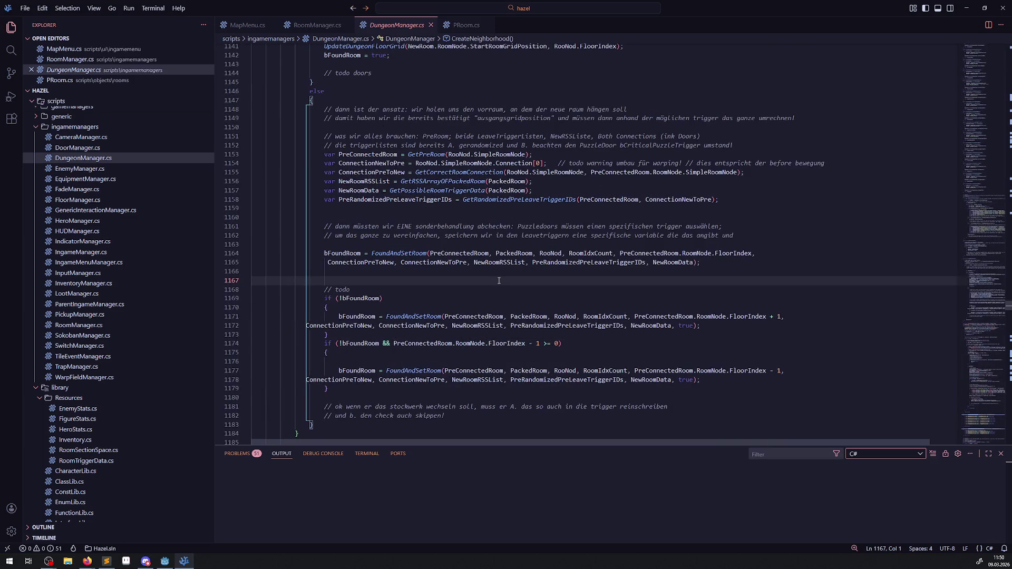
scroll(493, 279, down, 4)
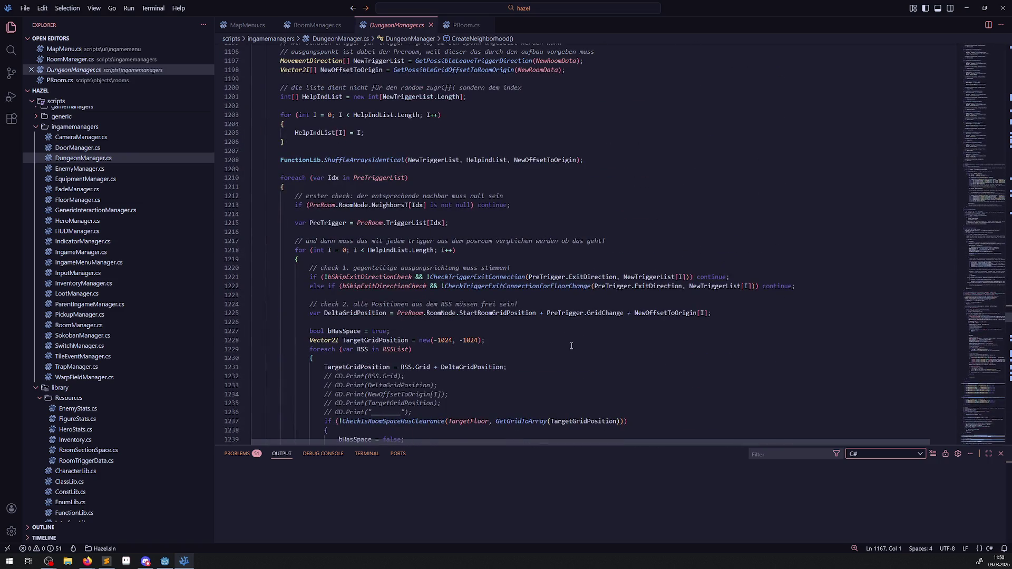
double_click(587, 314)
double_click(374, 314)
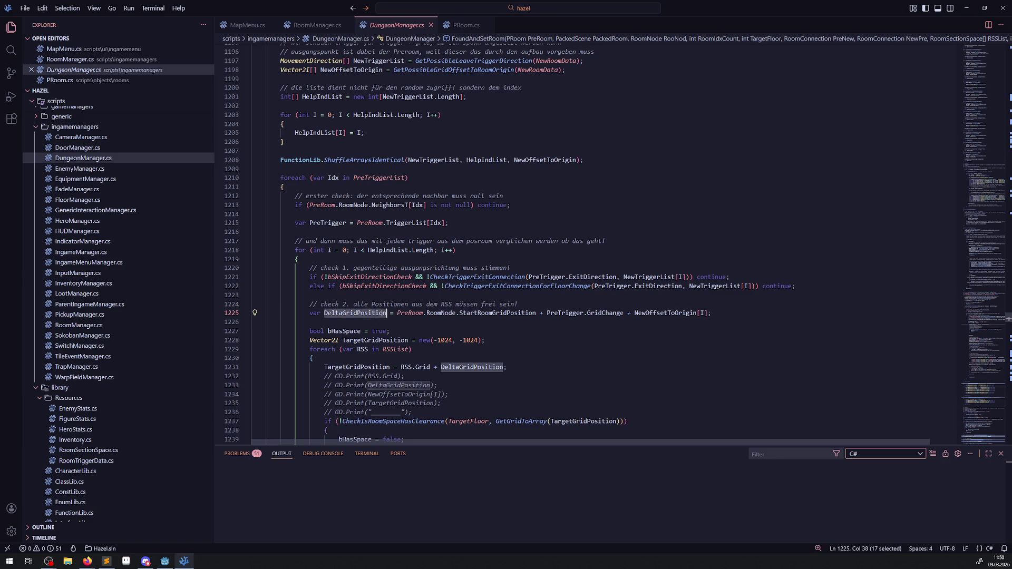
scroll(550, 317, down, 3)
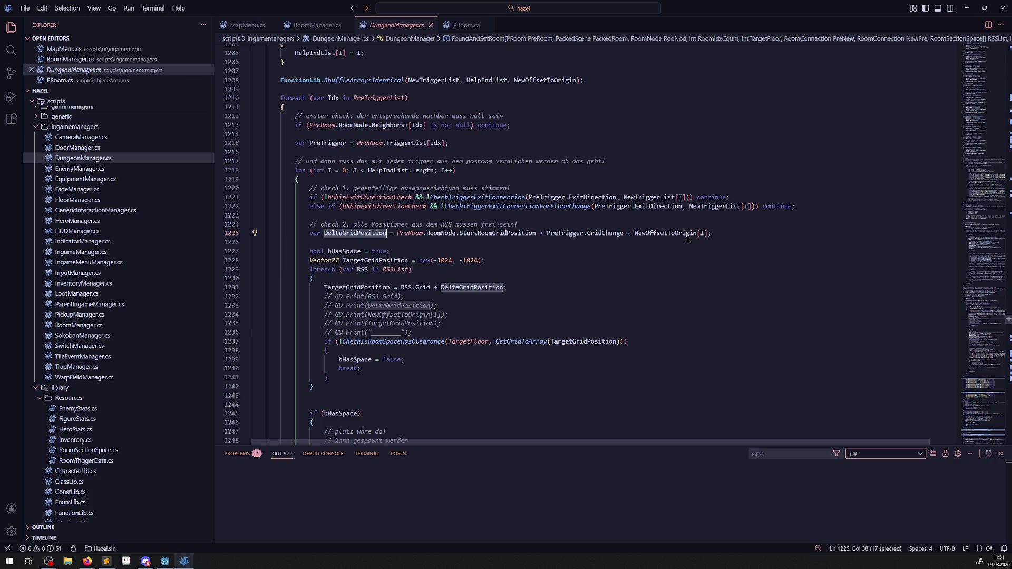
mouse_move(684, 236)
drag(636, 234, 736, 237)
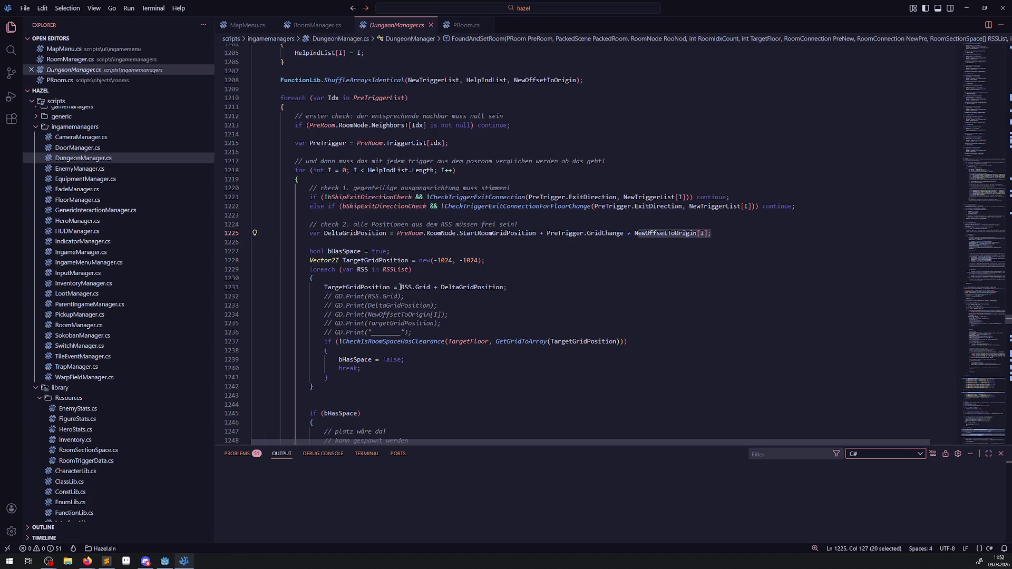
- Replace TargetGridPosition on line 1255 with DeltaGridPosition copied from line 1225
drag(401, 287, 539, 285)
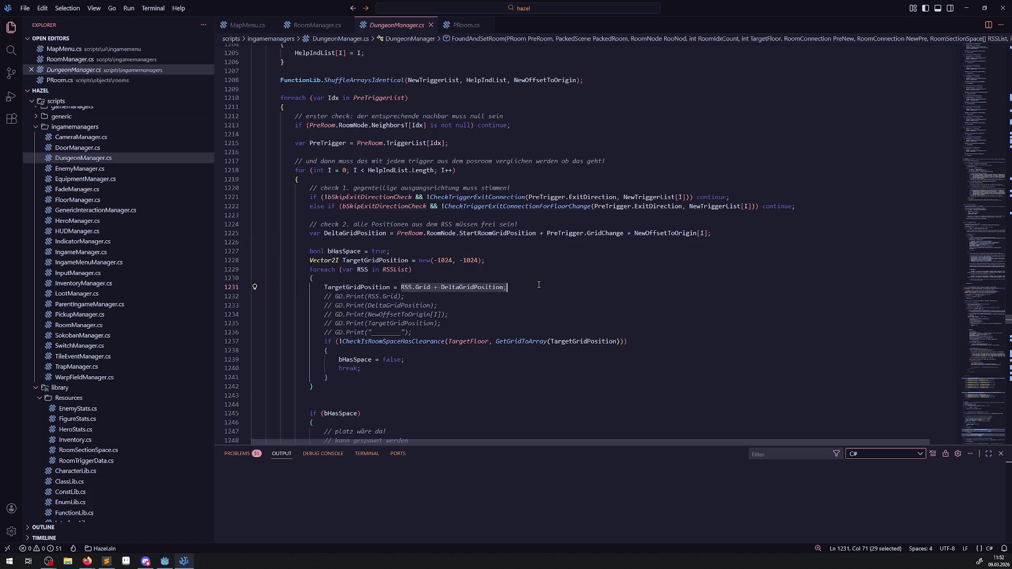
scroll(430, 338, down, 4)
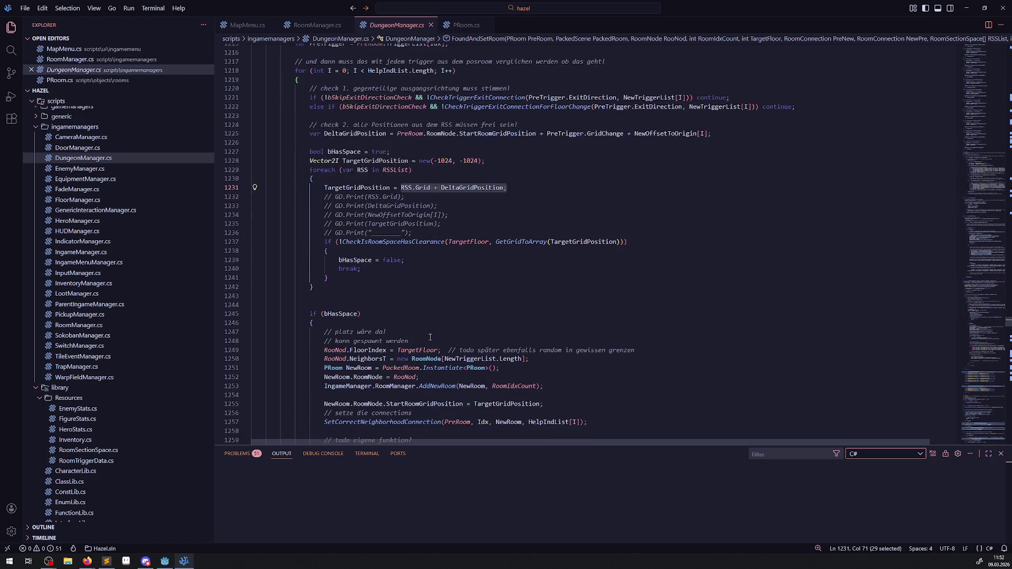
double_click(363, 134)
scroll(437, 280, down, 10)
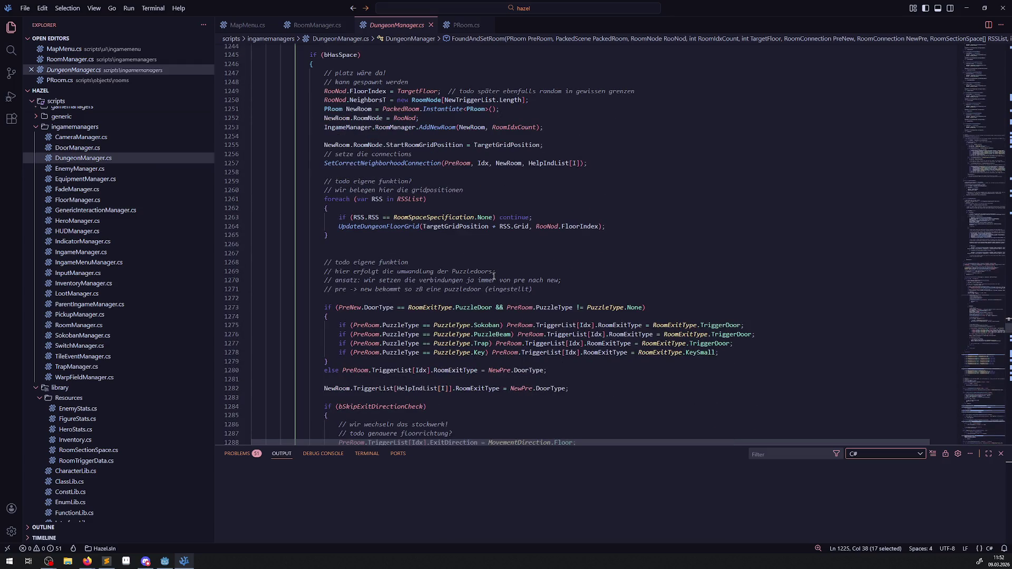
scroll(492, 289, up, 4)
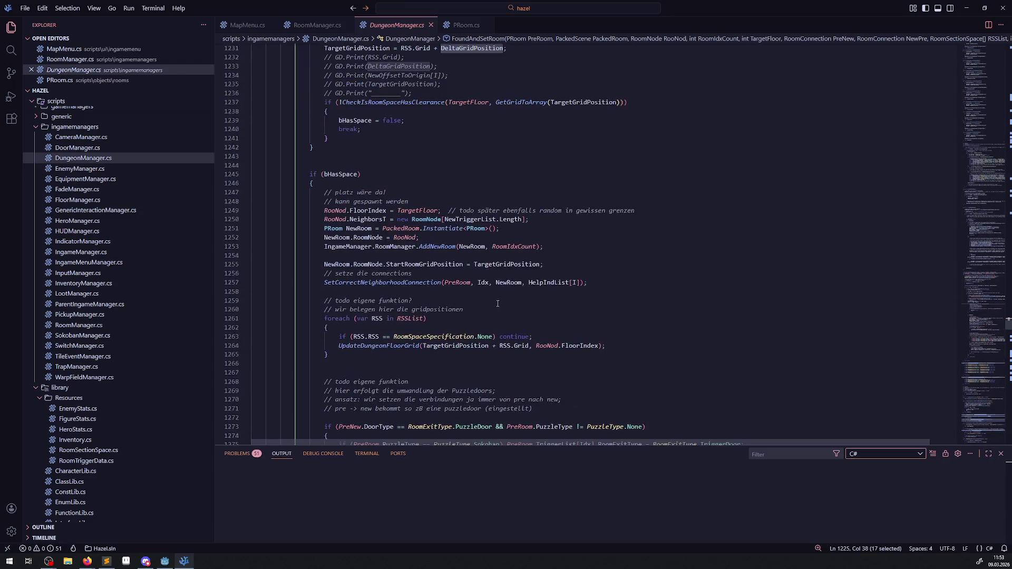
double_click(504, 258)
scroll(530, 346, up, 4)
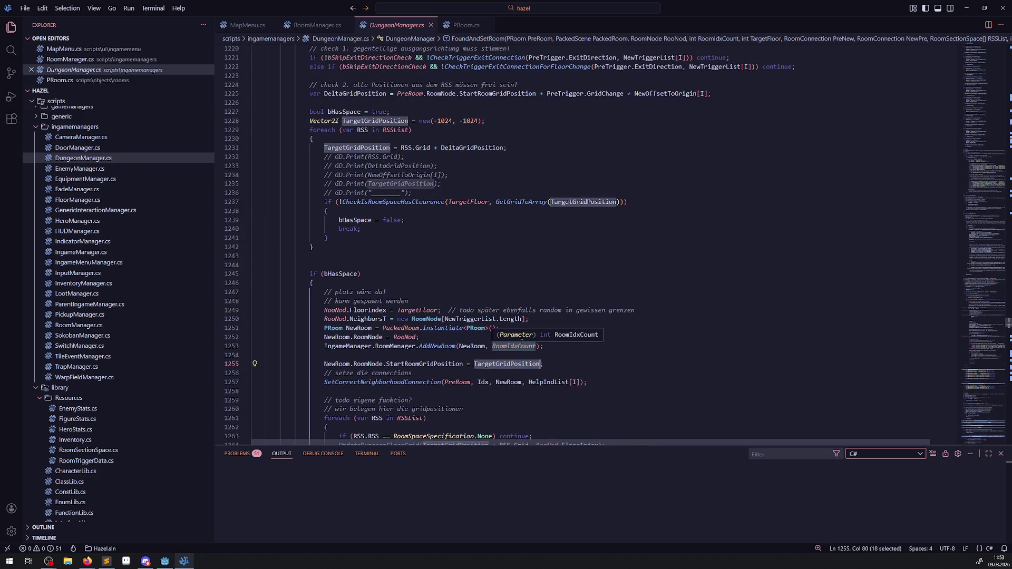
double_click(365, 93)
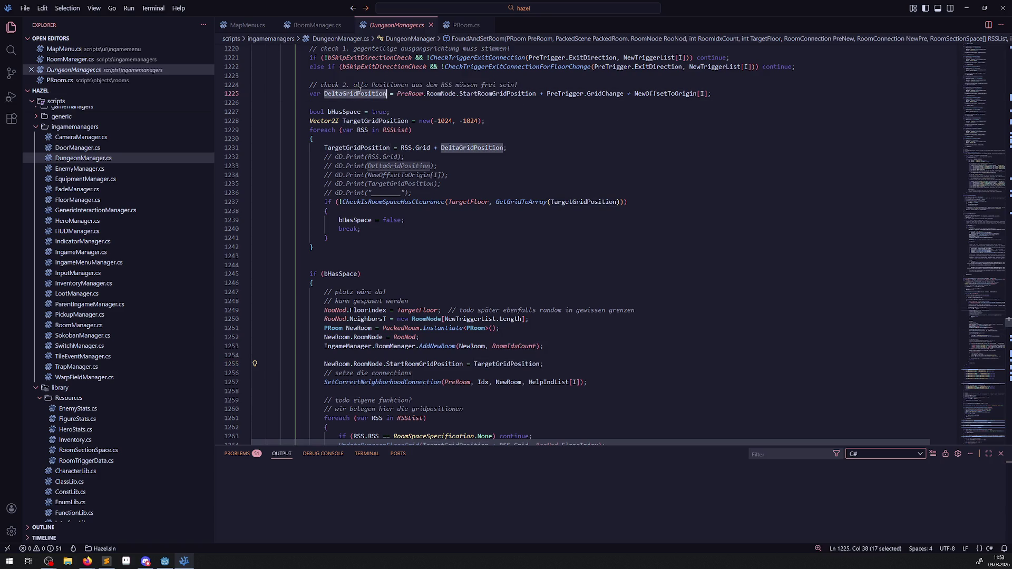
key(ctrl+c)
double_click(506, 364)
key(ctrl+v)
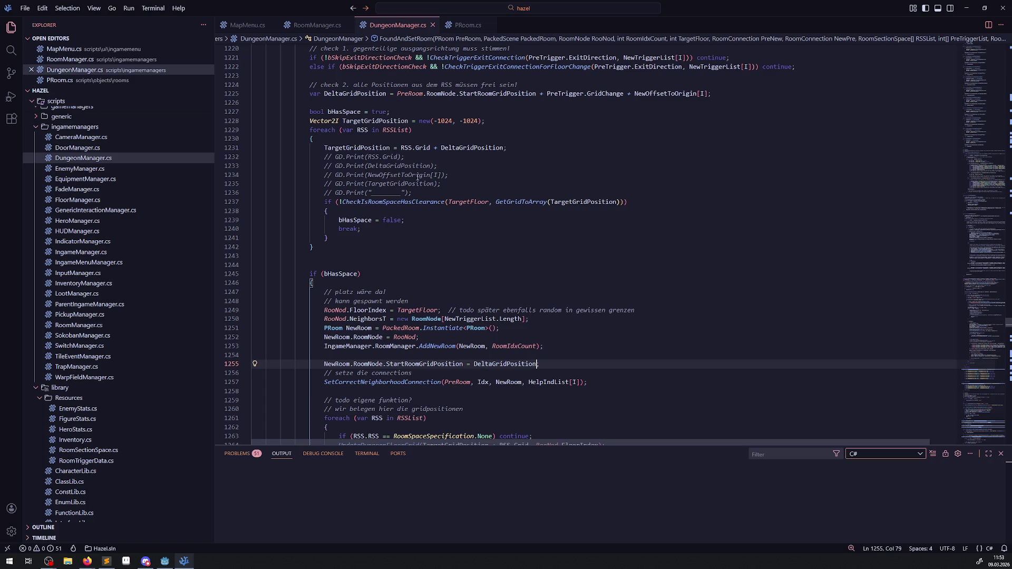
- Build the .NET project in Godot and return to VS Code
key(alt+Tab)
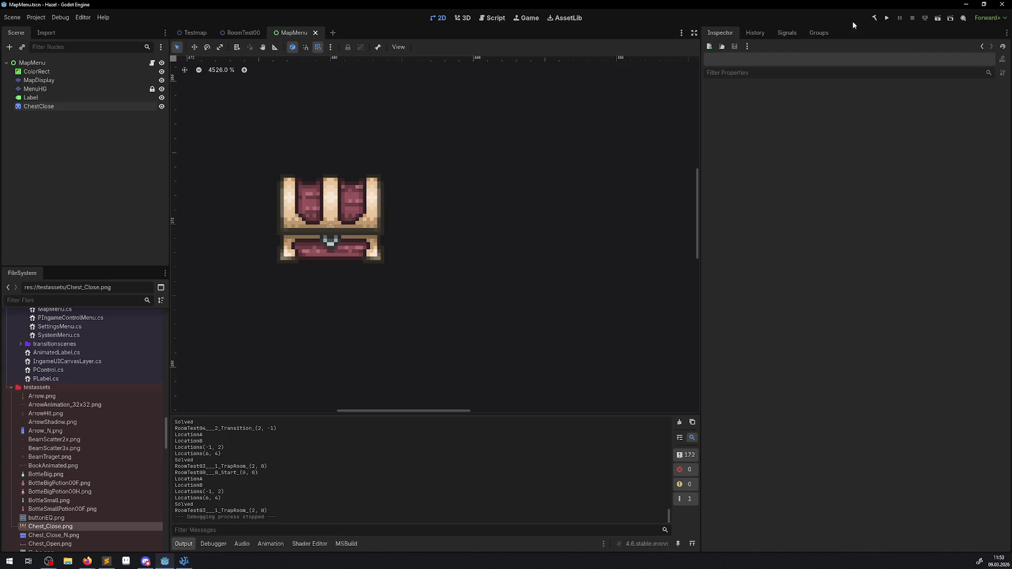
click(877, 18)
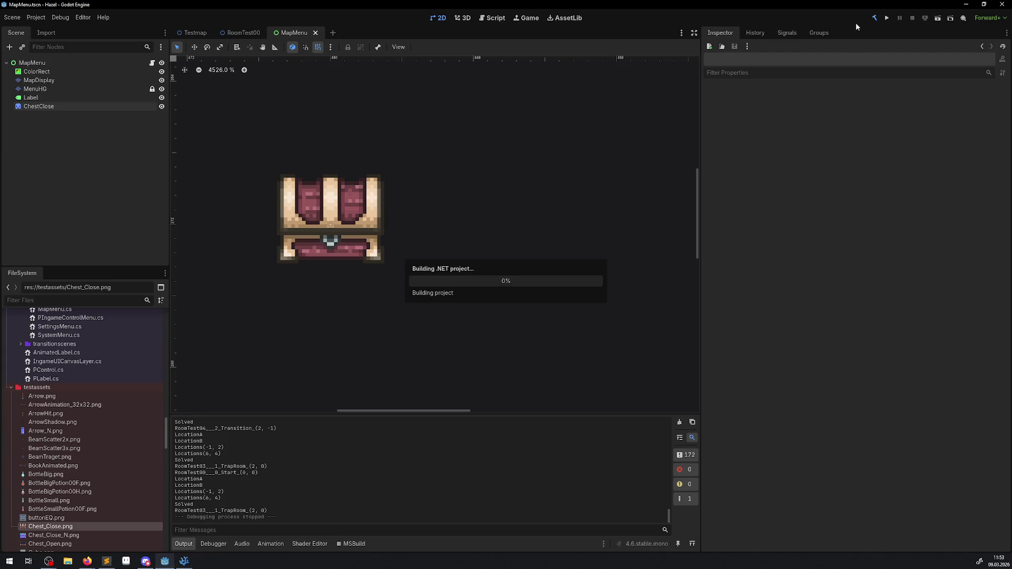
click(189, 560)
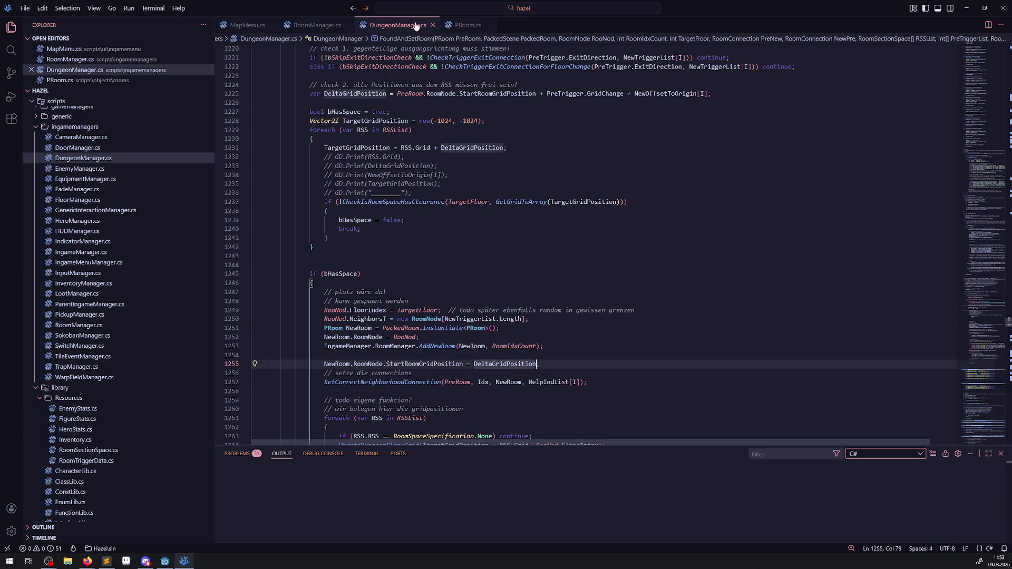
- In MapMenu.cs, uncomment SetCell line 30, comment out line 32, save, and rebuild in Godot
click(261, 27)
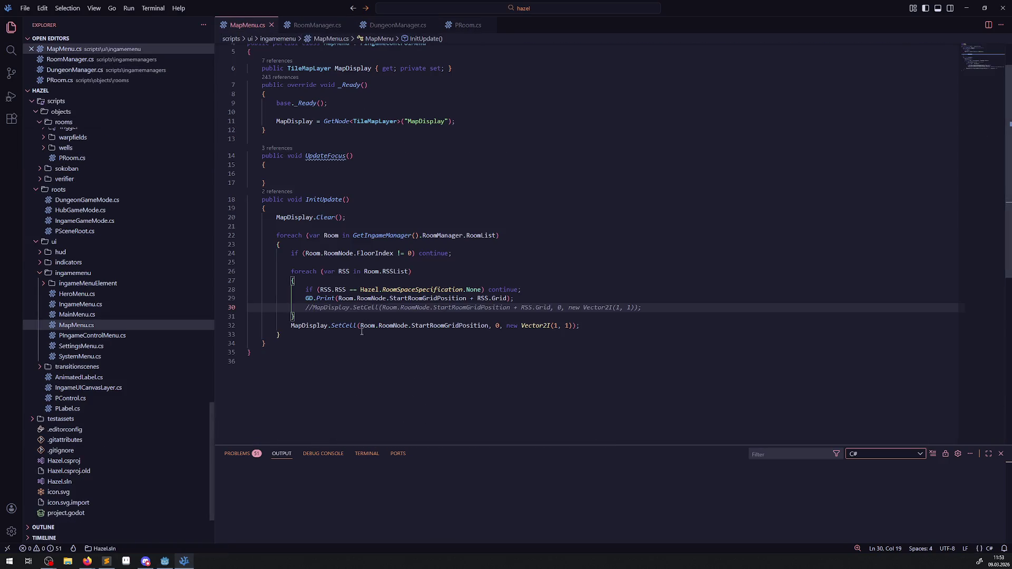
key(BackSpace)
key(BackSpace)
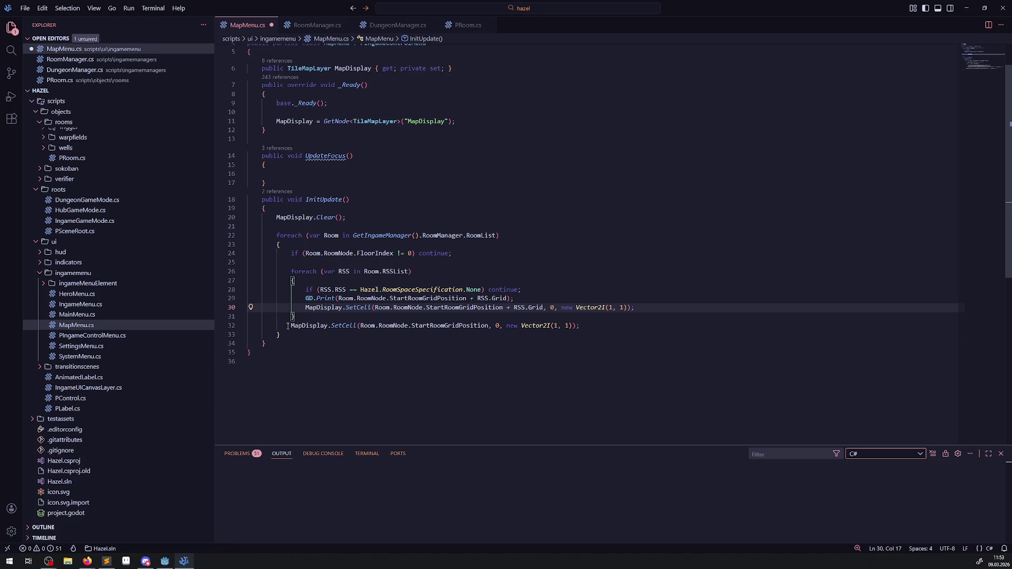
click(287, 326)
key(ctrl+slash)
key(ctrl+s)
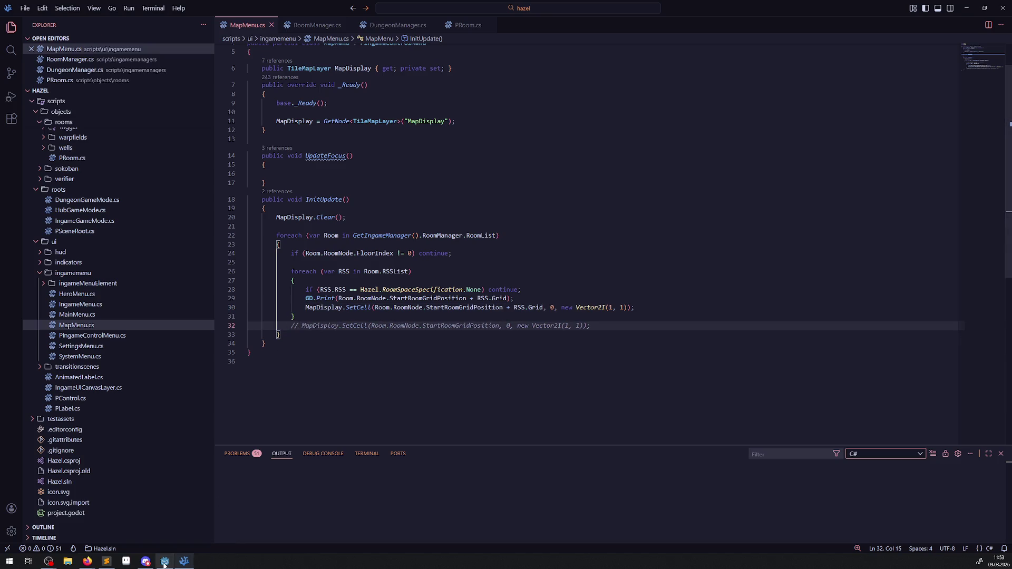
click(163, 563)
key(alt+b)
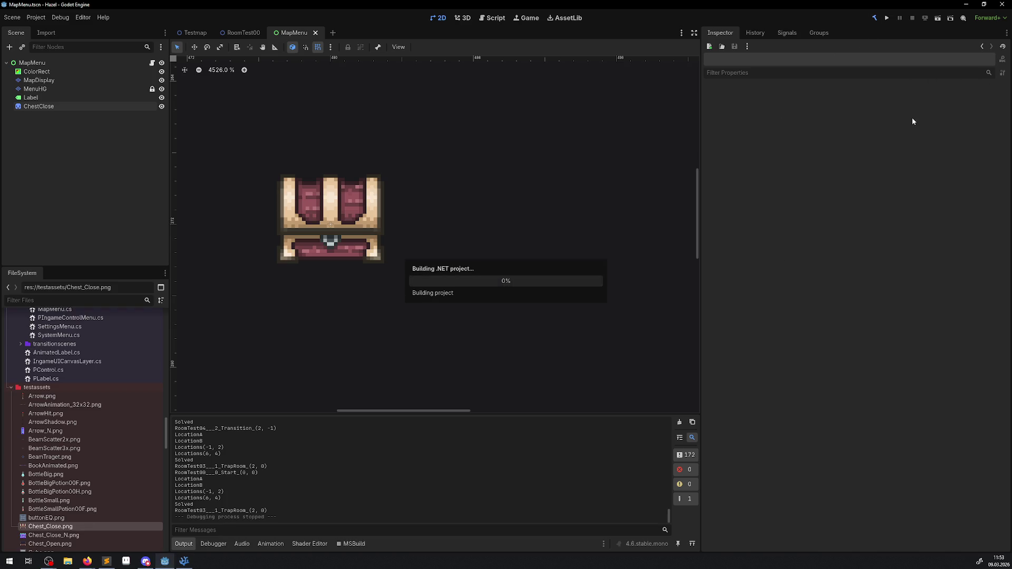
- Run the game and switch its menu to the map page showing the explored rooms as blue tiles
click(887, 19)
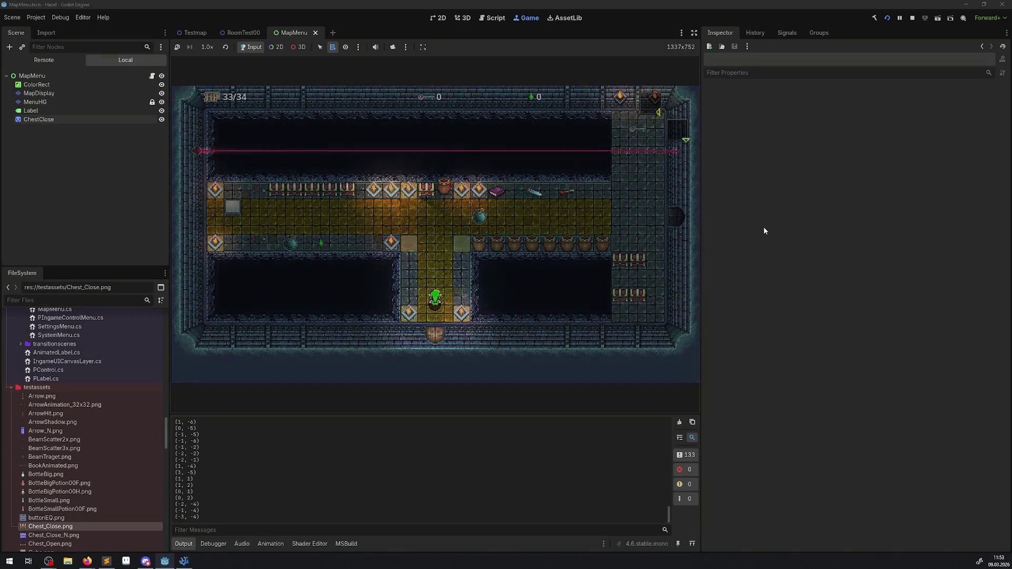
key(Right)
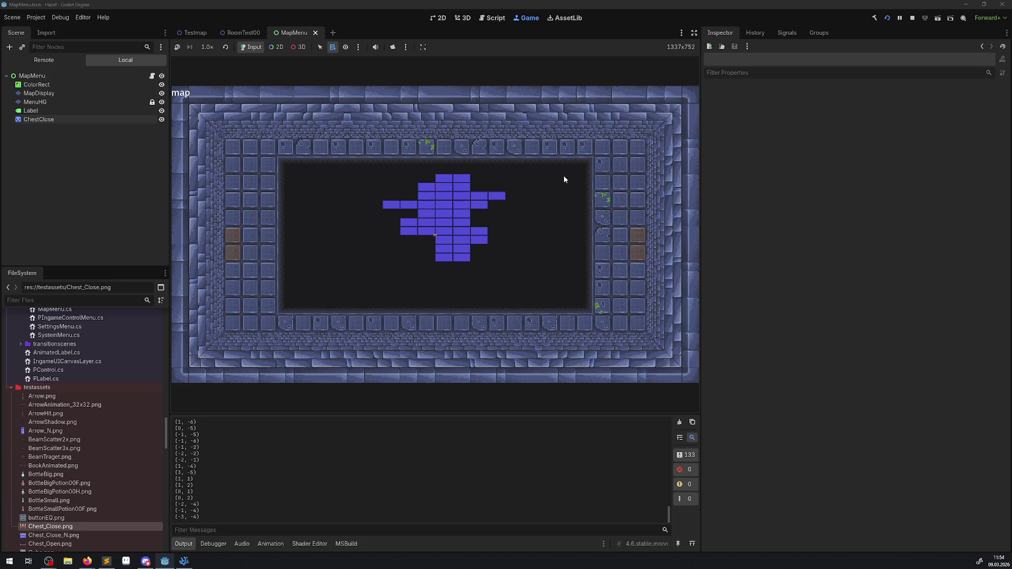
- Close the menu, walk the player along the lit hall, reopen the map with M and view the hero page
key(Escape)
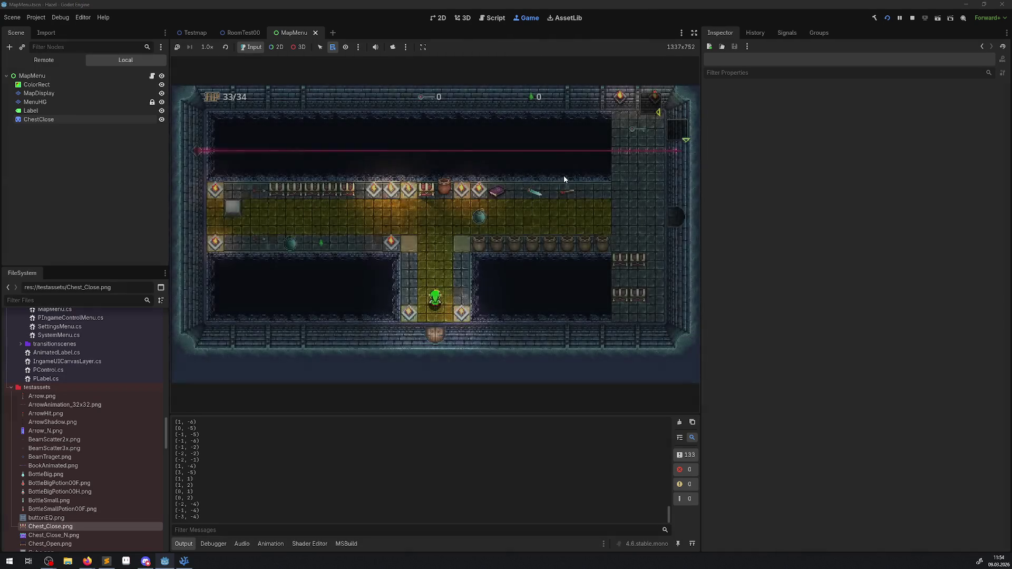
key(Up)
key(Left)
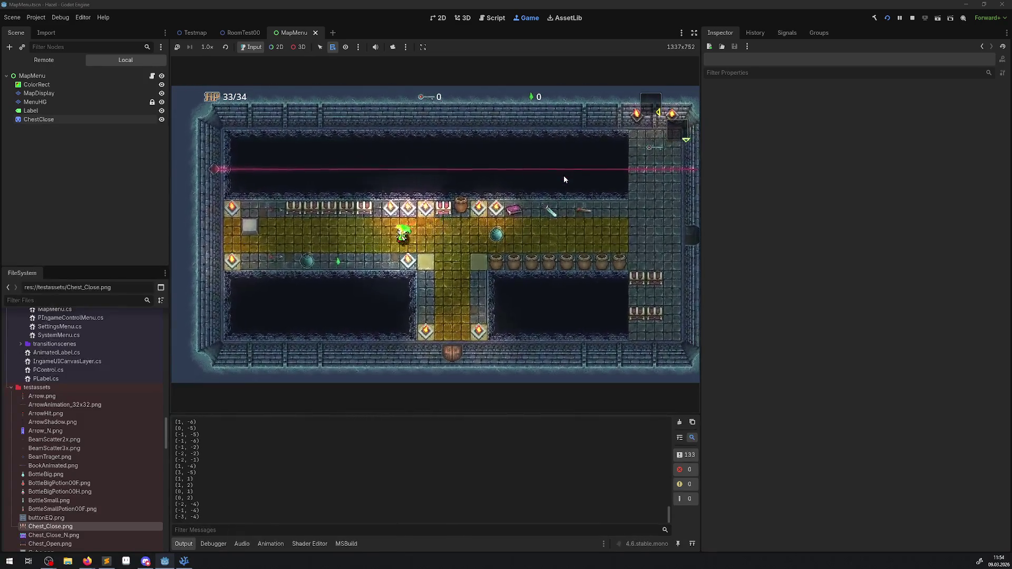
key(Right)
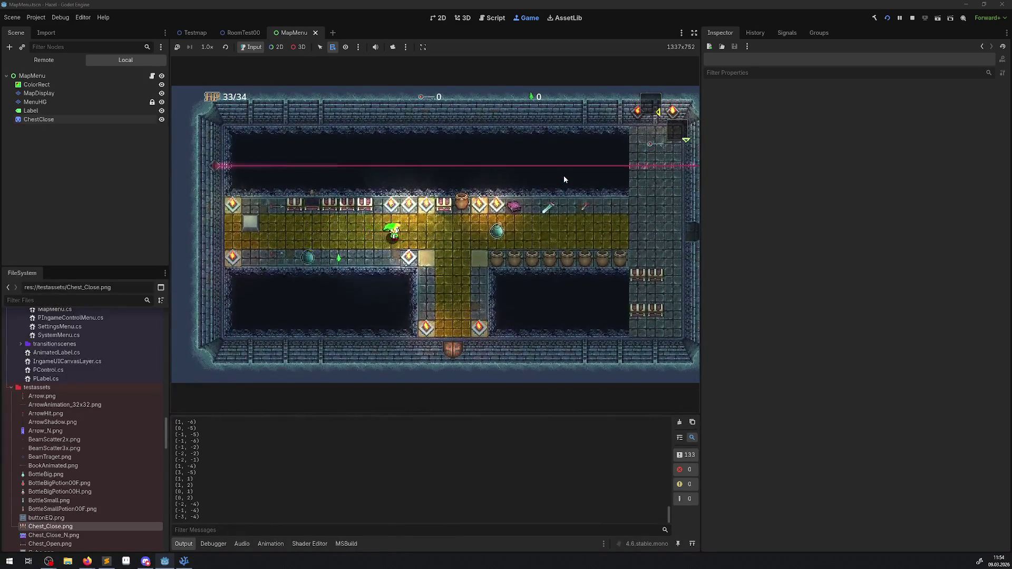
key(m)
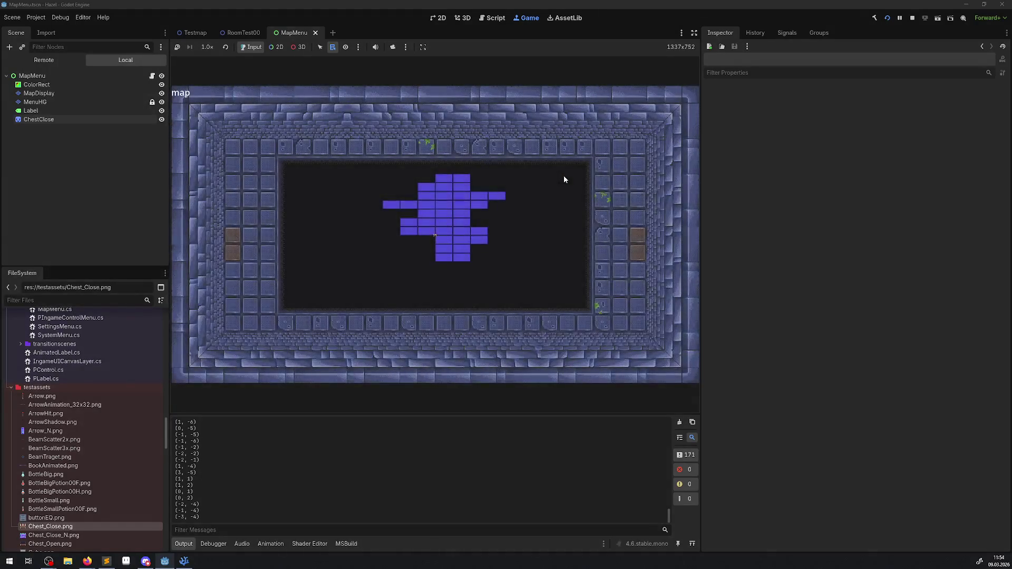
key(Left)
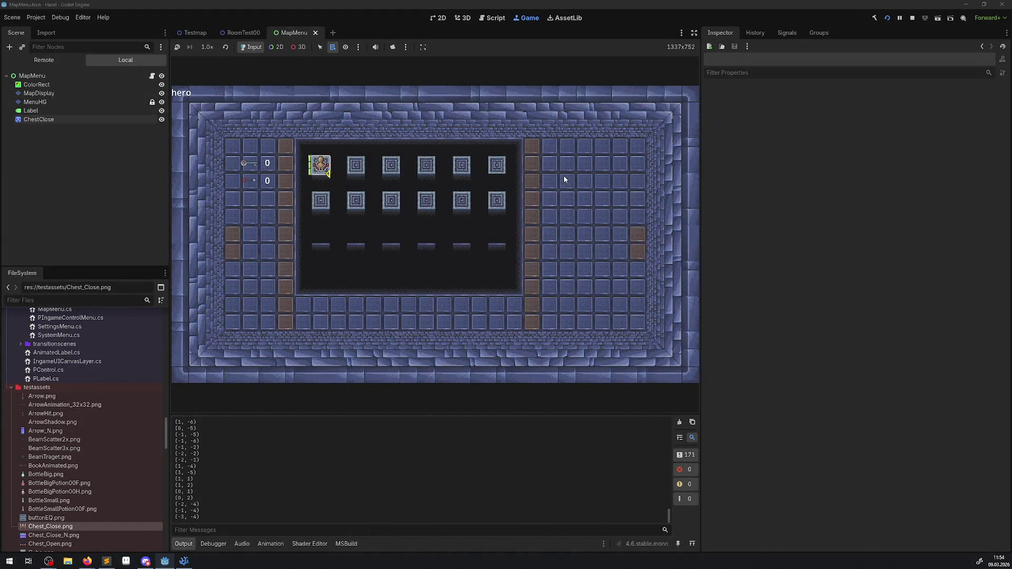
- Resume play and walk the hero through the trap room onto the magenta and cyan blocks
key(m)
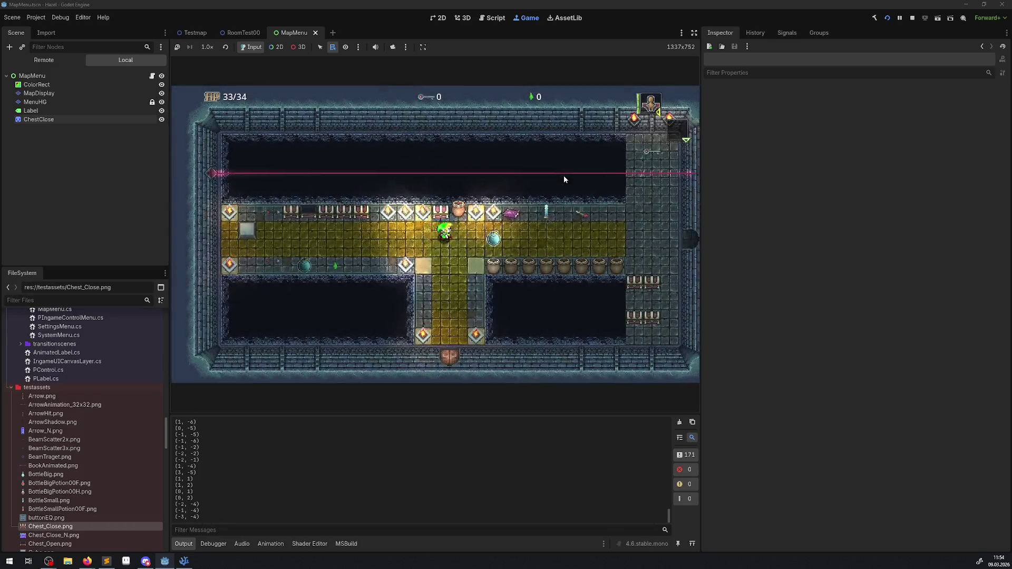
key(Right)
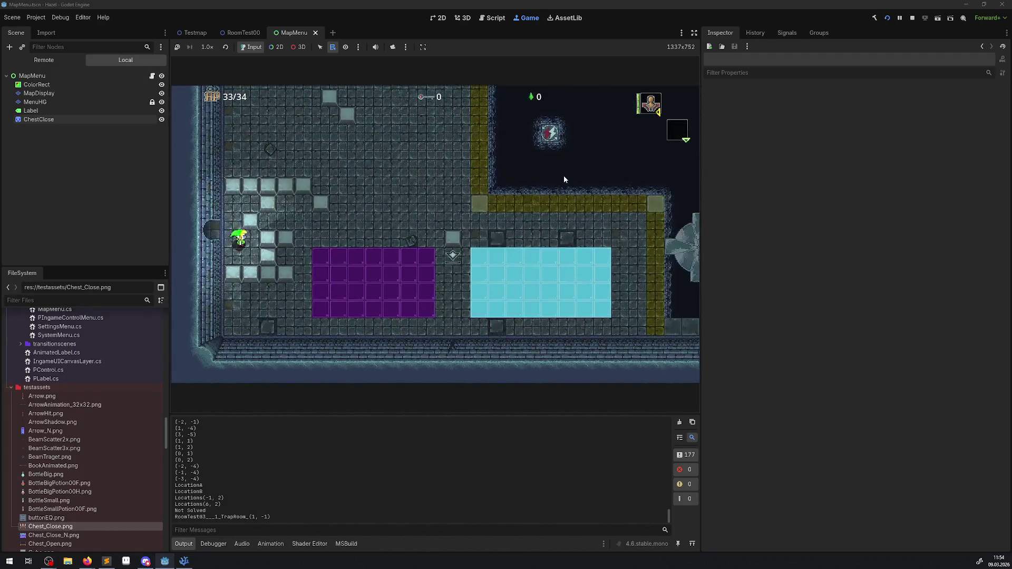
key(Down)
key(Up)
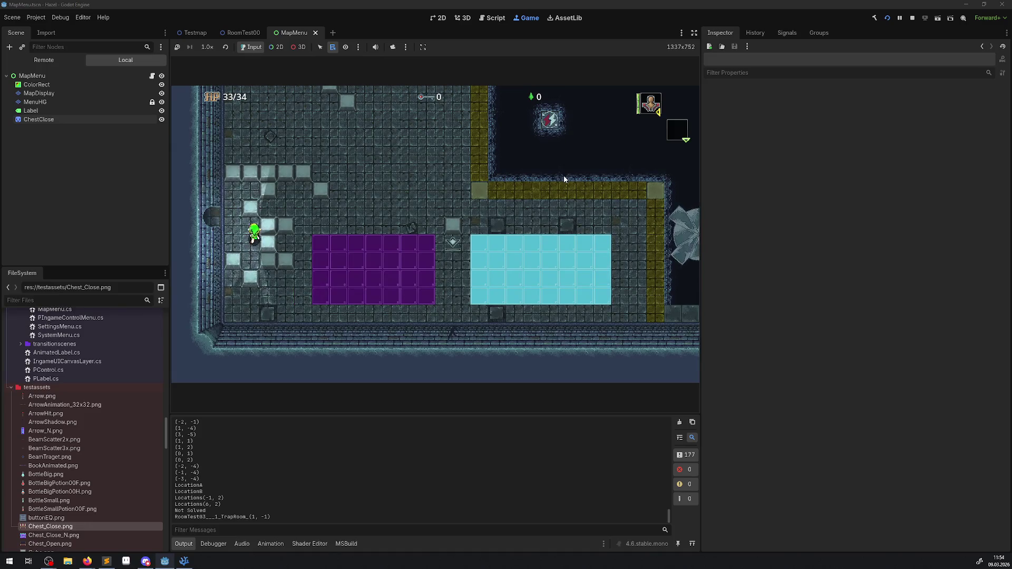
key(Up)
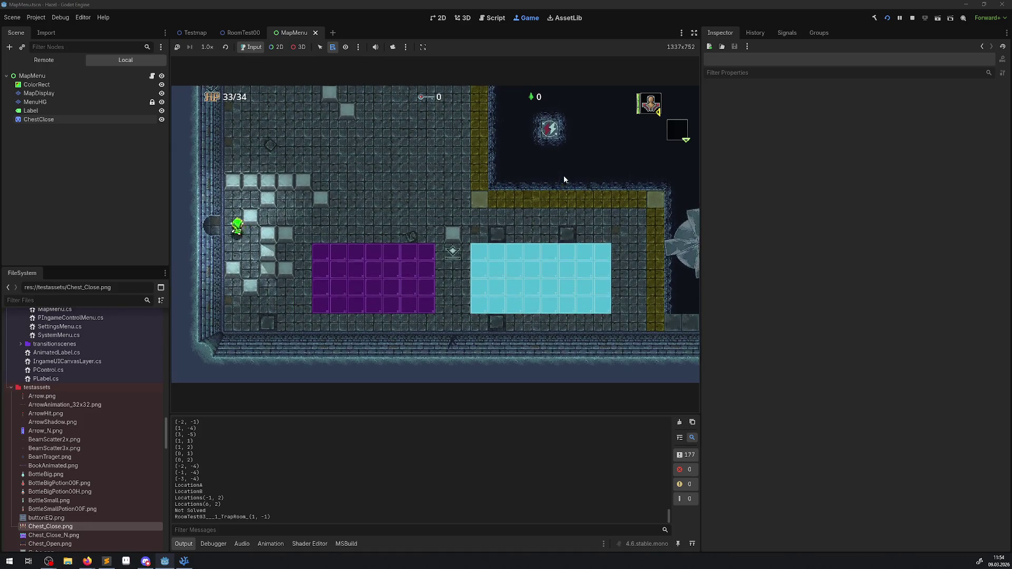
key(Down)
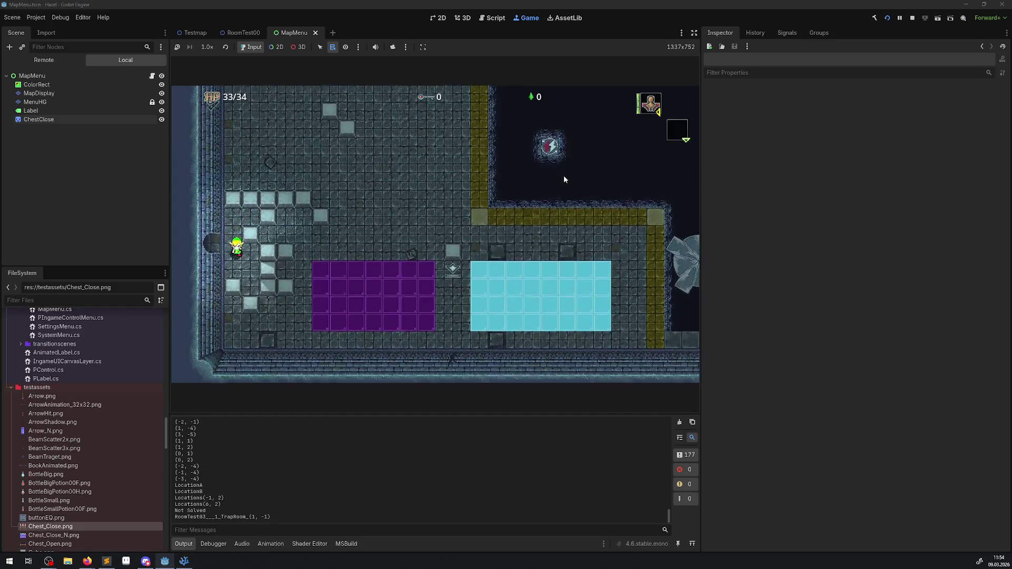
key(Right)
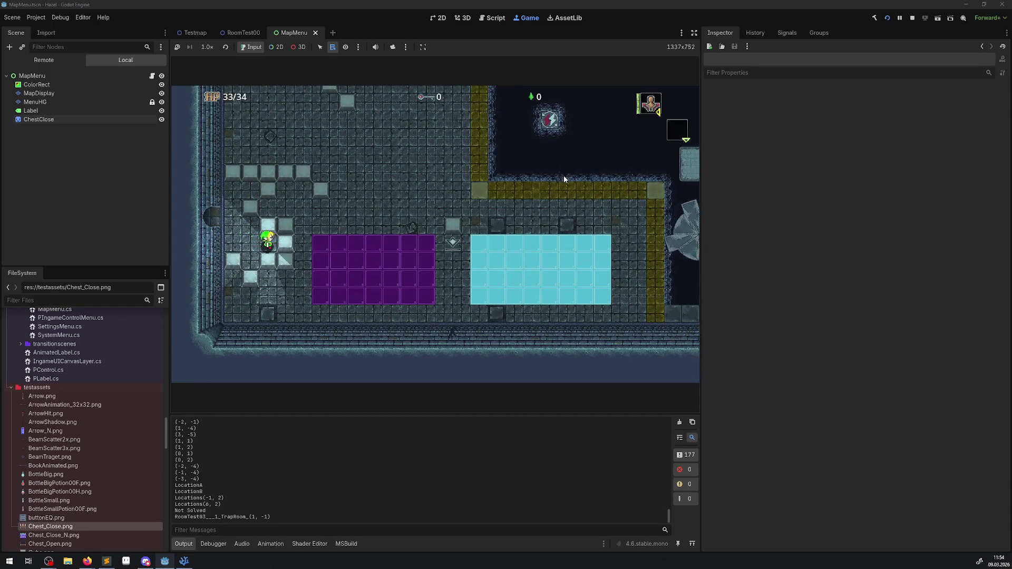
key(Up)
key(Right)
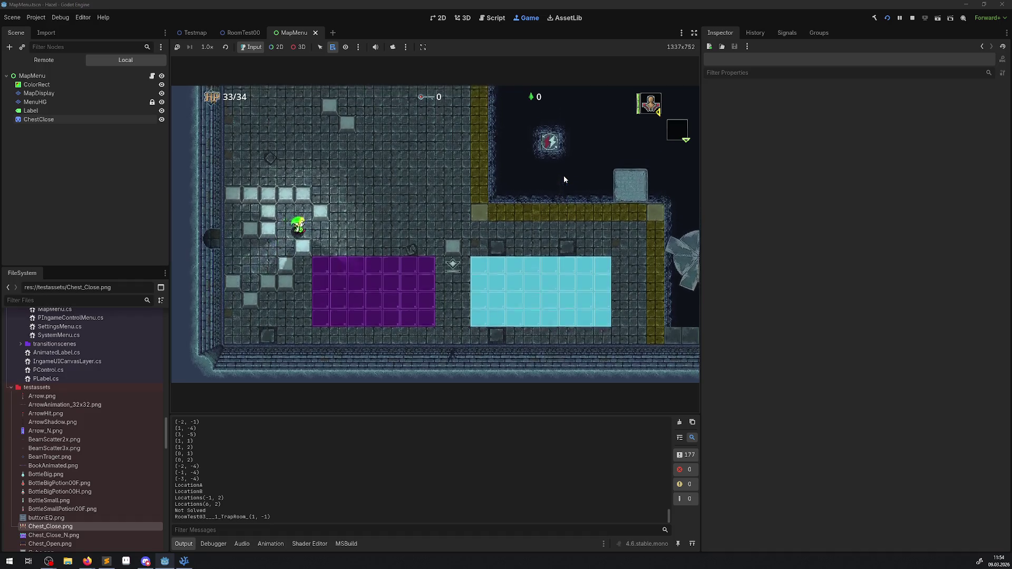
key(Right)
key(Down)
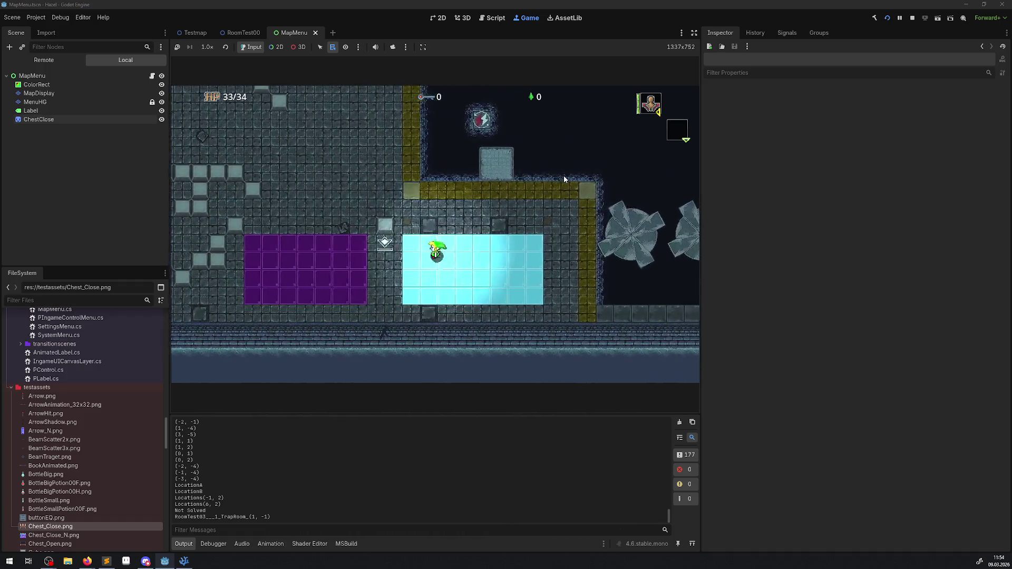
key(Left)
key(Right)
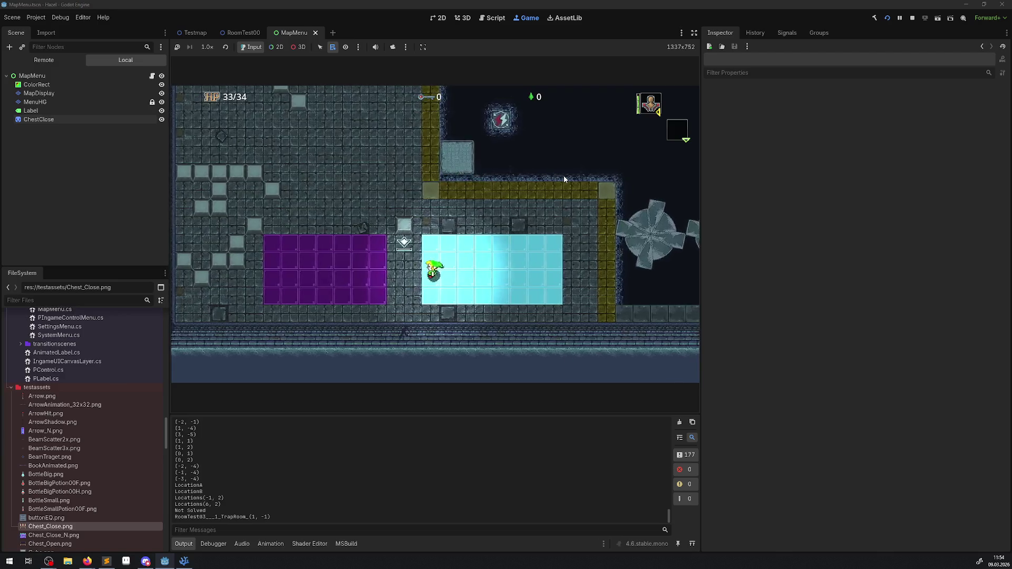
- Briefly check the menu, walk into the start room and back, then open the map page
key(m)
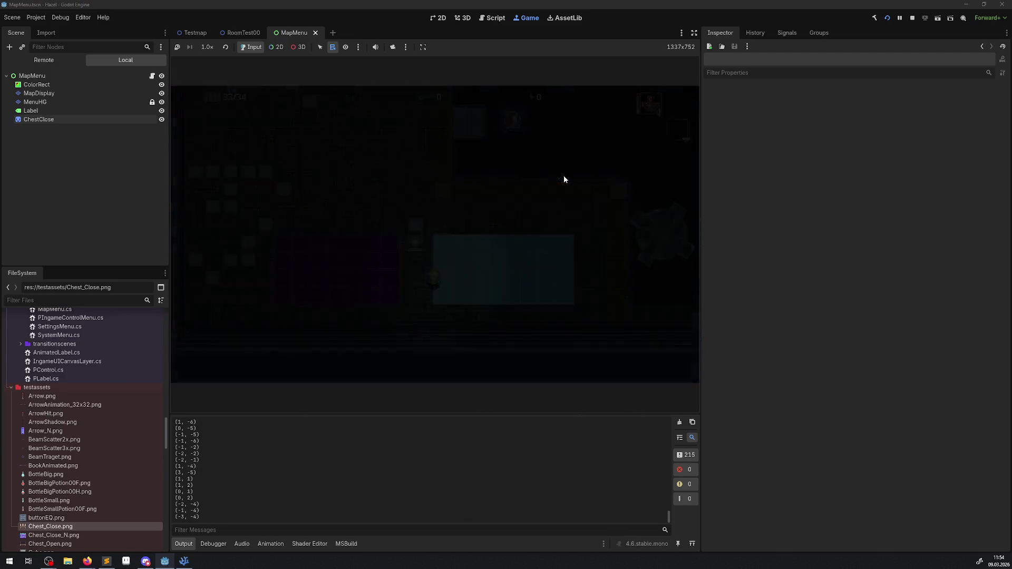
key(m)
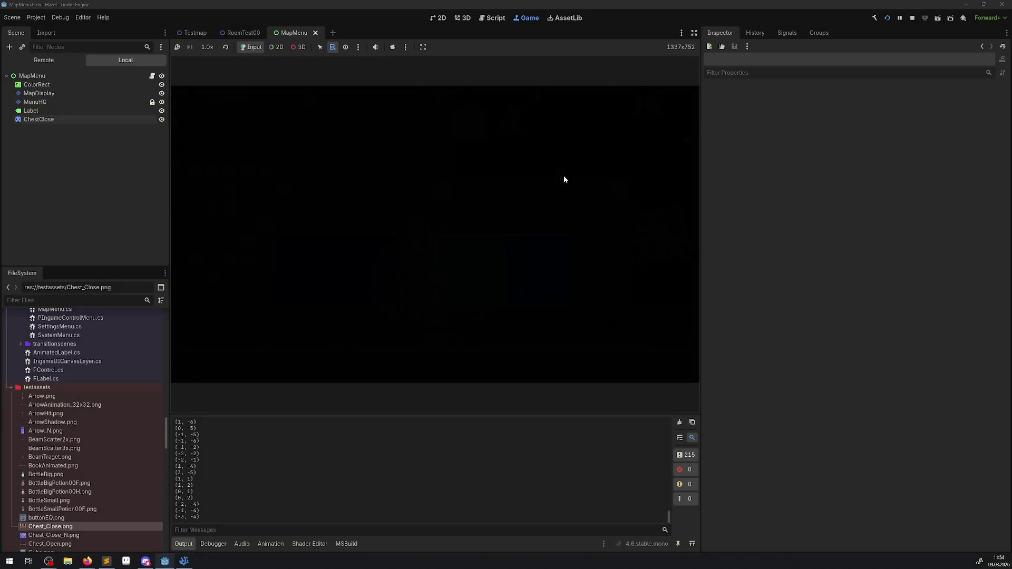
key(Left)
key(Up)
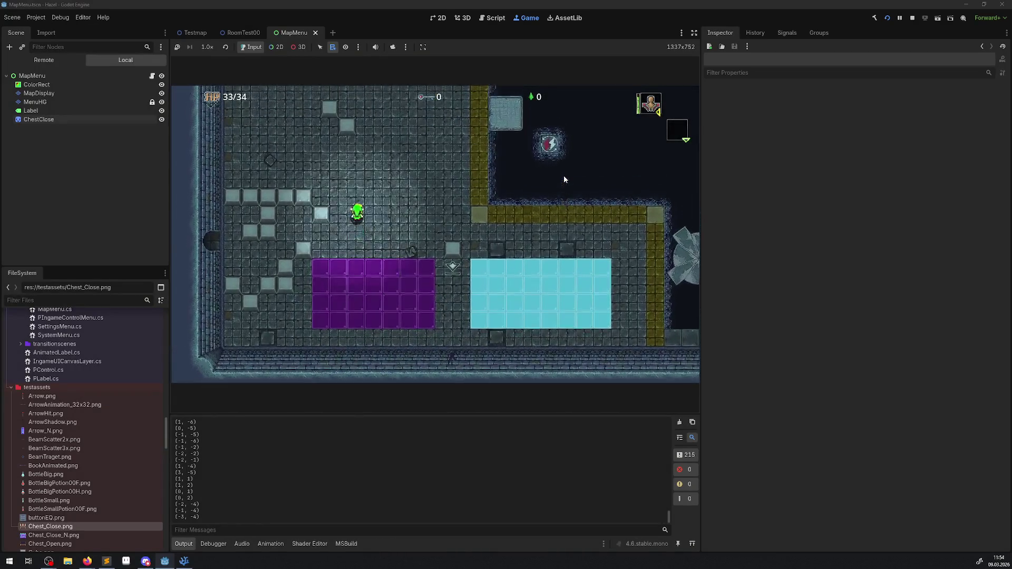
key(Left)
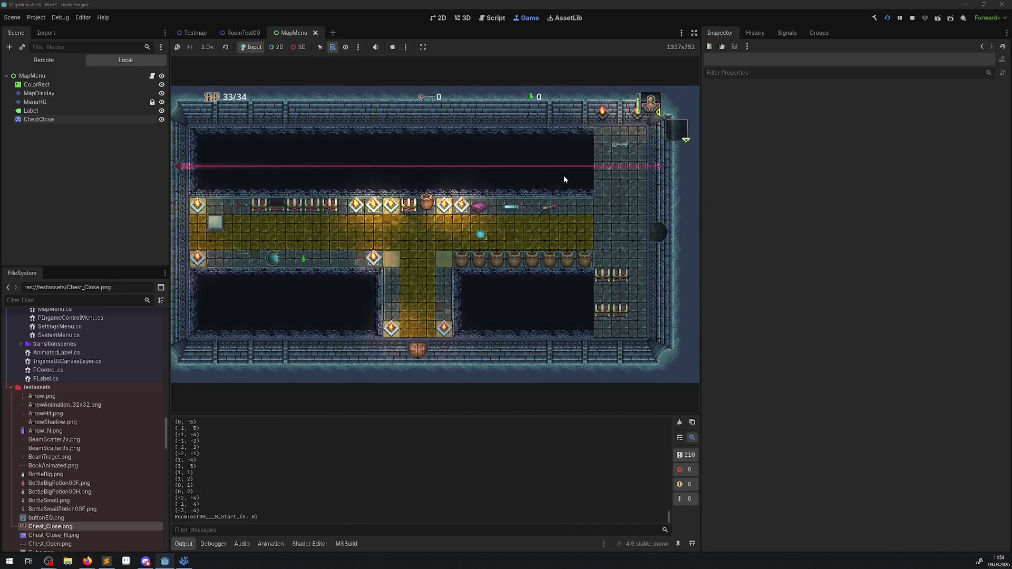
key(Right)
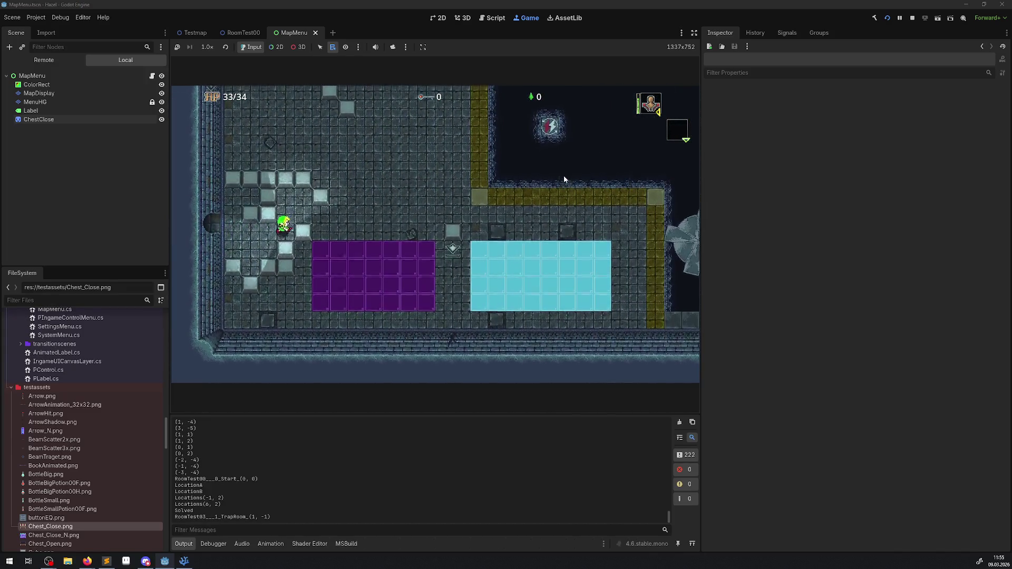
key(Up)
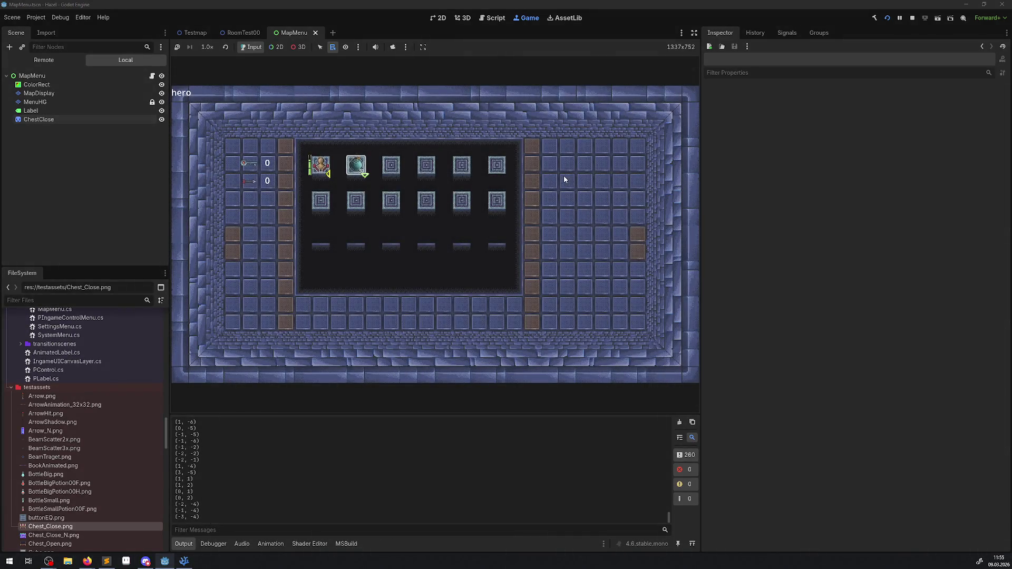
key(e)
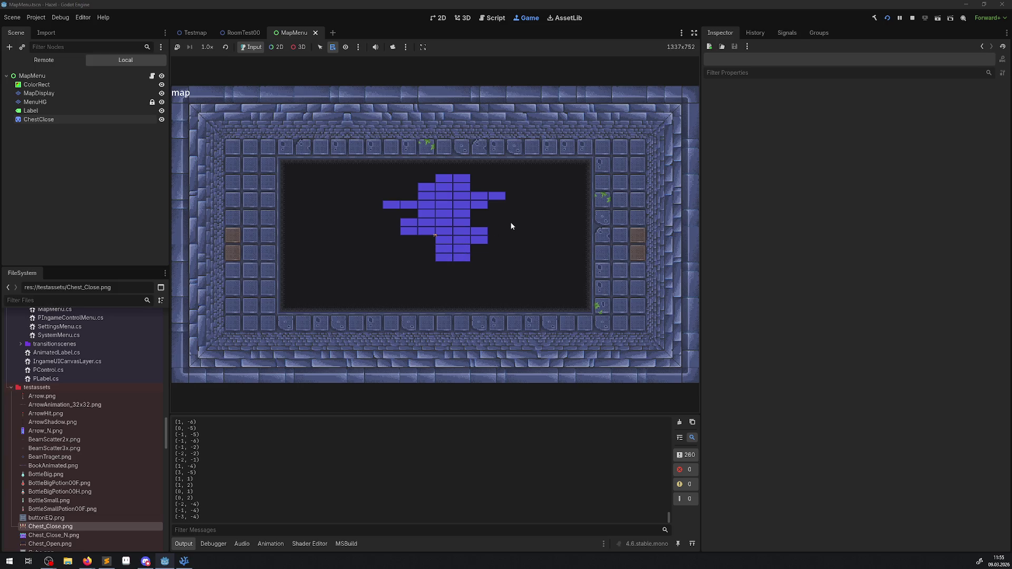
- Close the map, pick up and drop a bomb, then walk down the yellow path collecting a key
key(m)
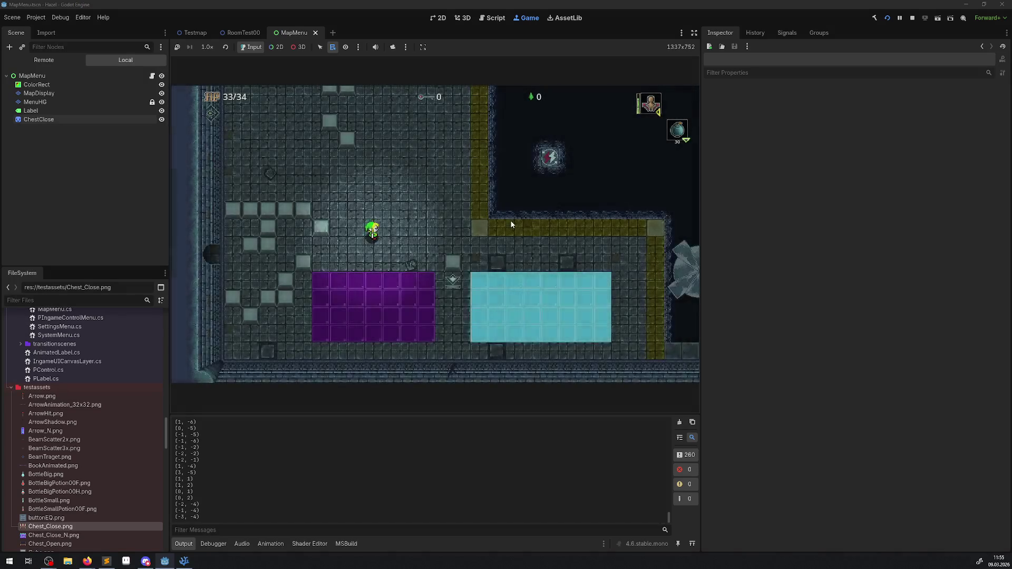
key(Right)
key(Down)
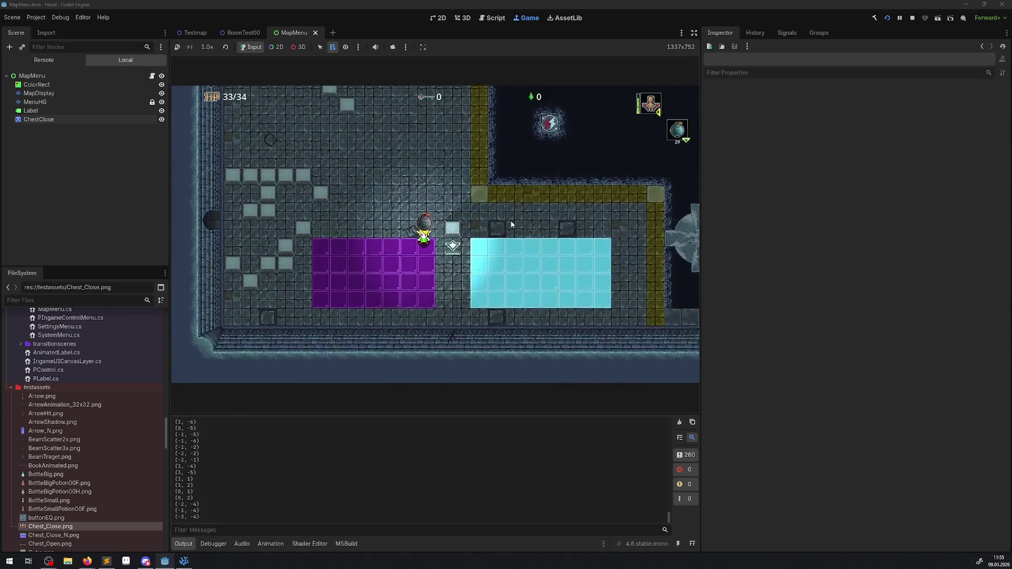
key(x)
key(Down)
key(x)
key(Right)
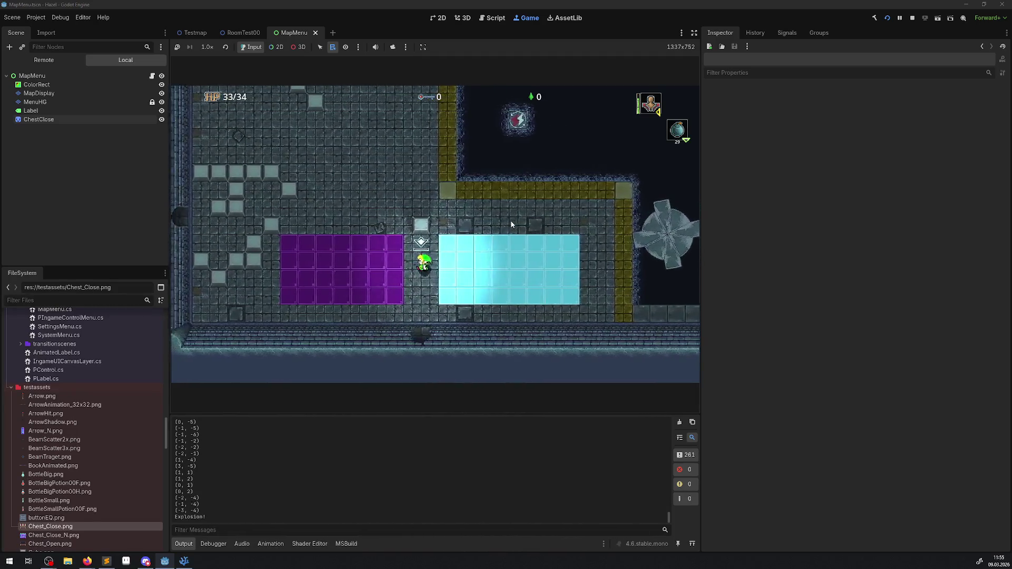
key(Down)
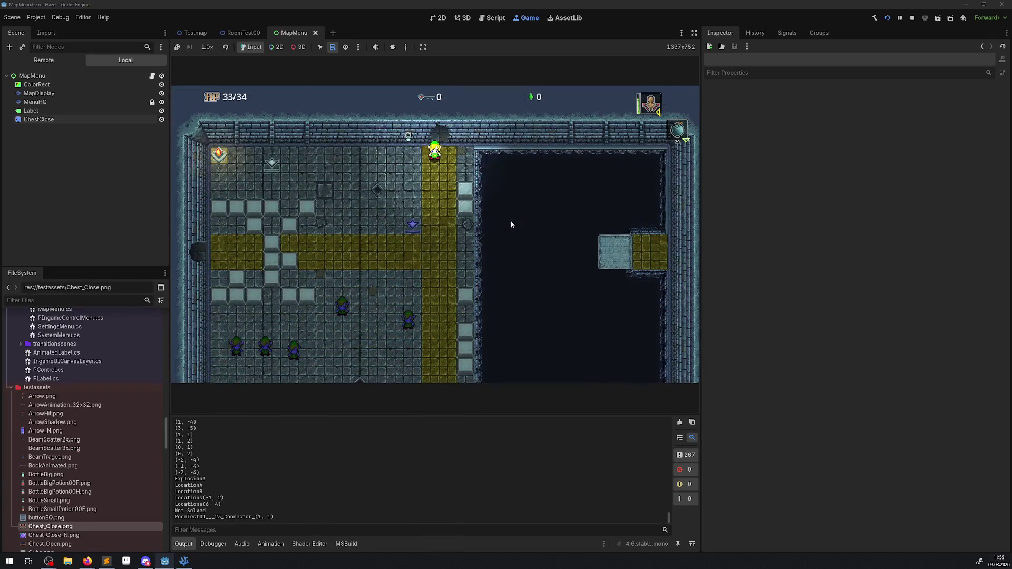
key(Down)
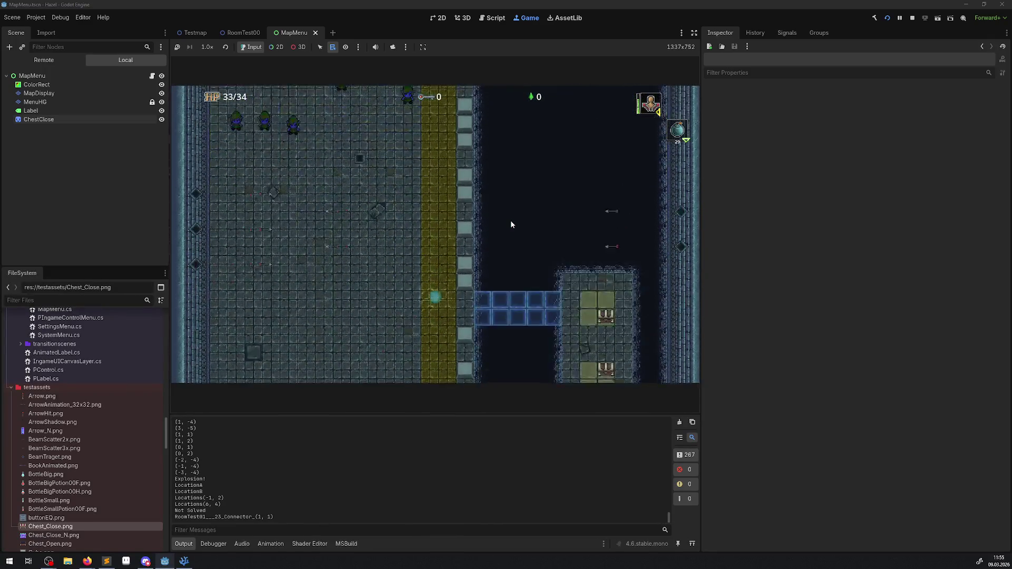
key(Down)
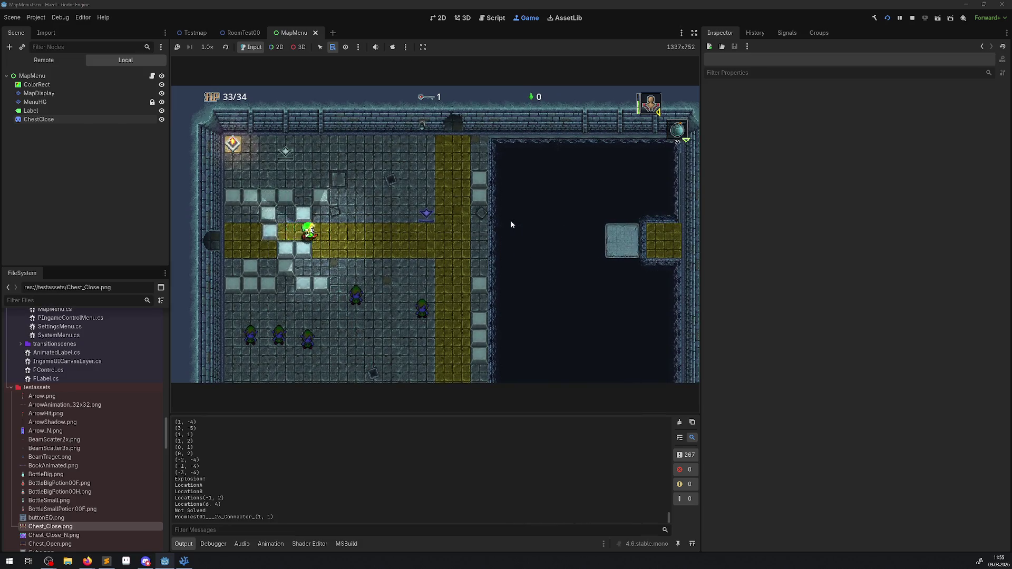
- Walk left into the neighbouring room, peek into the cross-shaped room, then exit through the right door
key(Left)
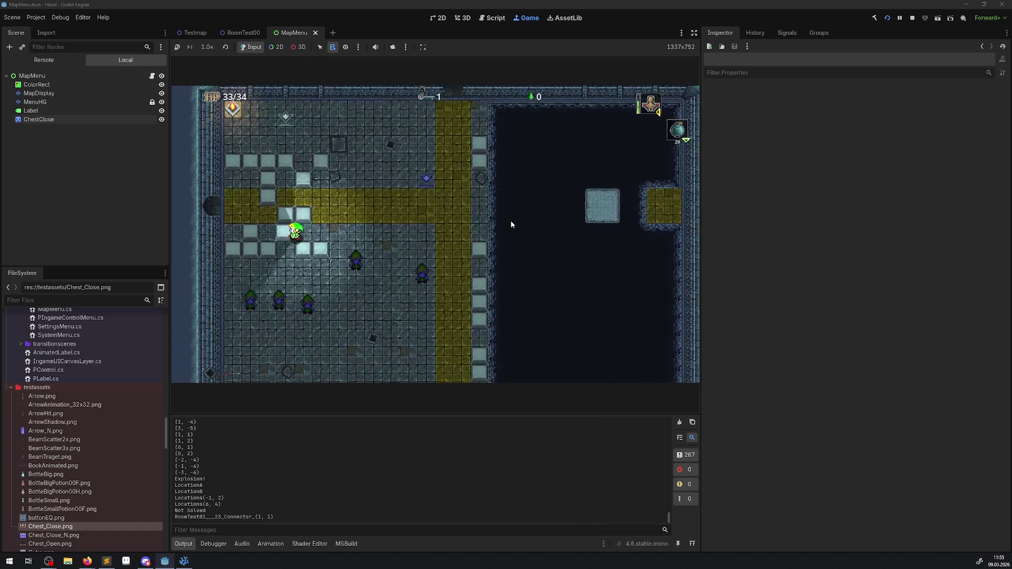
key(Left)
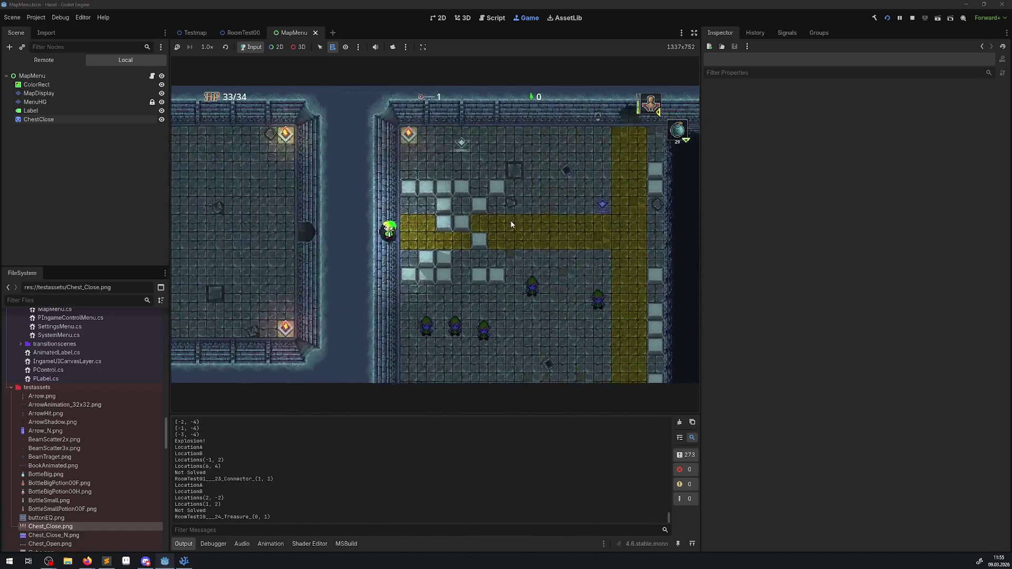
key(Left)
key(Down)
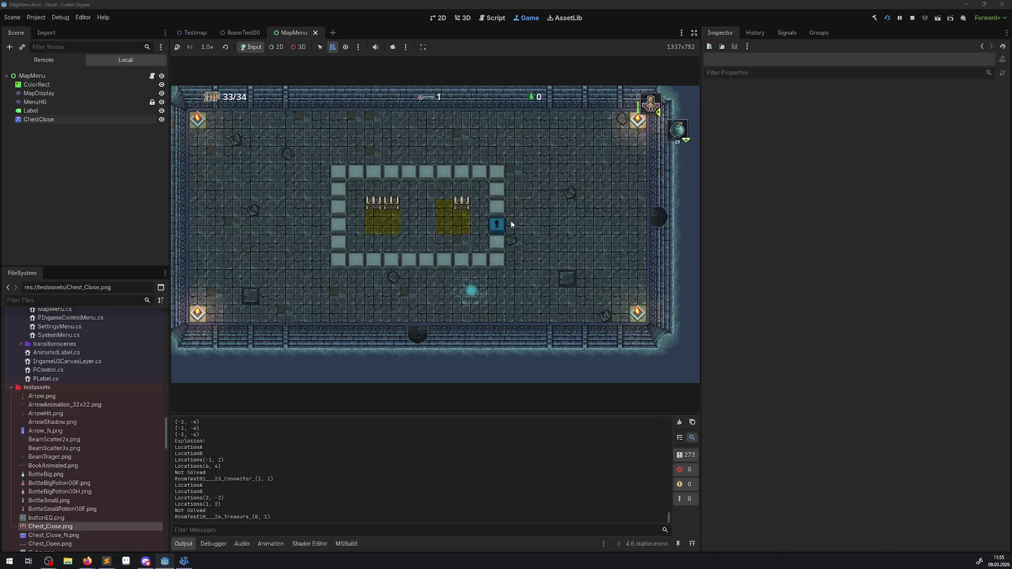
key(Down)
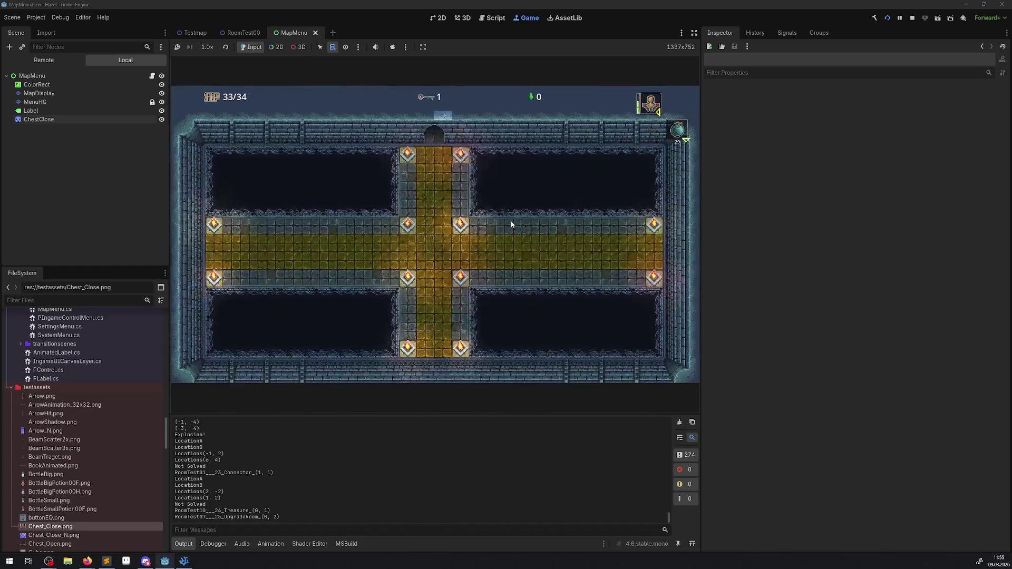
key(Up)
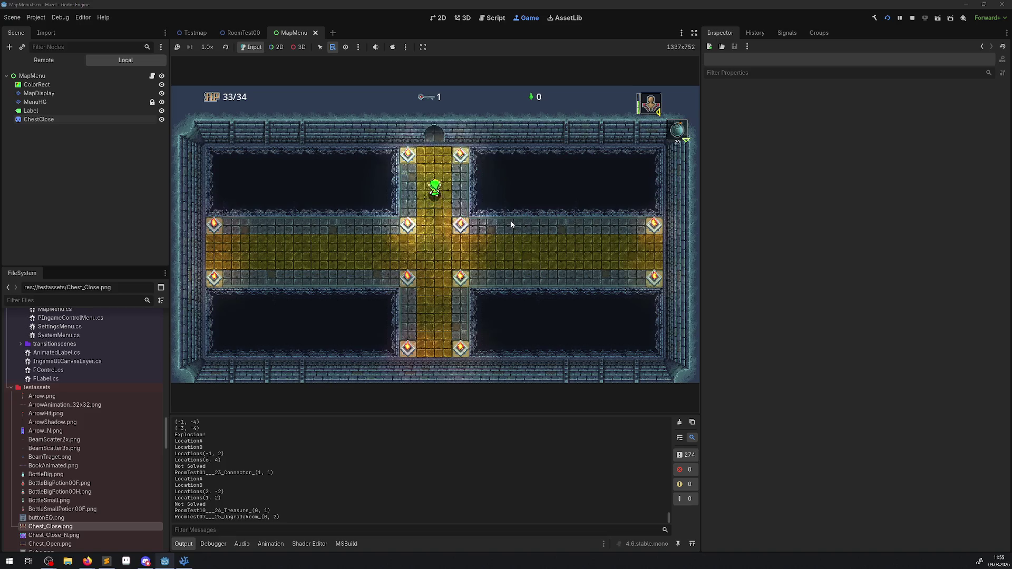
key(Right)
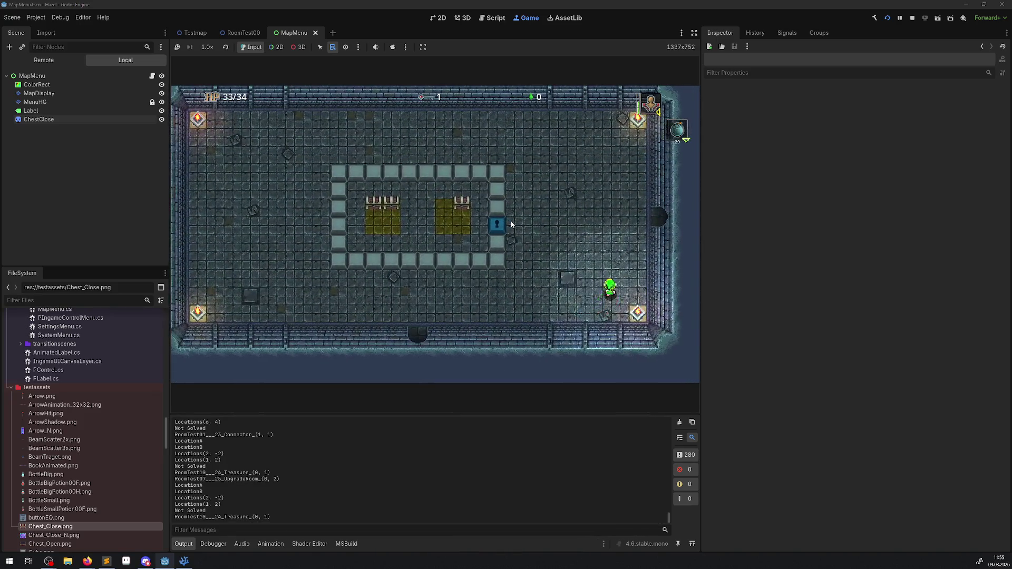
key(Up)
key(Right)
key(Right)
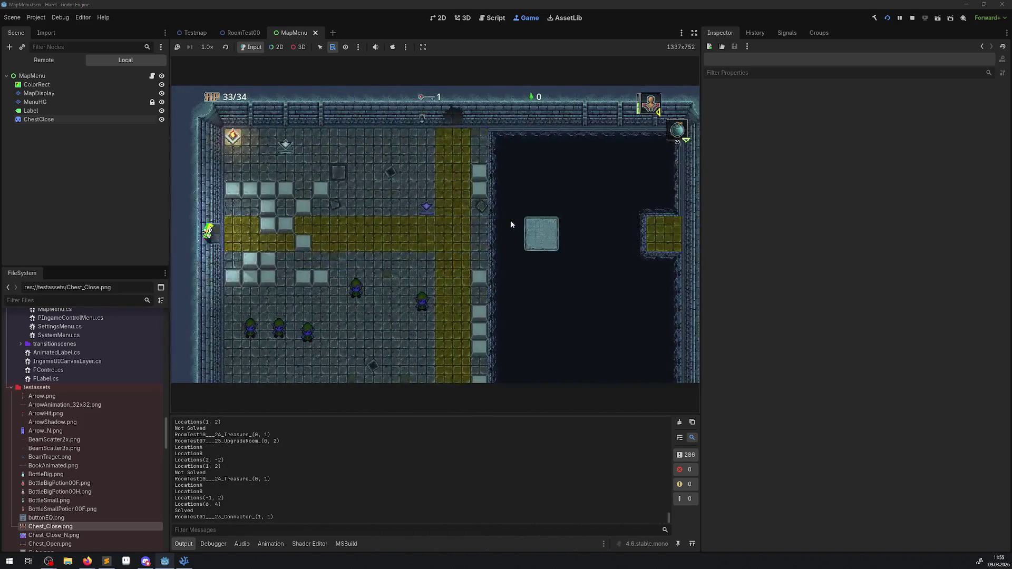
key(Right)
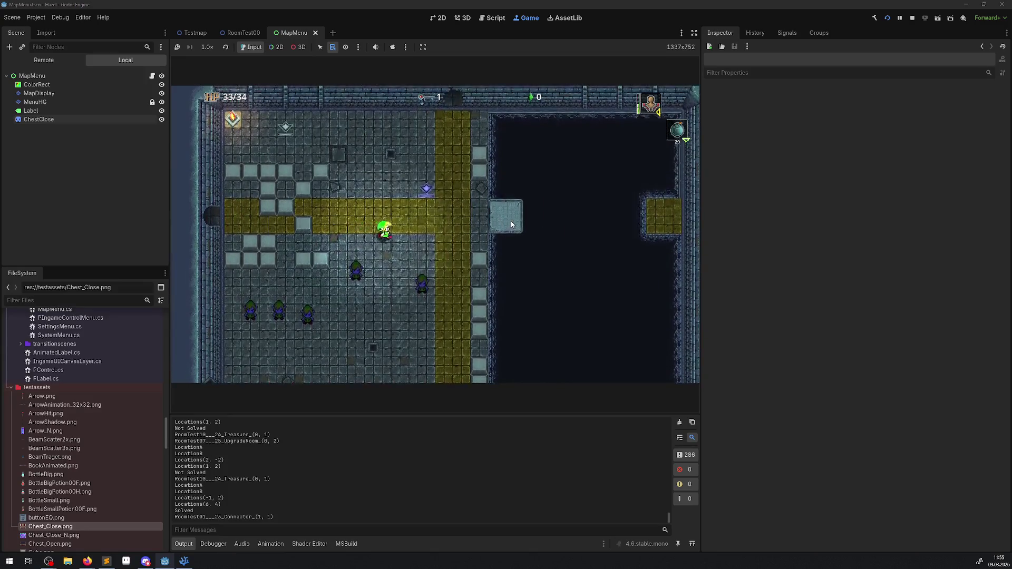
- Head up into the trap room, step onto the purple area and bring up the map
key(Up)
key(Up)
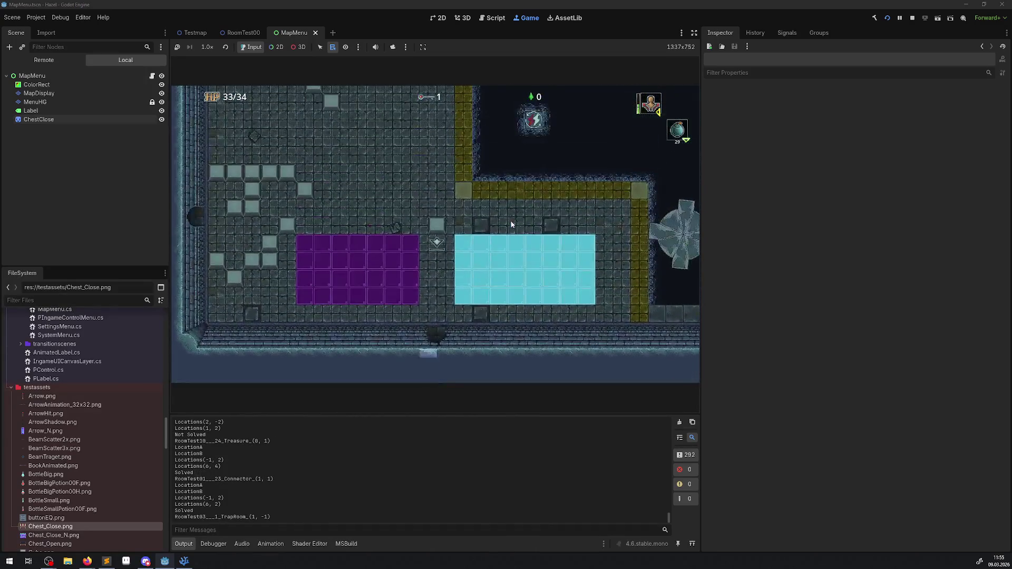
key(Left)
key(Right)
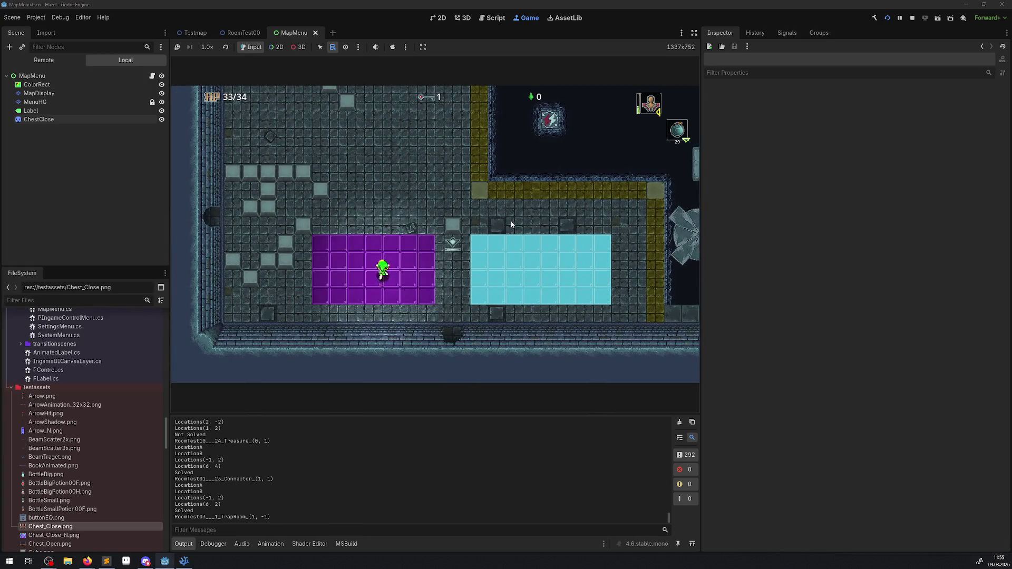
key(Up)
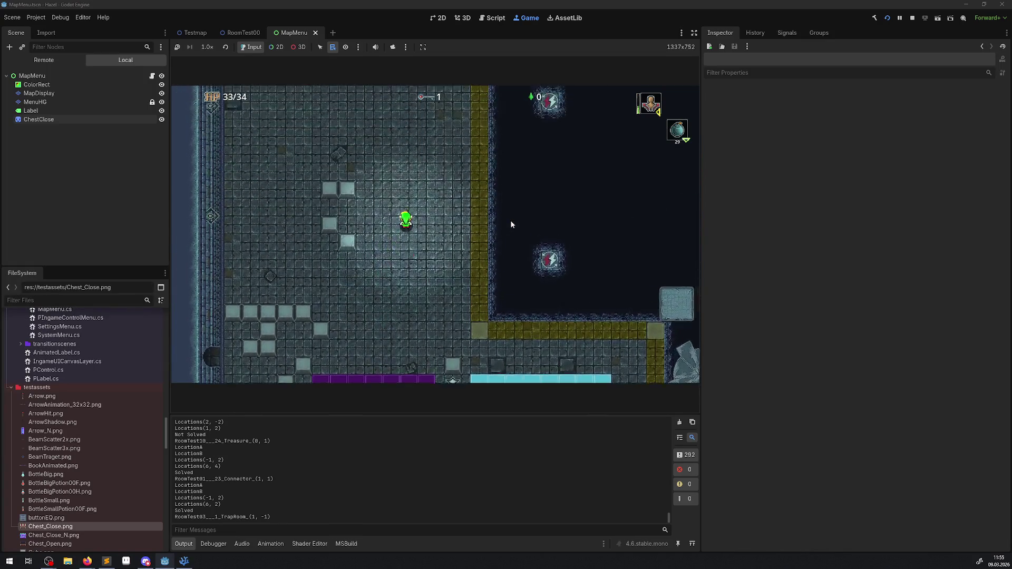
key(m)
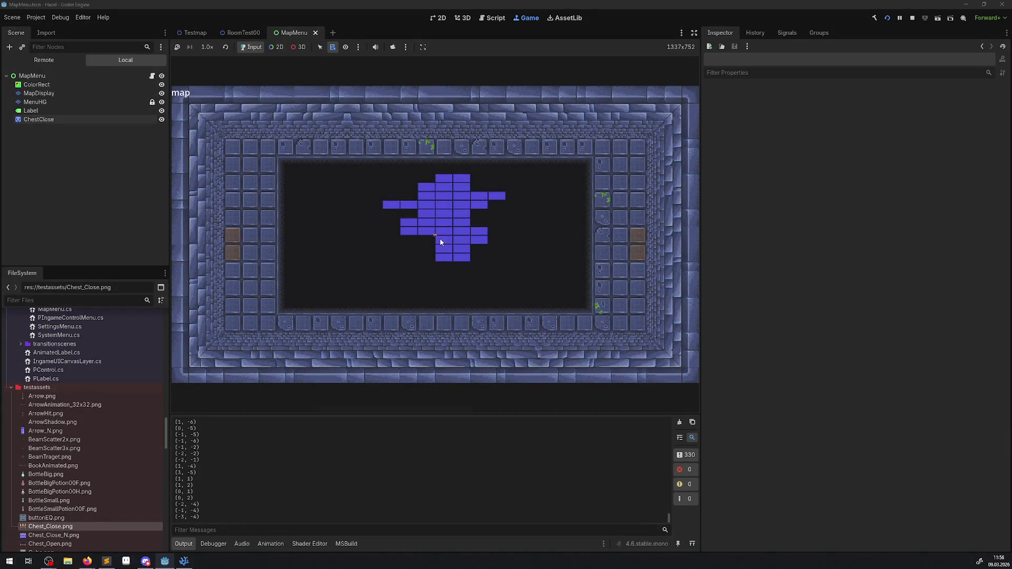
- Walk right, up and left into the cross-shaped hall, viewing the explored-rooms map briefly
key(m)
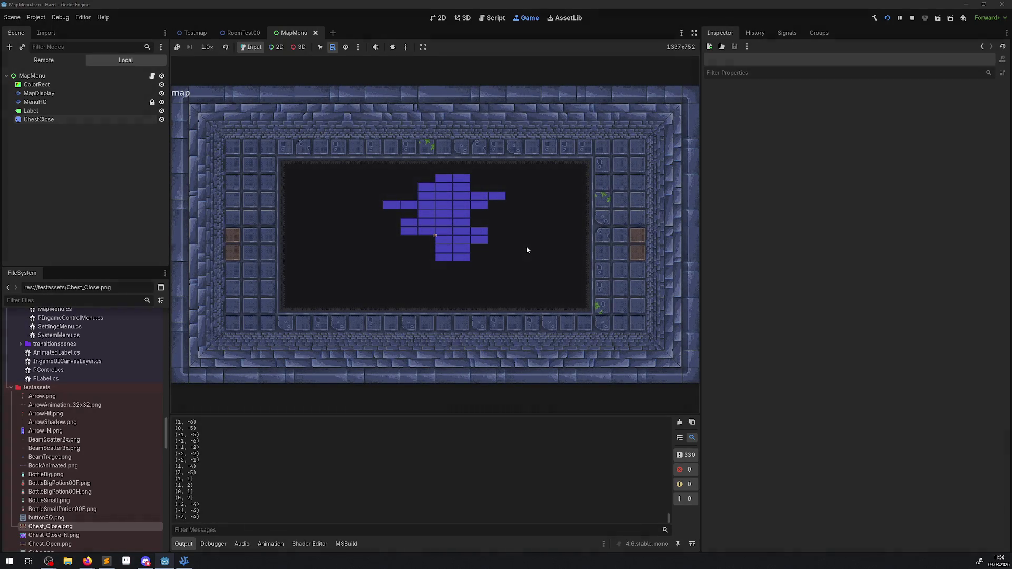
key(Right)
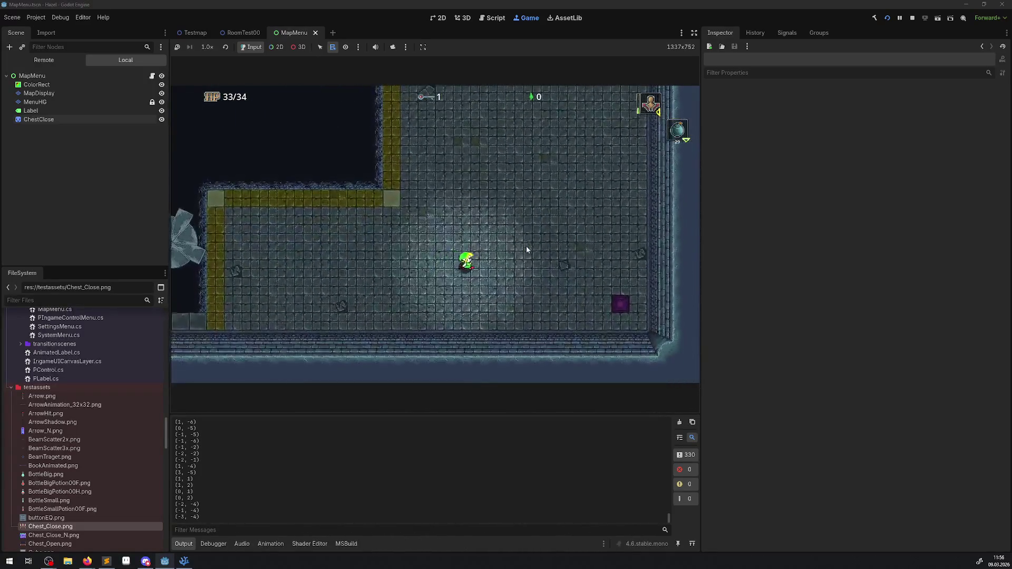
key(Up)
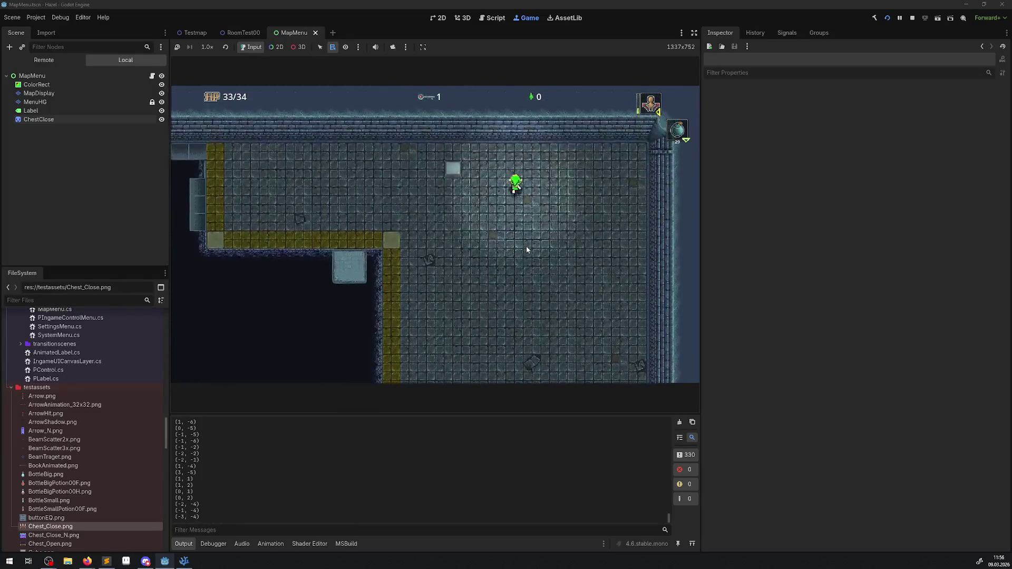
key(Left)
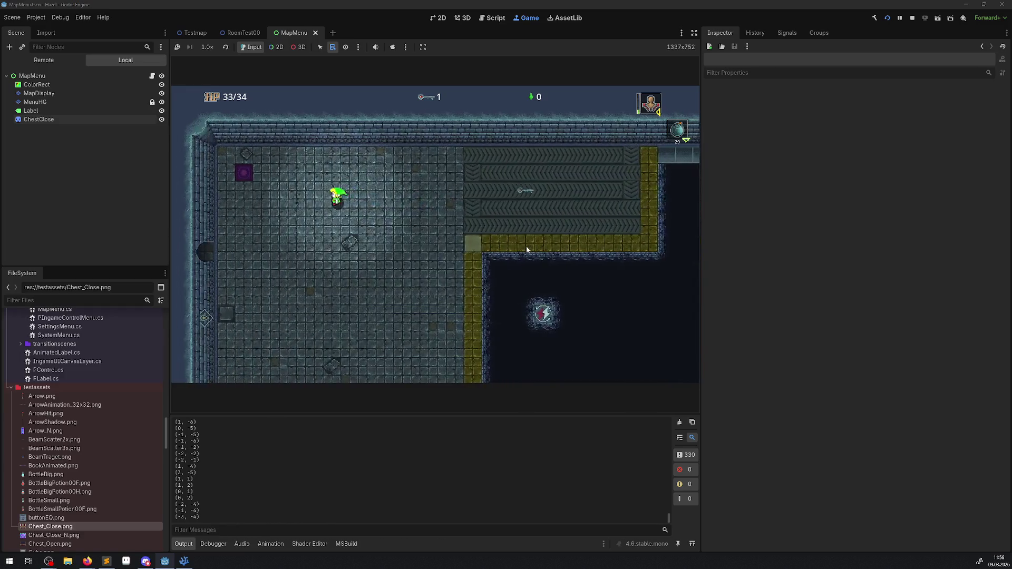
key(Down)
key(Left)
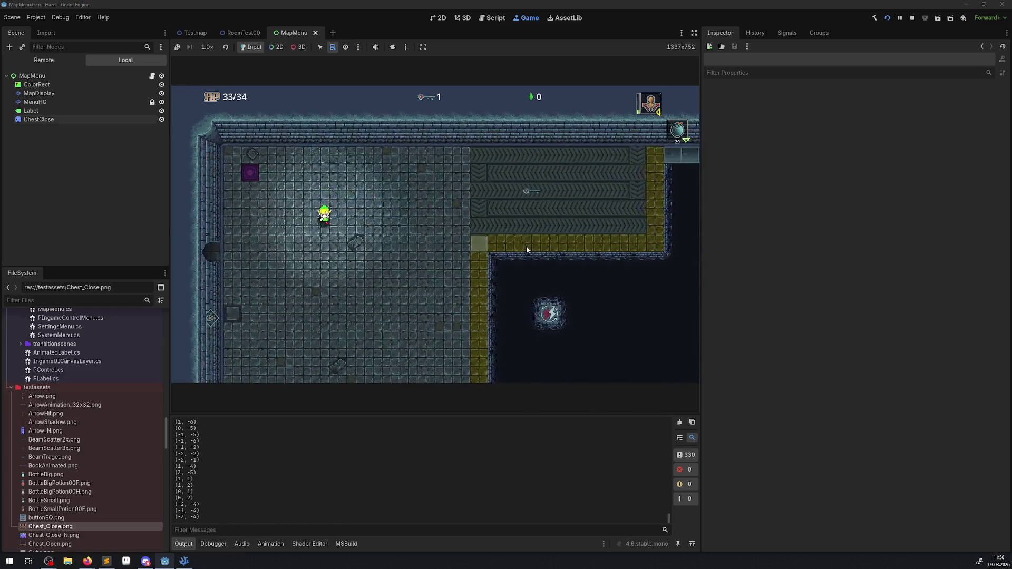
key(m)
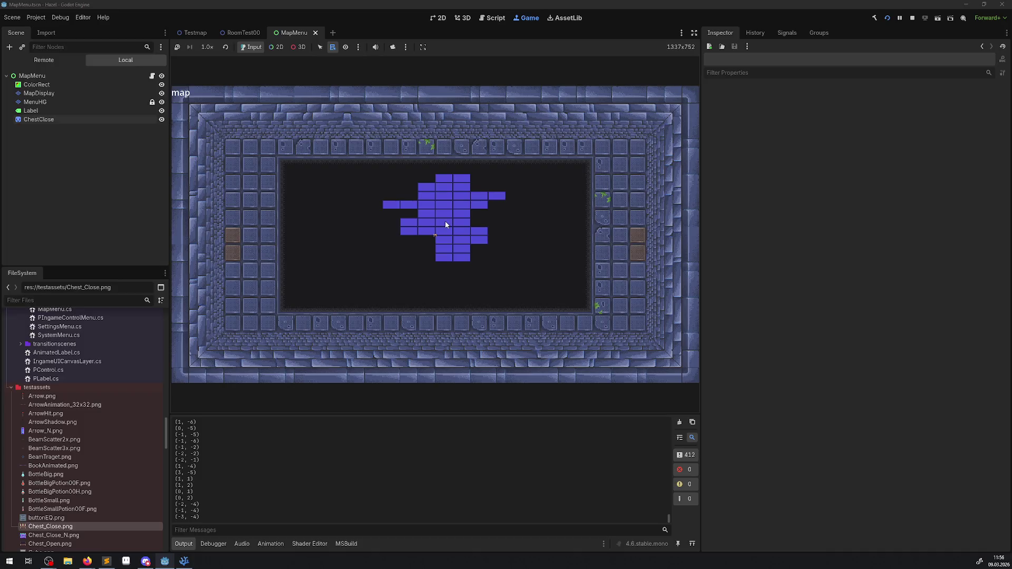
key(m)
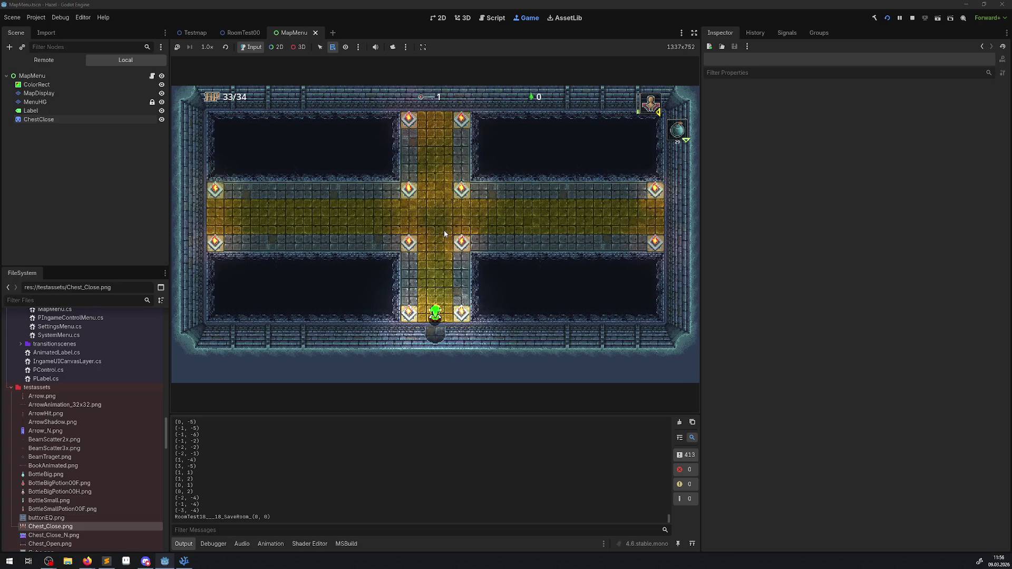
- Walk up from the save room through several rooms, grab the orb and unlock the top door
key(Up)
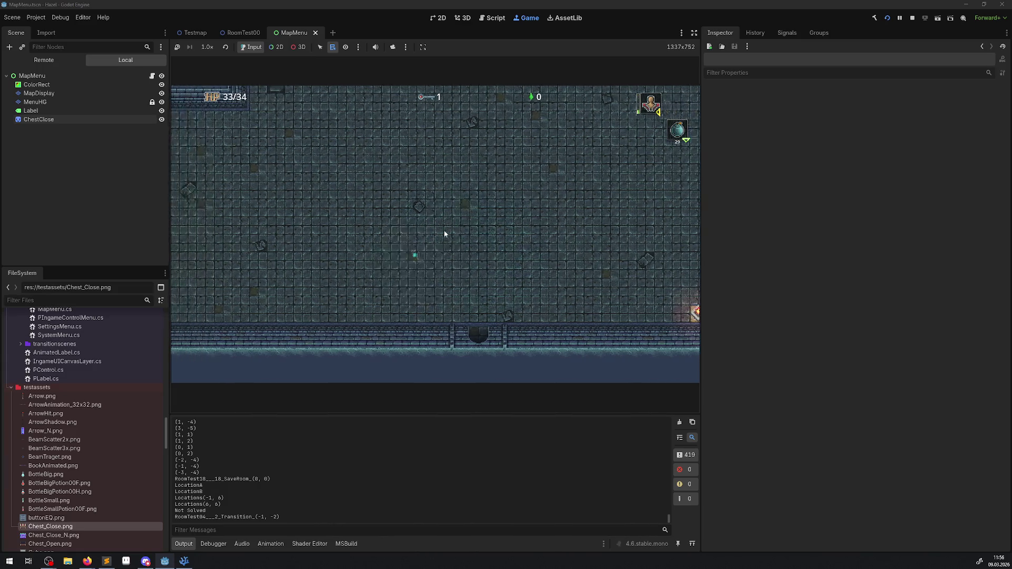
key(Up)
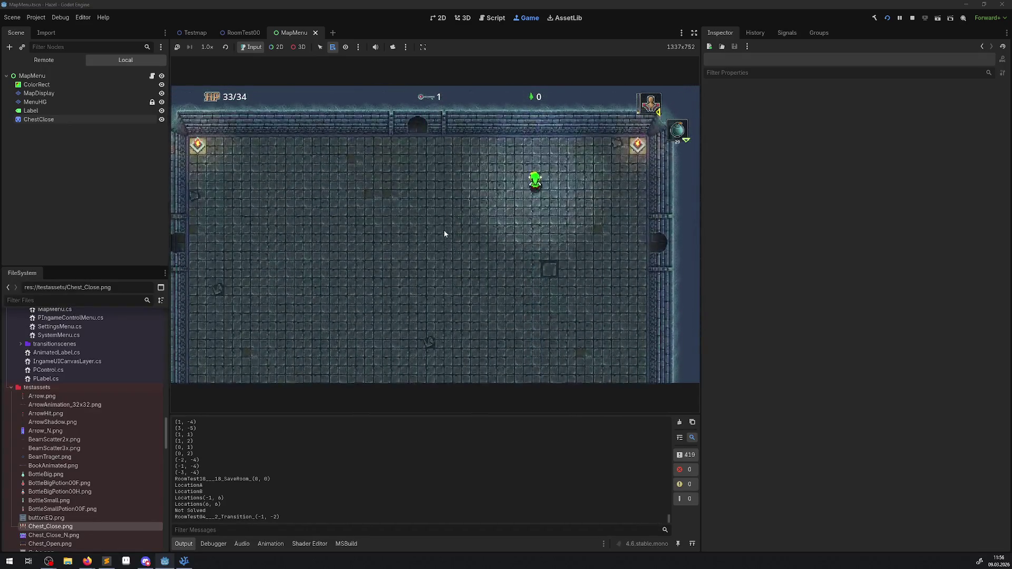
key(Down)
key(Right)
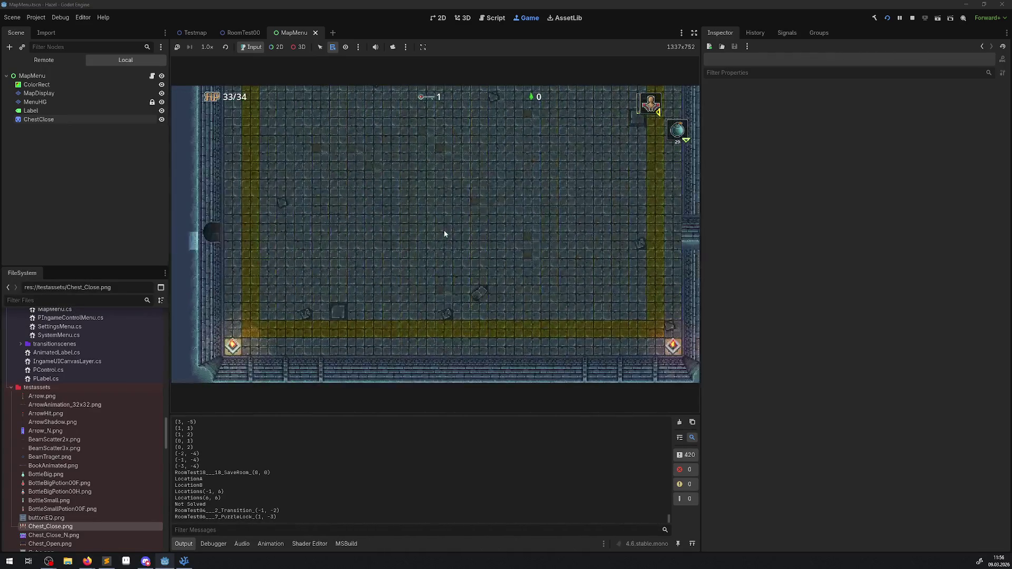
key(Right)
key(Up)
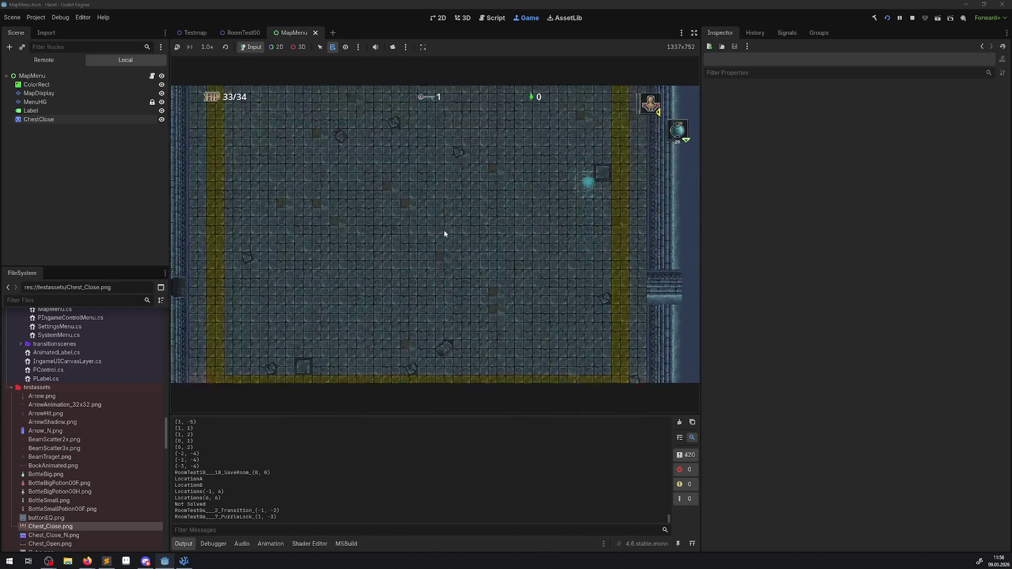
key(Left)
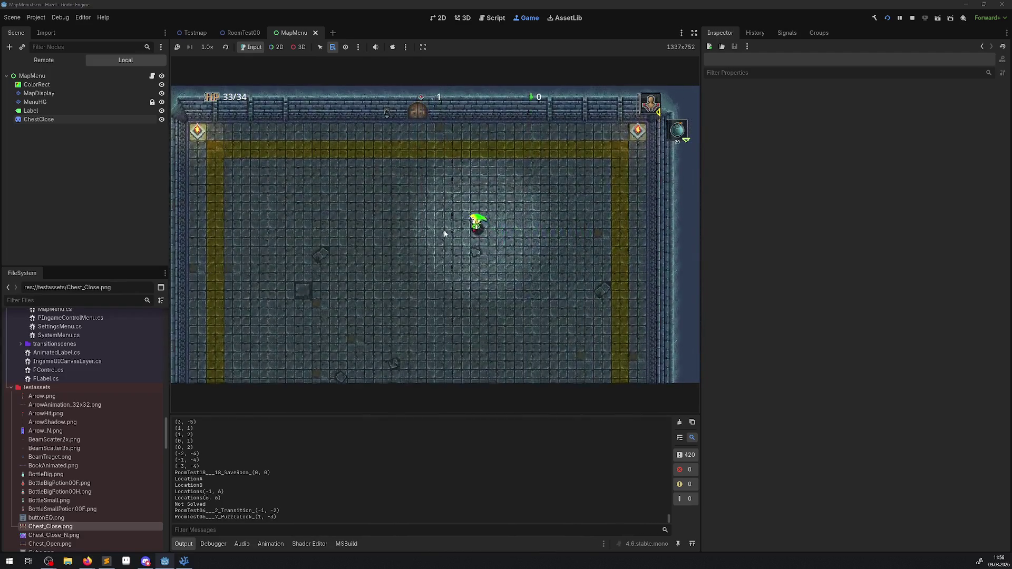
key(Left)
key(Up)
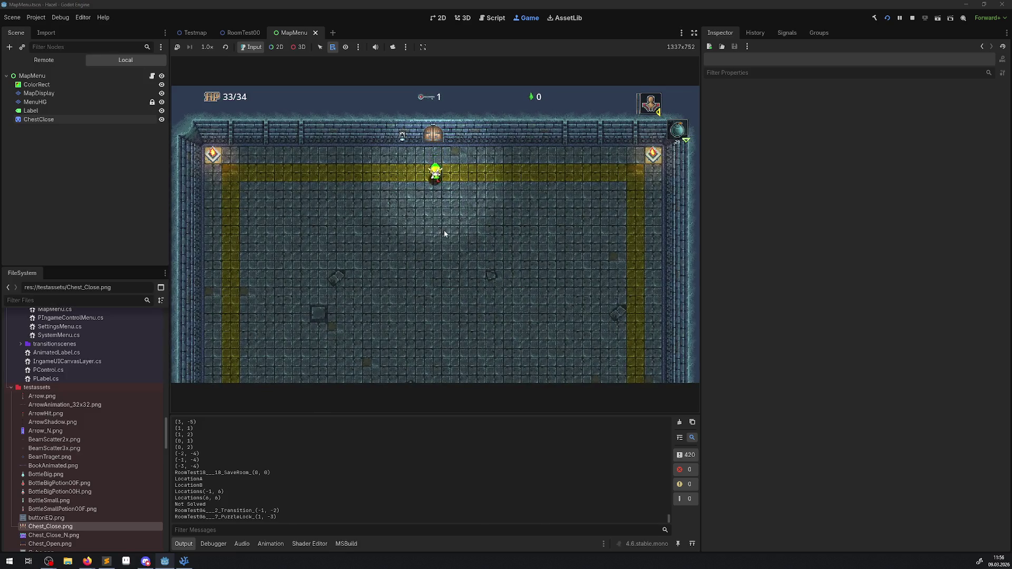
key(Down)
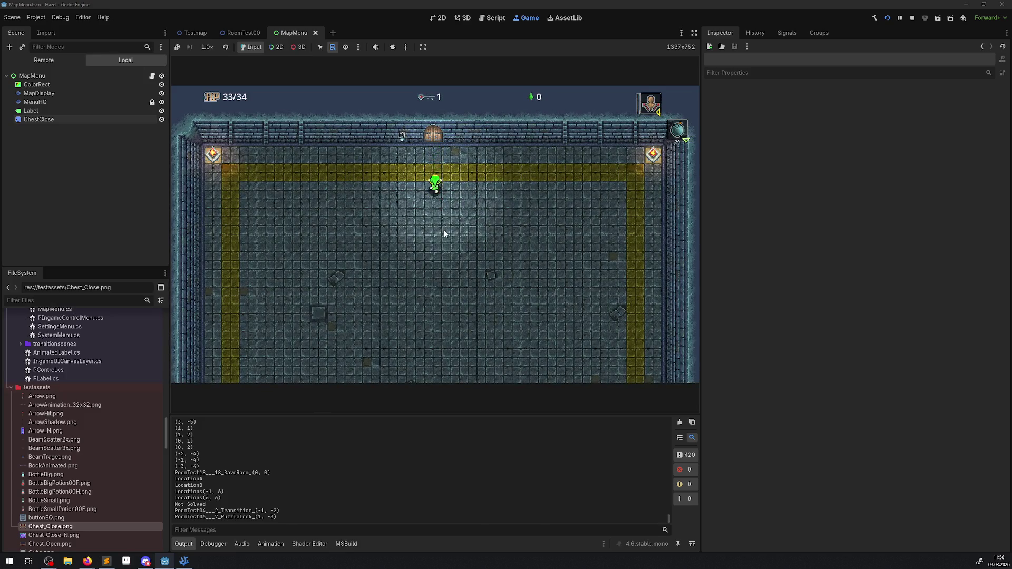
key(Up)
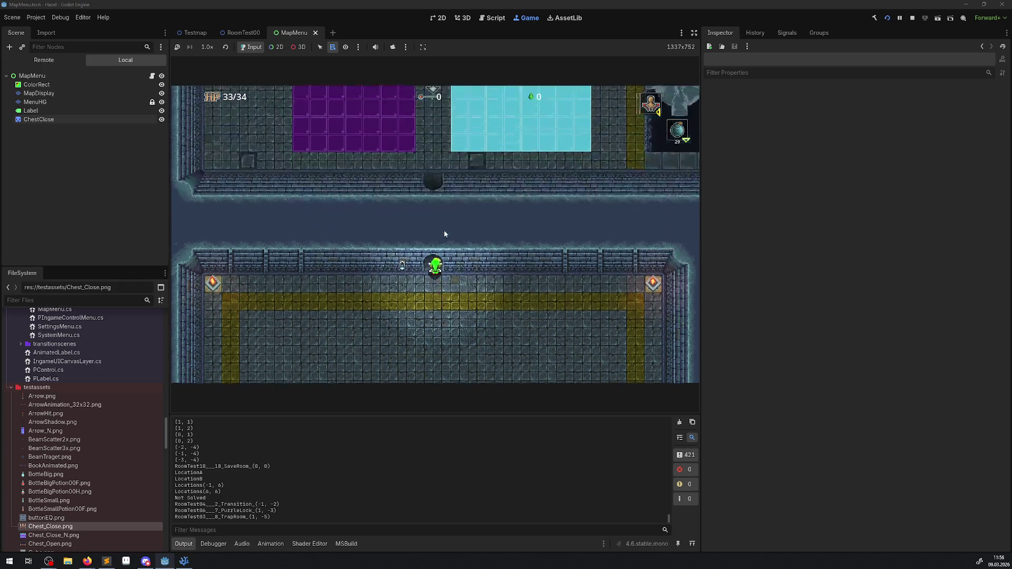
- Check the map once, step into and out of the cyan area, then stop the game with F8
key(m)
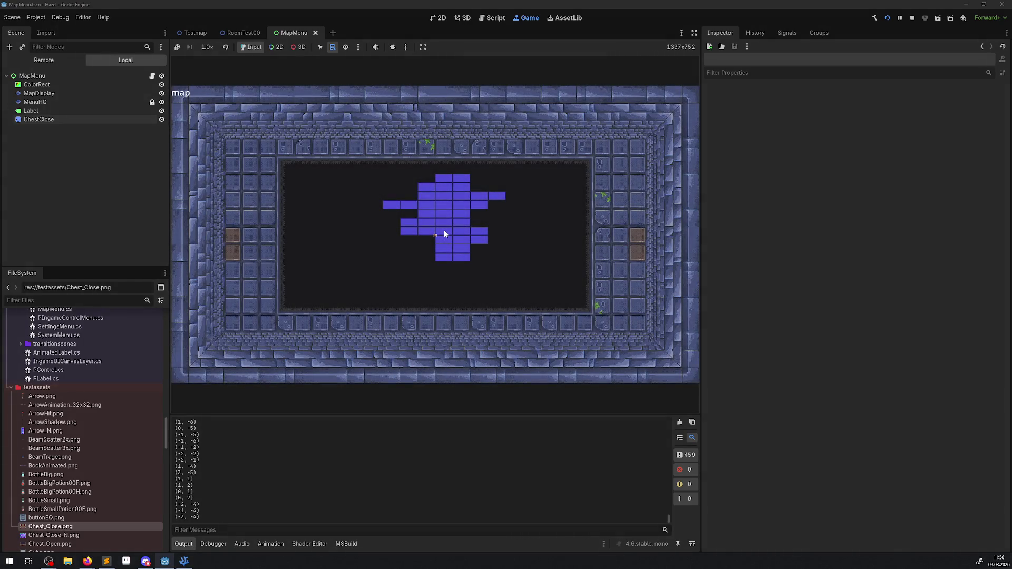
key(m)
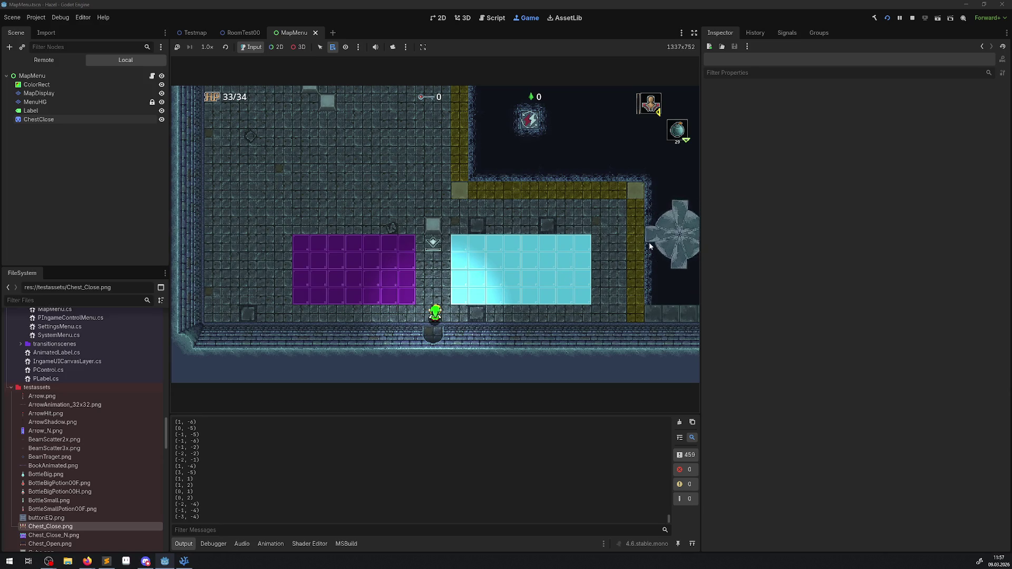
key(Up)
key(Right)
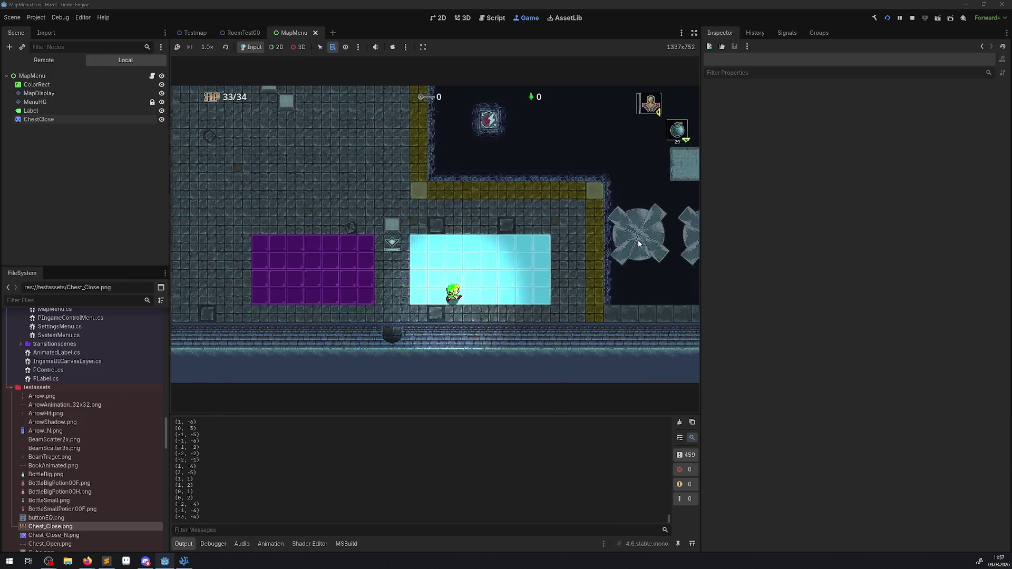
key(Left)
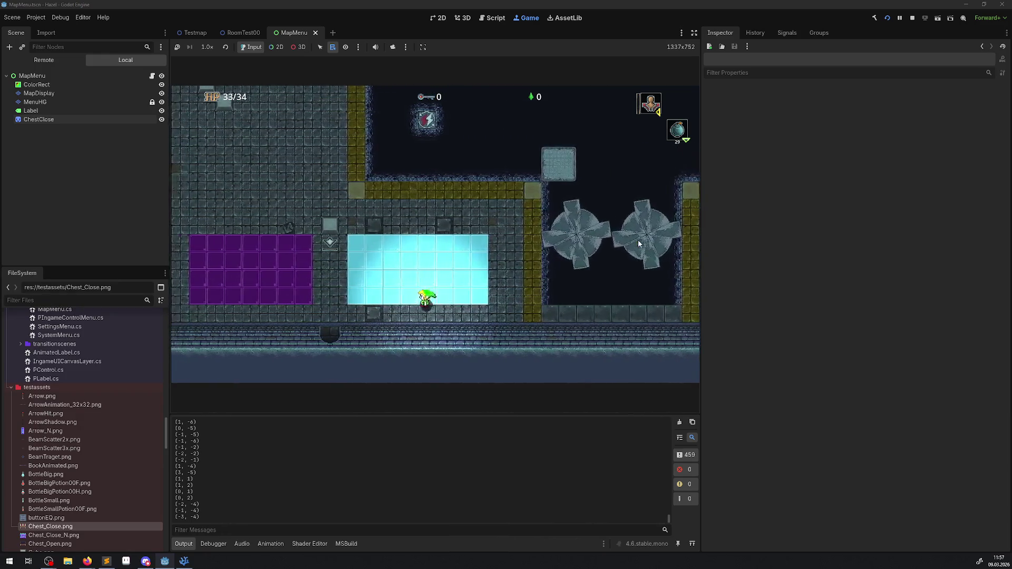
key(Down)
key(F8)
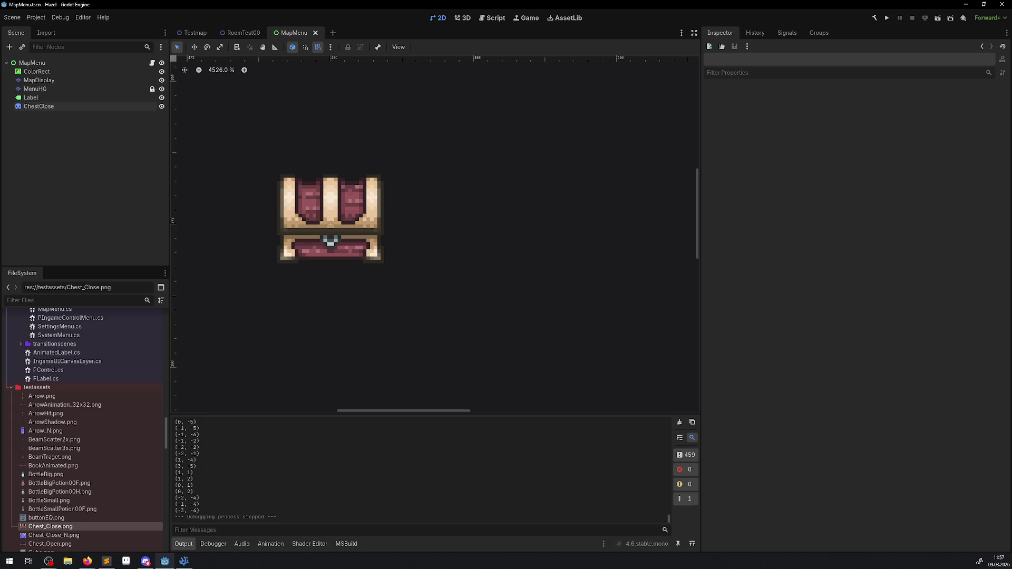
- Switch to another application window while the editor shows the MapMenu scene
key(alt+Tab)
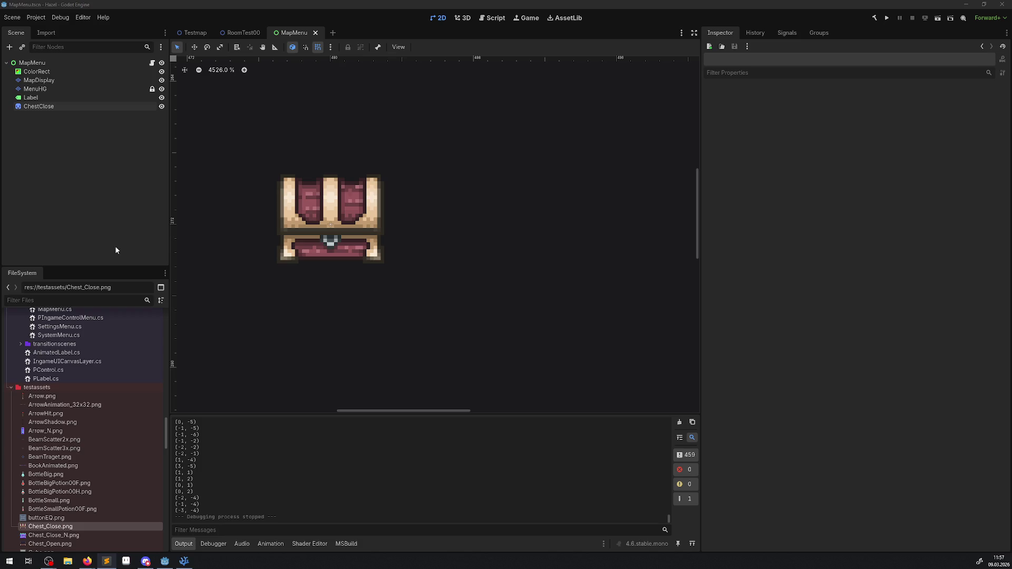
- Rebuild and run the project, then page the in-game menu to the map
click(887, 18)
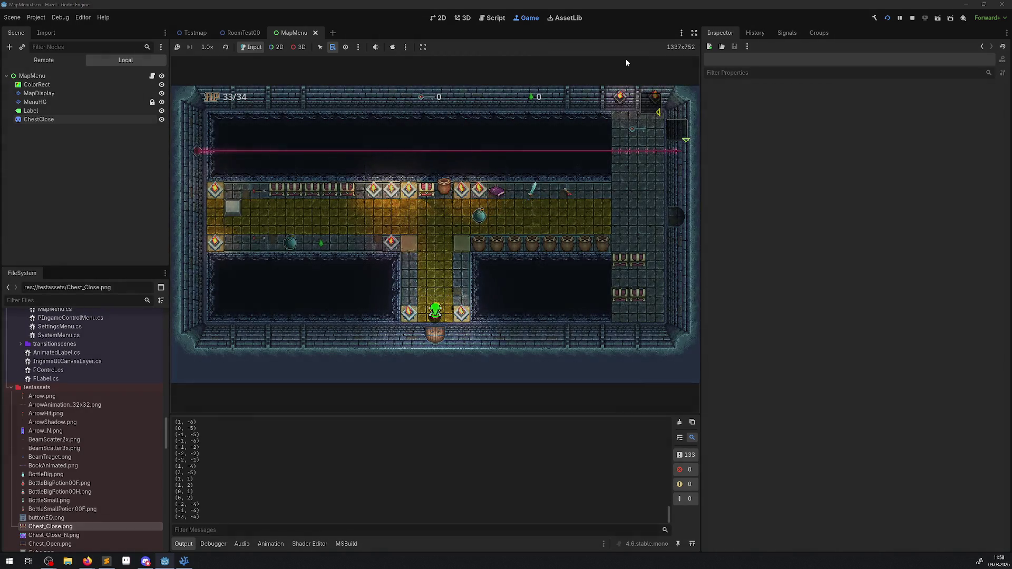
key(Right)
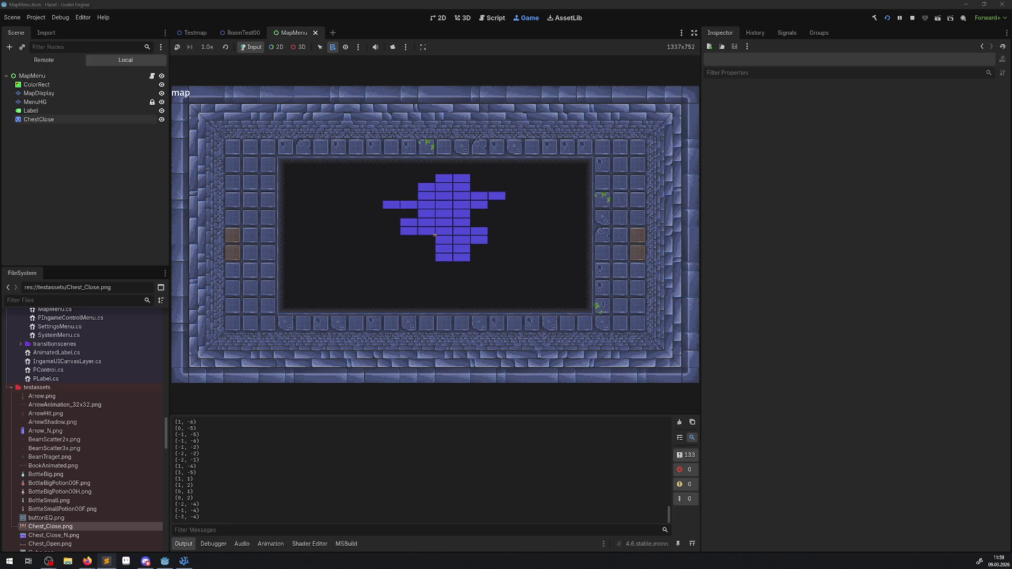
- Close and reopen the map, page to the hero page and back, then stop the game
key(Escape)
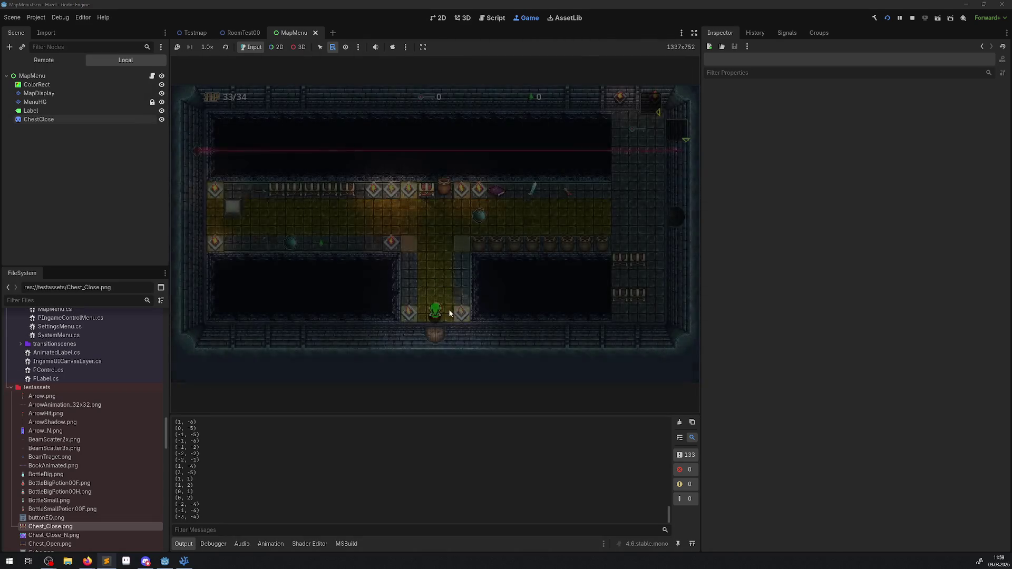
key(m)
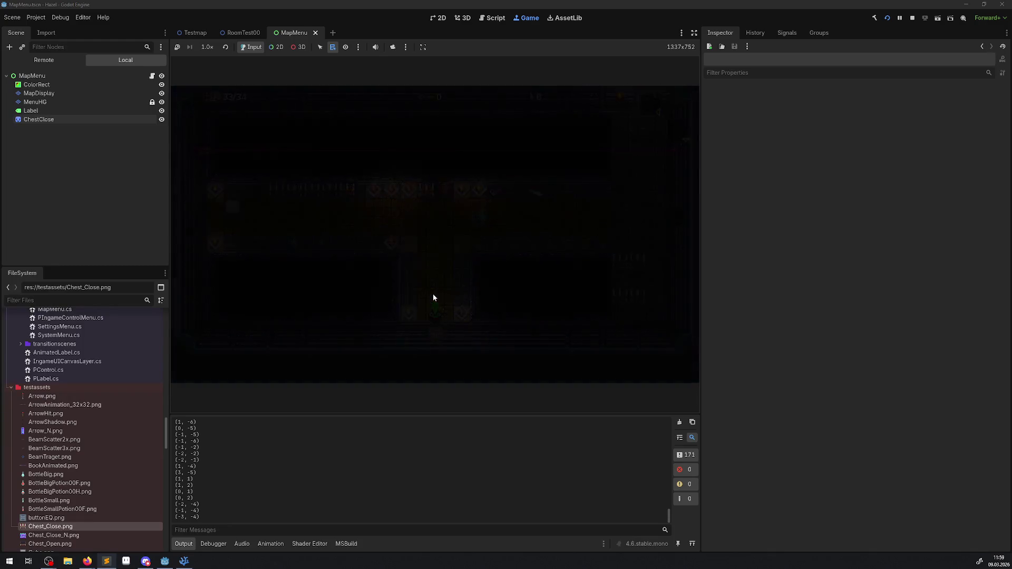
key(q)
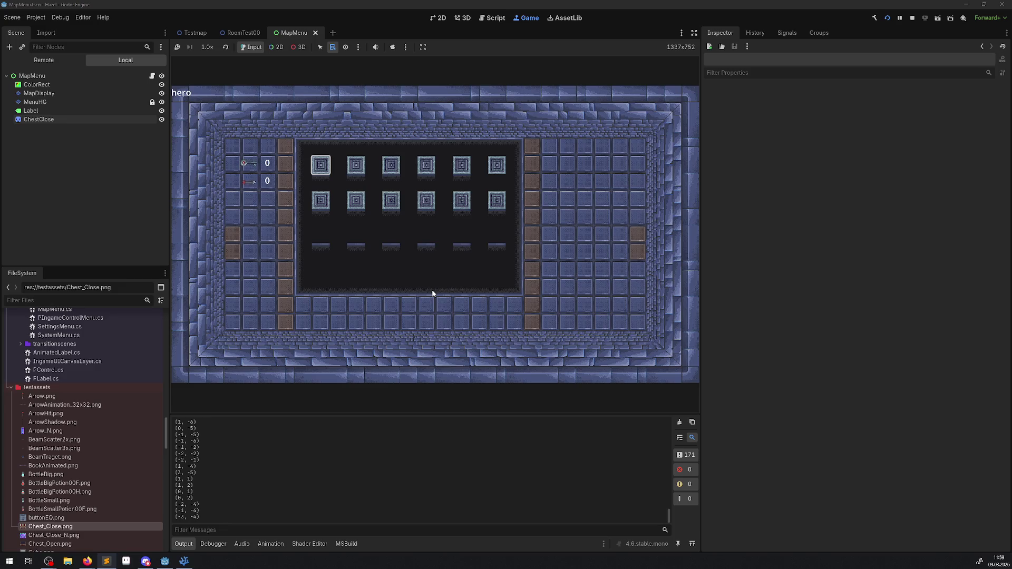
key(e)
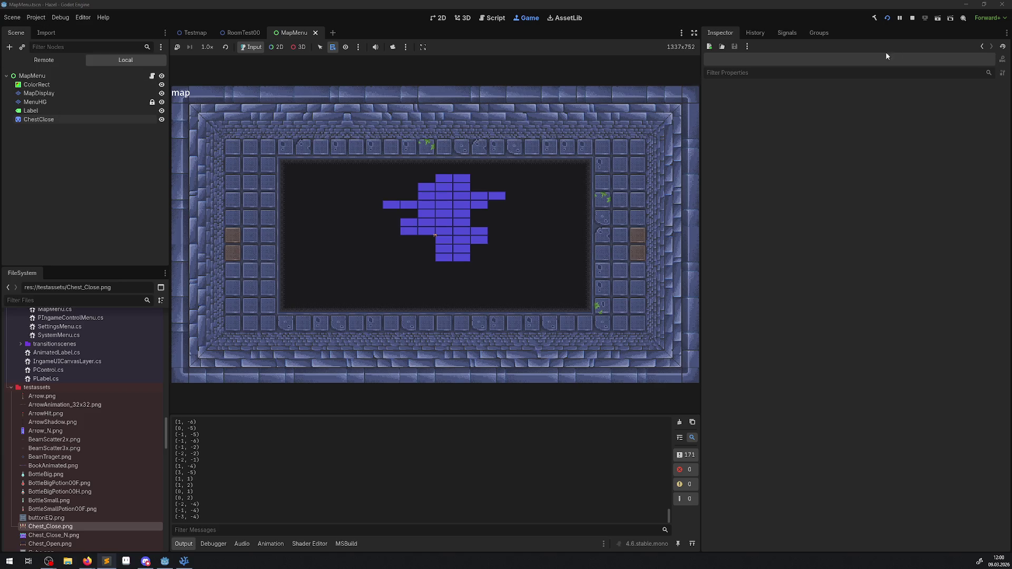
click(912, 17)
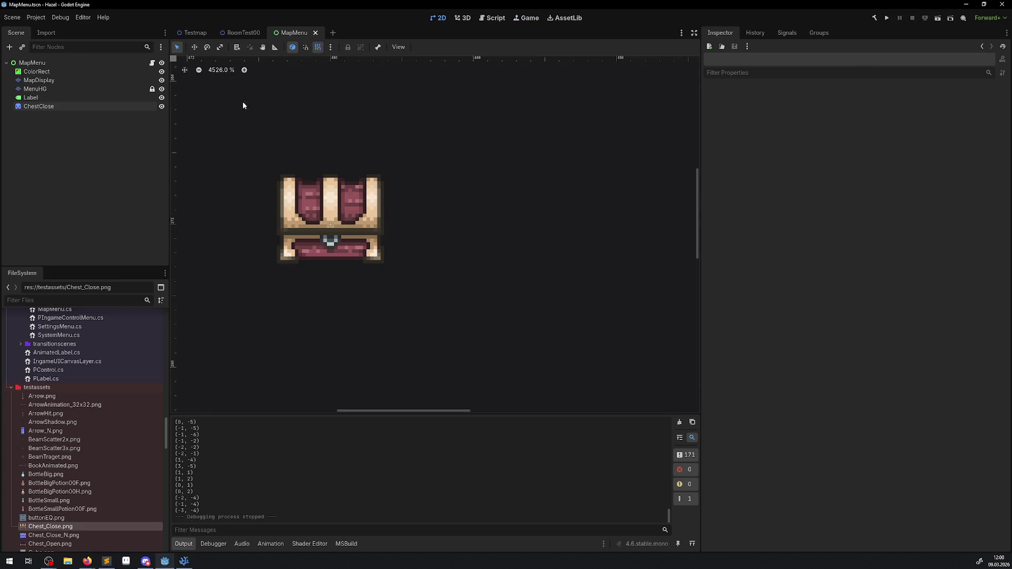
click(183, 561)
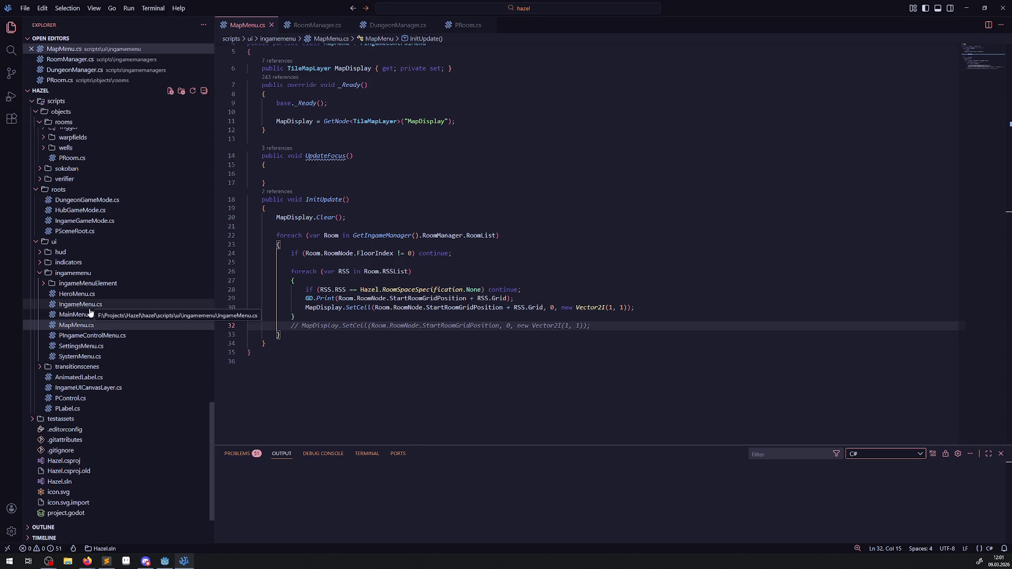
- In IngameMenuManager.cs, begin an empty if() on a new line after the MenuToRight block
scroll(89, 317, up, 10)
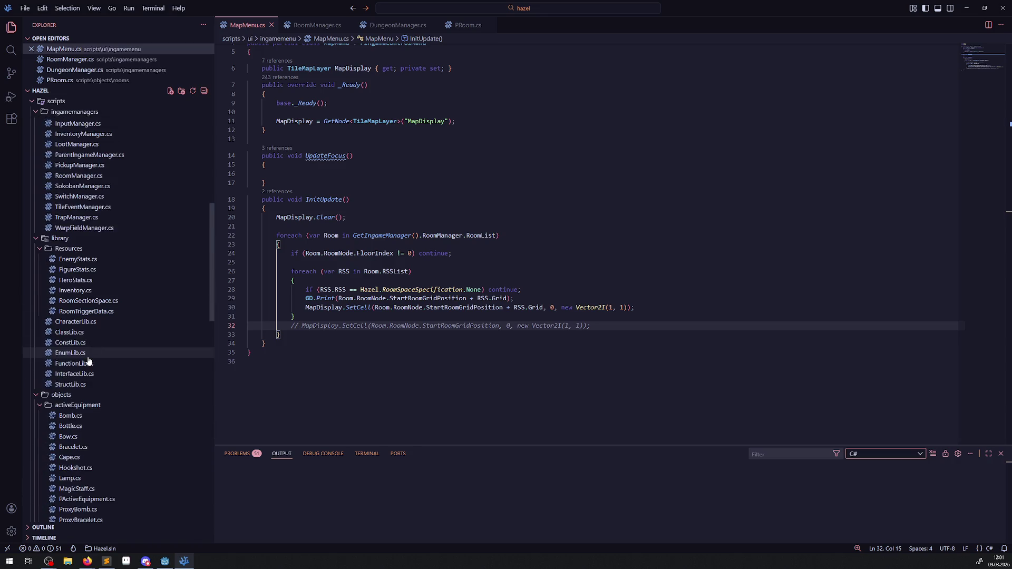
scroll(92, 348, up, 6)
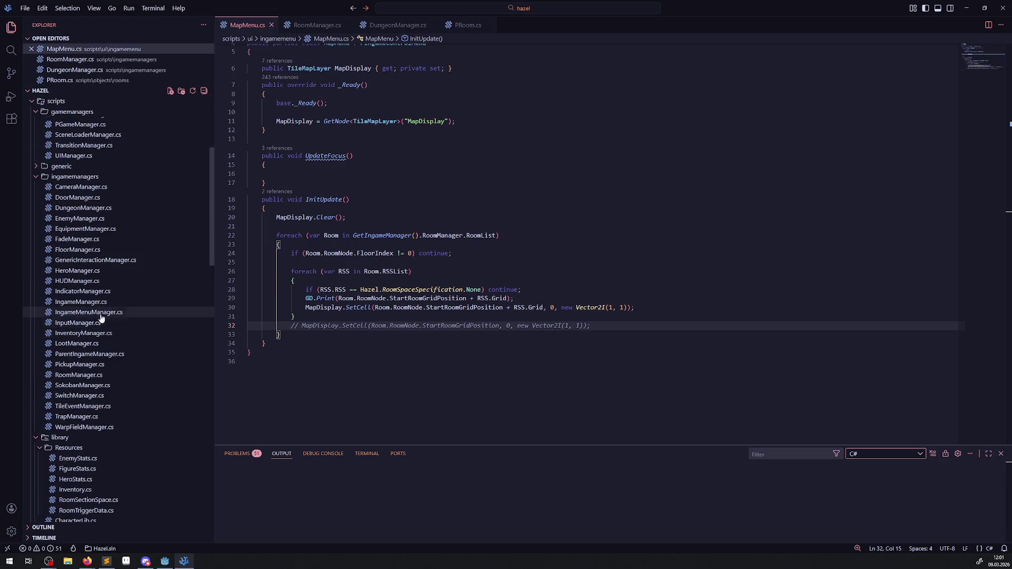
click(95, 313)
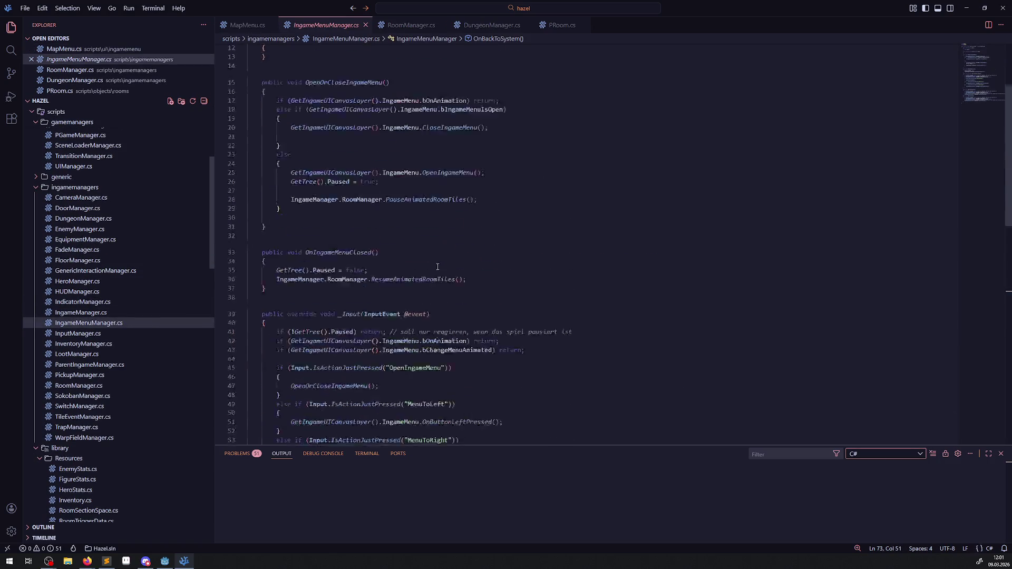
scroll(421, 272, down, 5)
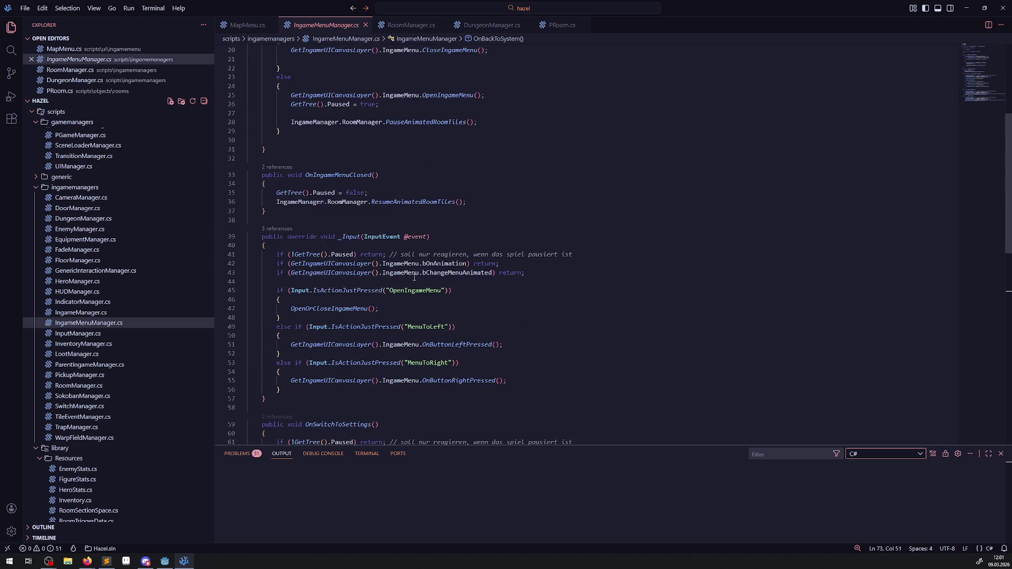
scroll(414, 277, down, 2)
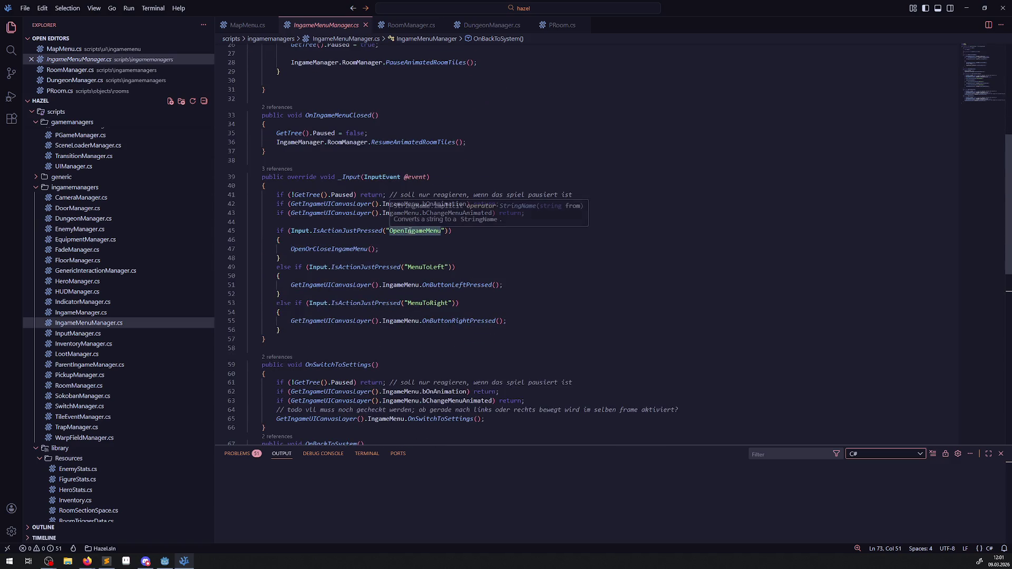
click(419, 266)
click(427, 312)
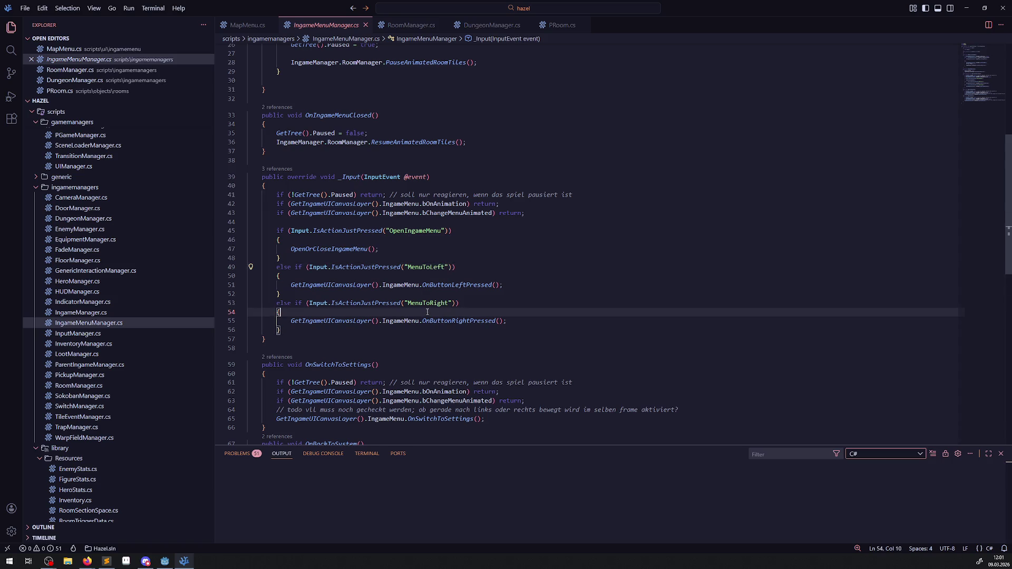
mouse_move(427, 307)
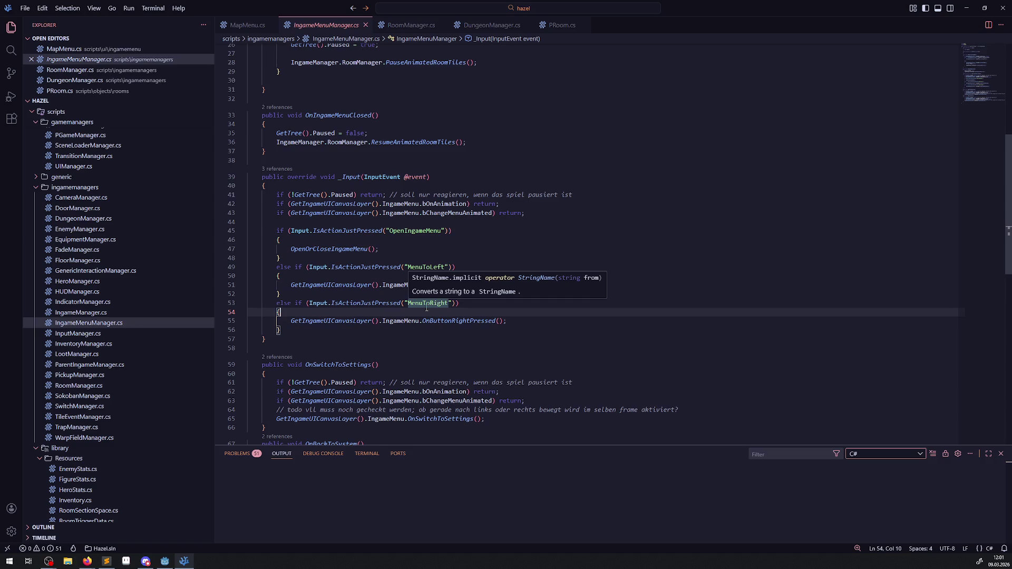
click(329, 330)
key(Return)
key(Return)
text(if())
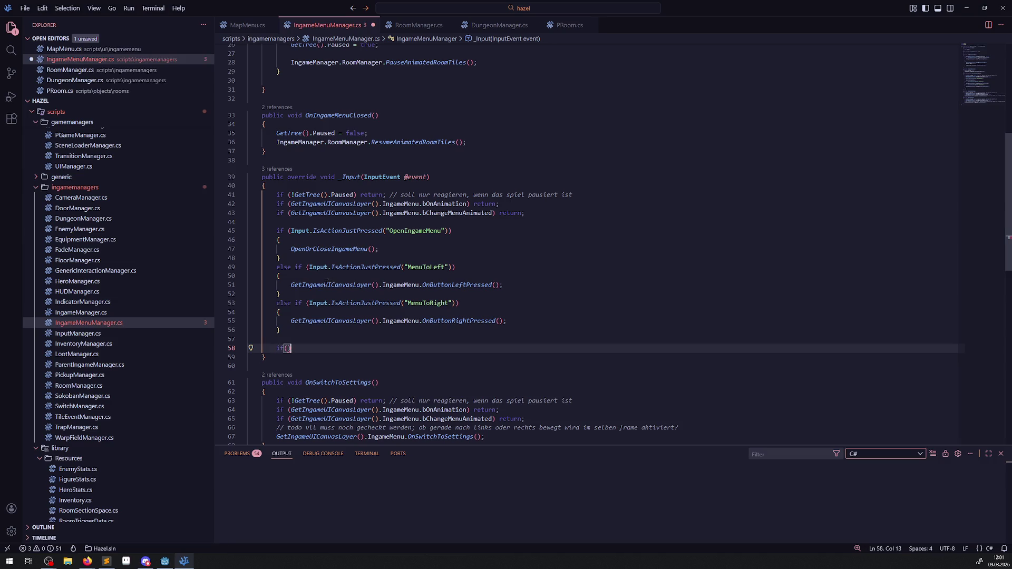
mouse_move(285, 284)
mouse_down()
mouse_move(445, 285)
mouse_move(422, 285)
mouse_up()
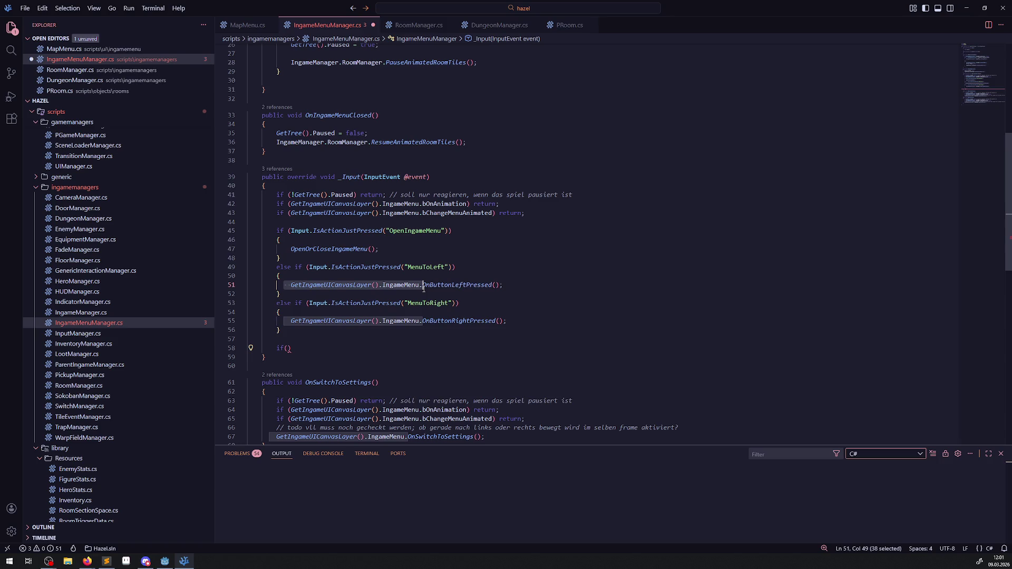
- Paste GetIngameUICanvasLayer().IngameMenu. into the if condition and try the MapMenu completion
key(ctrl+c)
click(289, 349)
key(ctrl+v)
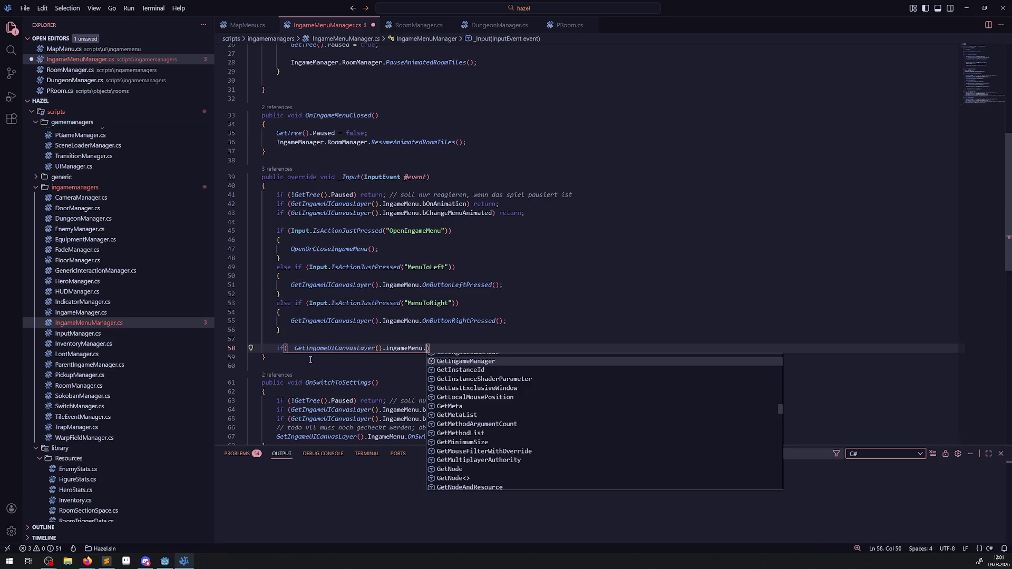
text(Ma)
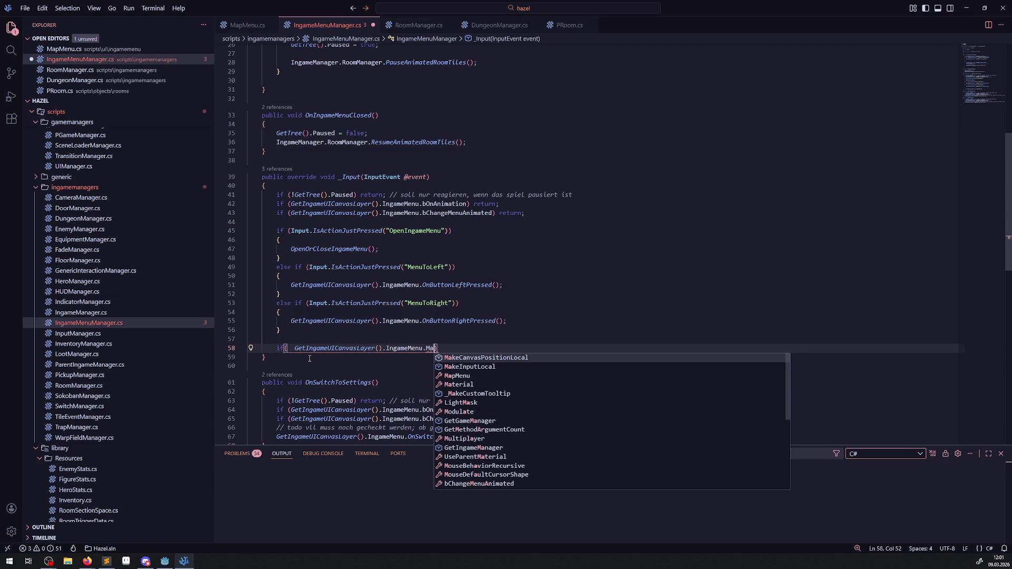
key(Down)
key(Down)
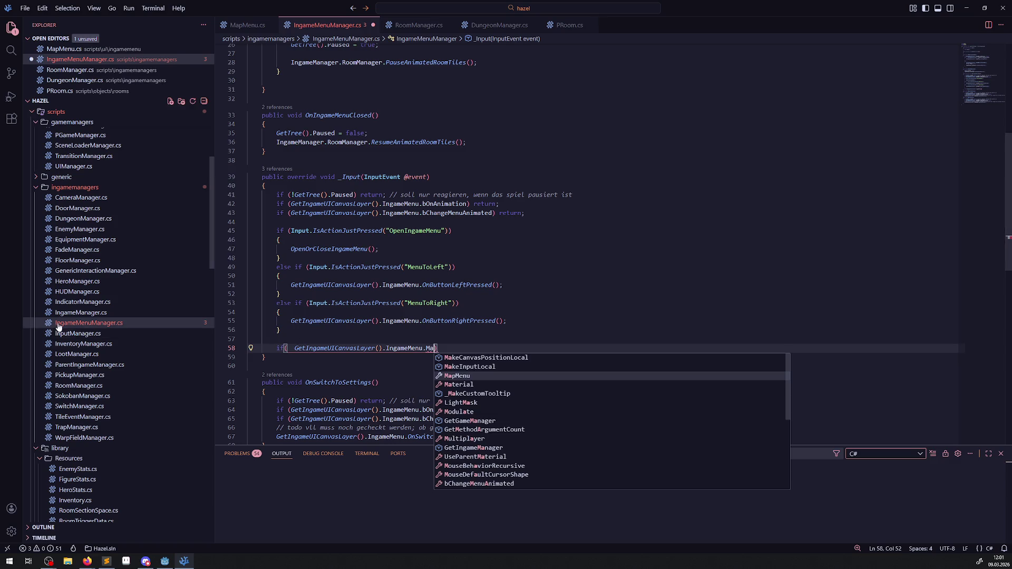
click(455, 321)
right_click(446, 322)
key(Escape)
scroll(105, 259, down, 10)
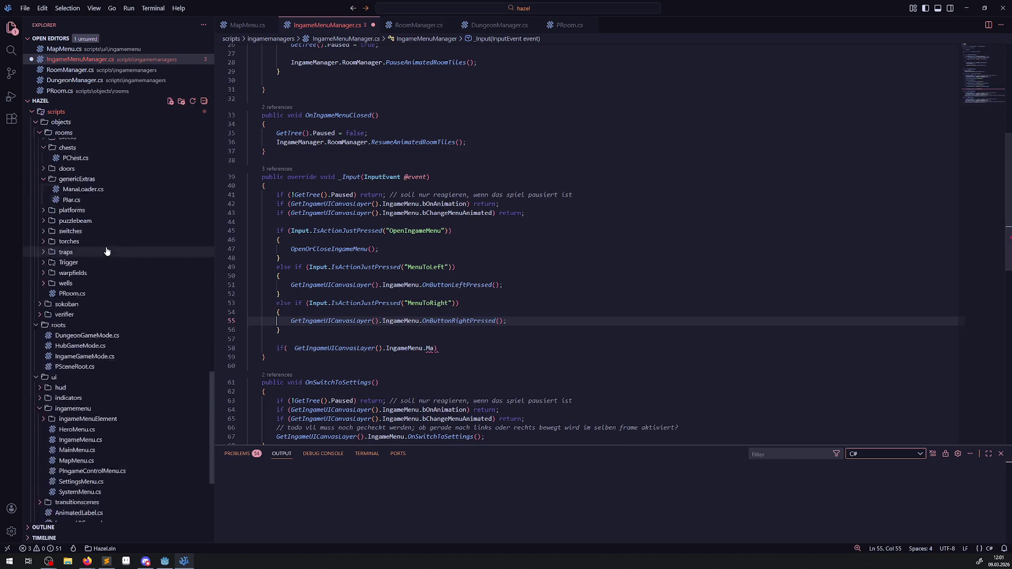
- Browse IngameMenu.cs, MapMenu.cs and PIngameControlMenu.cs, paste TargetMenu, then remove it as inaccessible
click(85, 300)
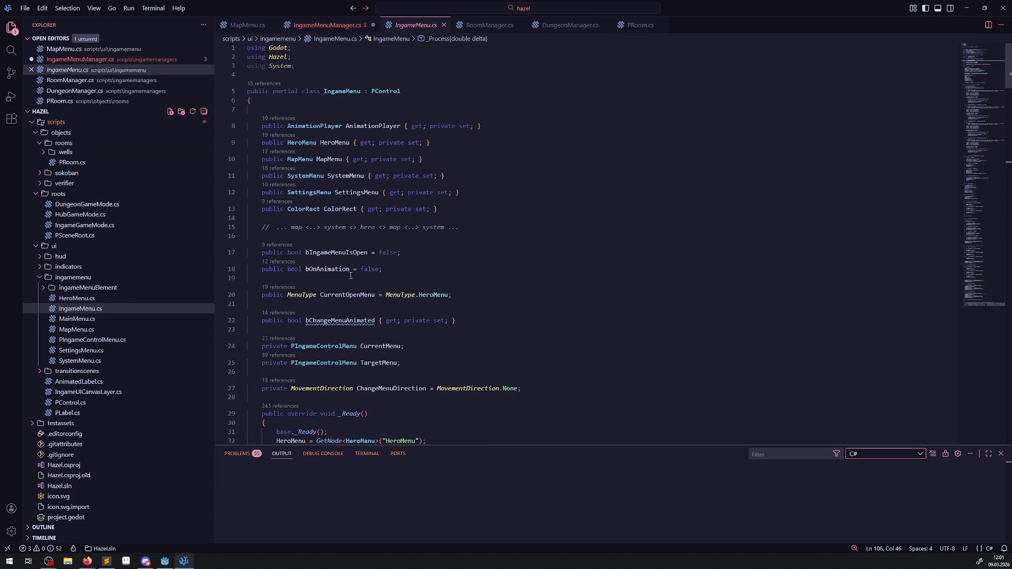
click(82, 329)
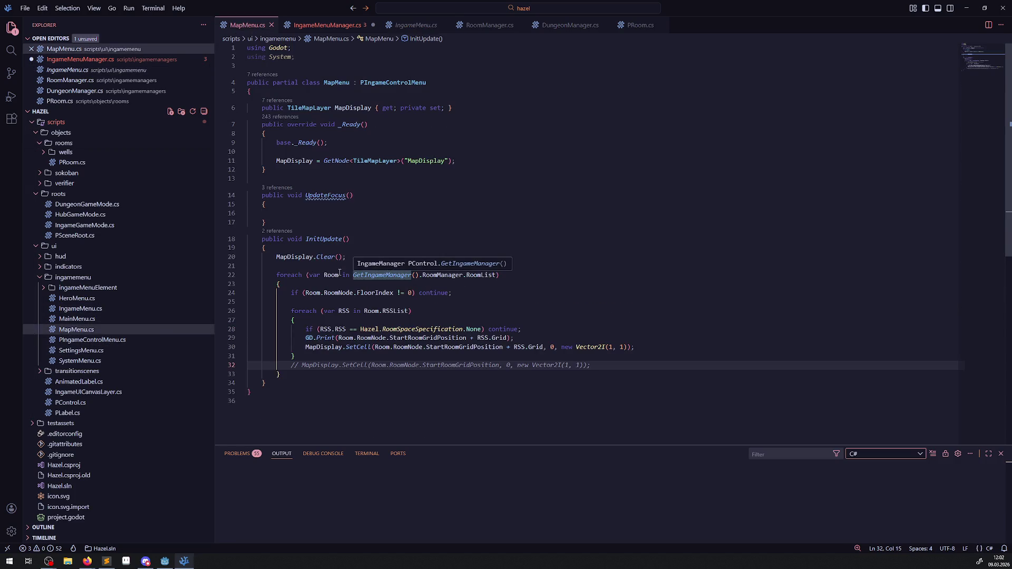
click(84, 342)
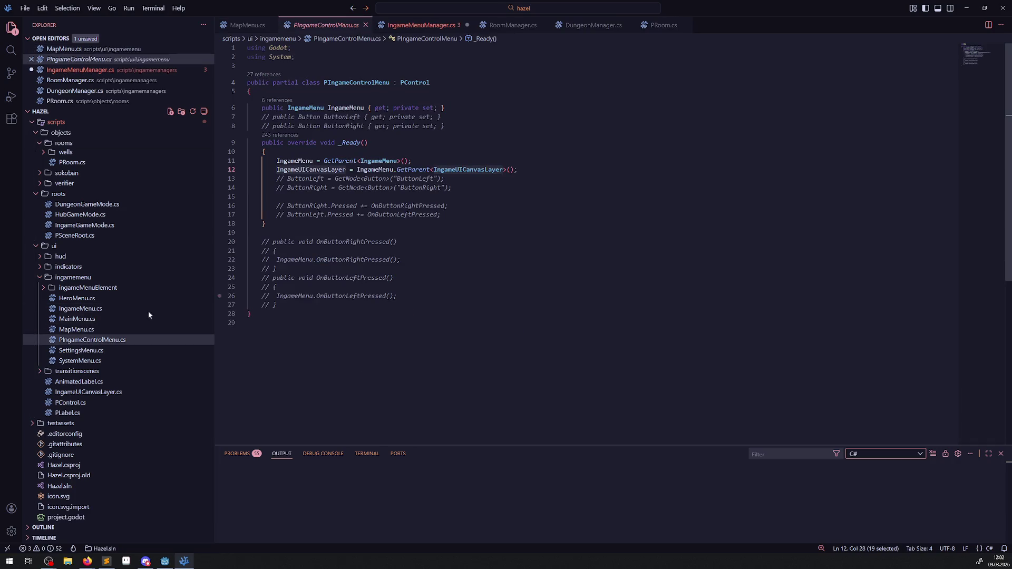
click(79, 309)
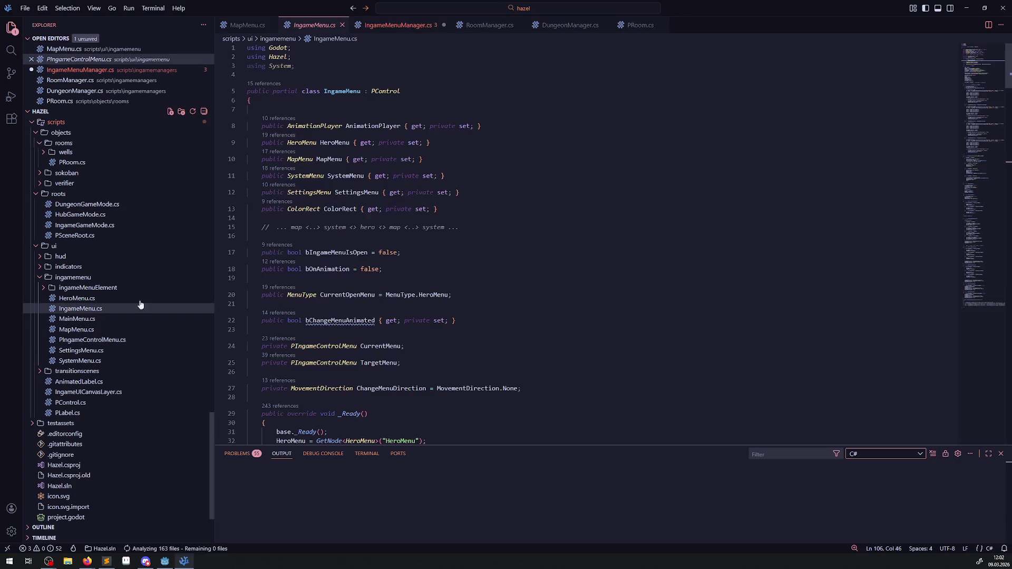
scroll(443, 327, down, 6)
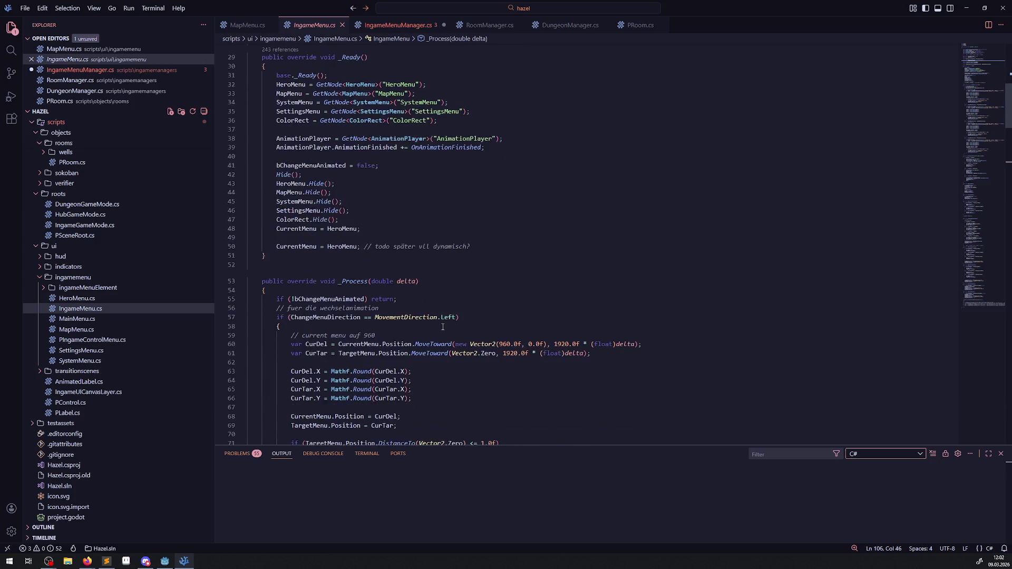
scroll(440, 322, down, 20)
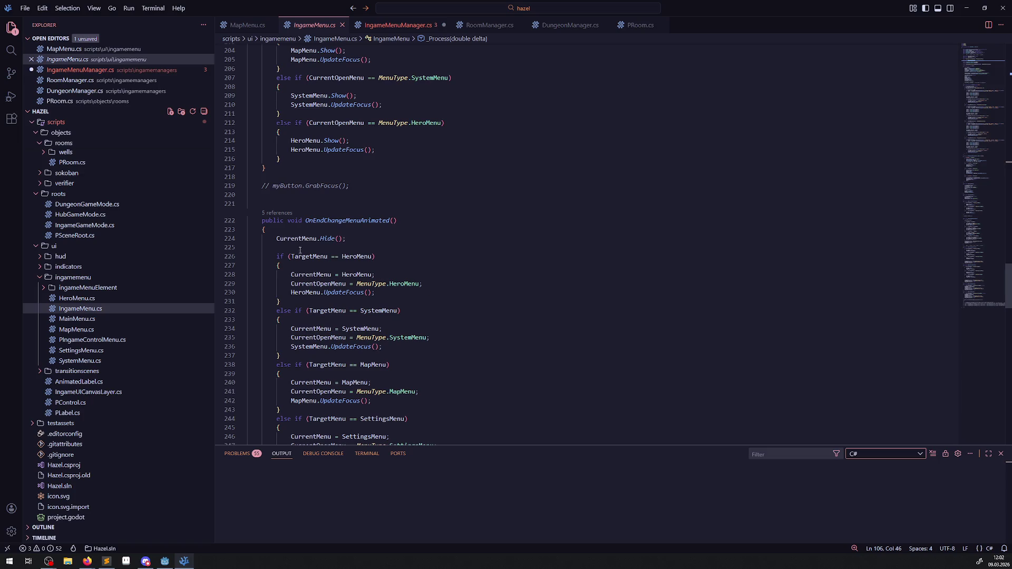
double_click(311, 257)
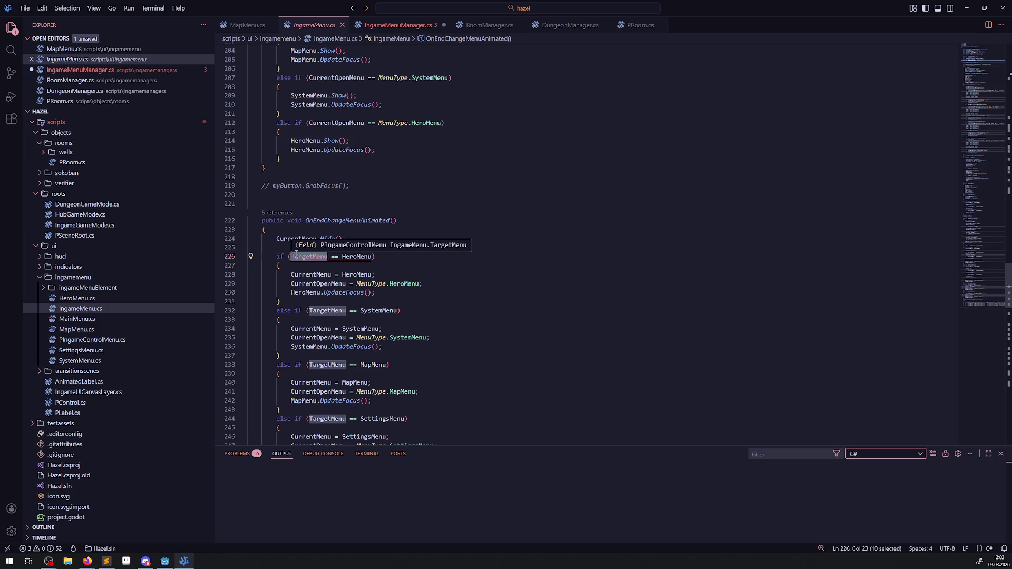
click(404, 26)
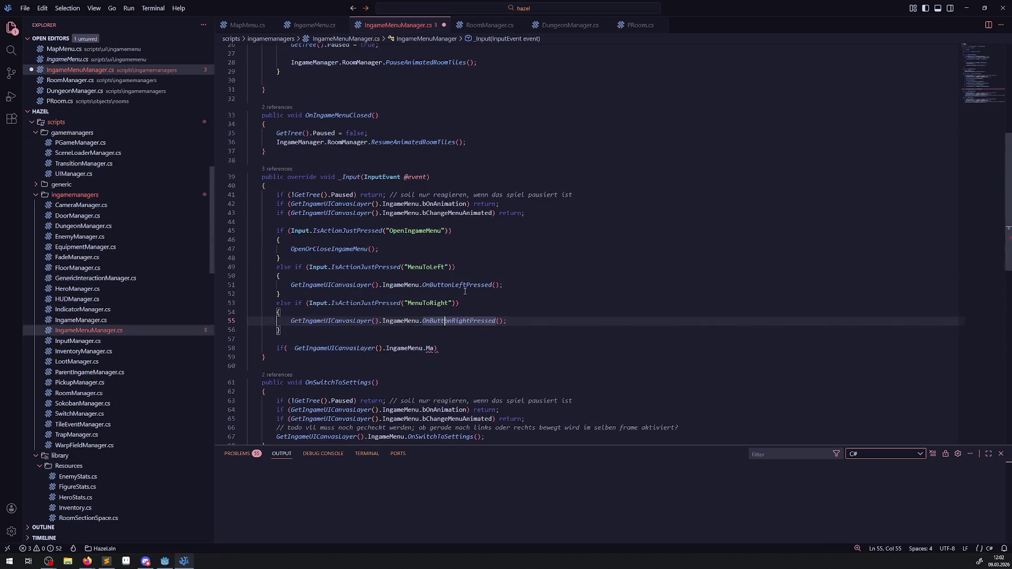
key(ctrl+v)
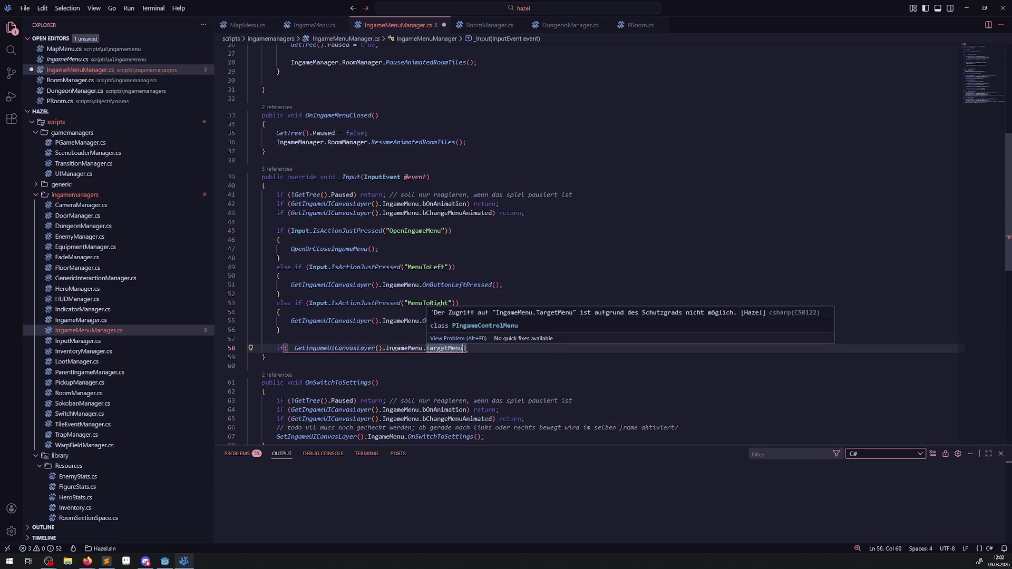
key(ctrl+BackSpace)
- Copy the CurrentOpenMenu field name from line 229 of IngameMenu.cs
key(ctrl+space)
click(314, 25)
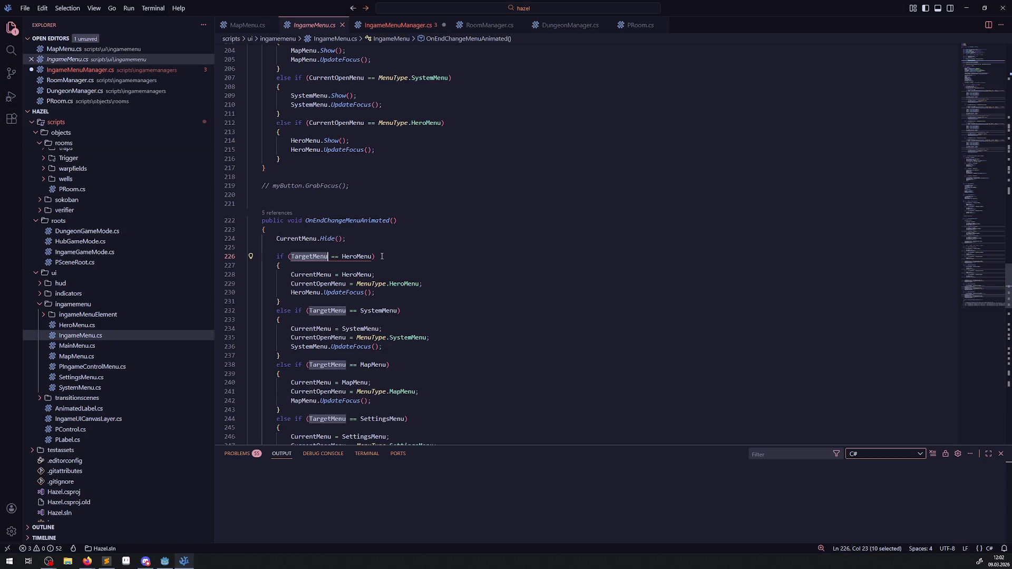
double_click(310, 283)
key(ctrl+c)
click(369, 24)
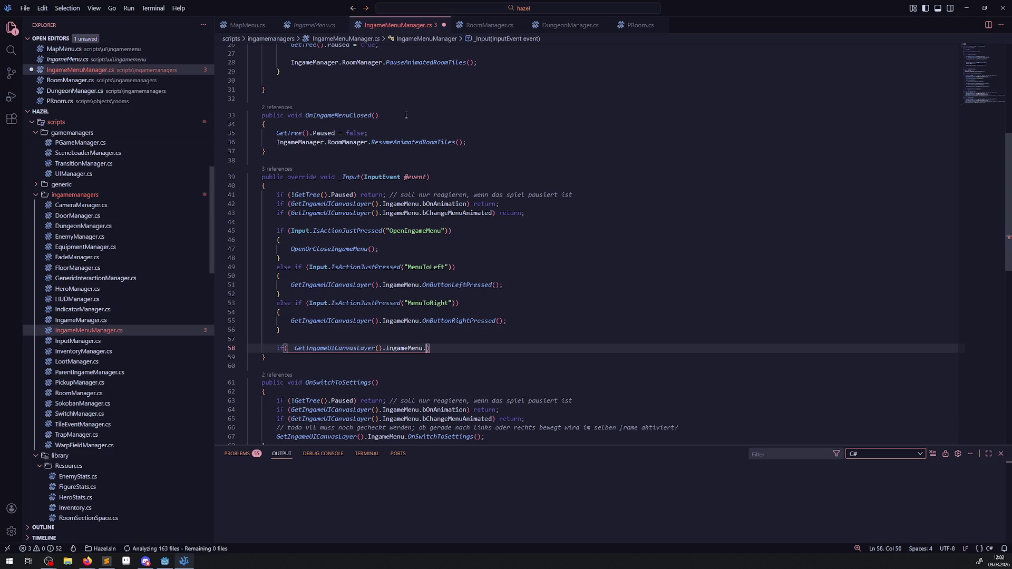
- Complete the condition as CurrentOpenMenu == Hazel.MenuType.MapMenu, add an open brace block, and save
key(ctrl+v)
text(==)
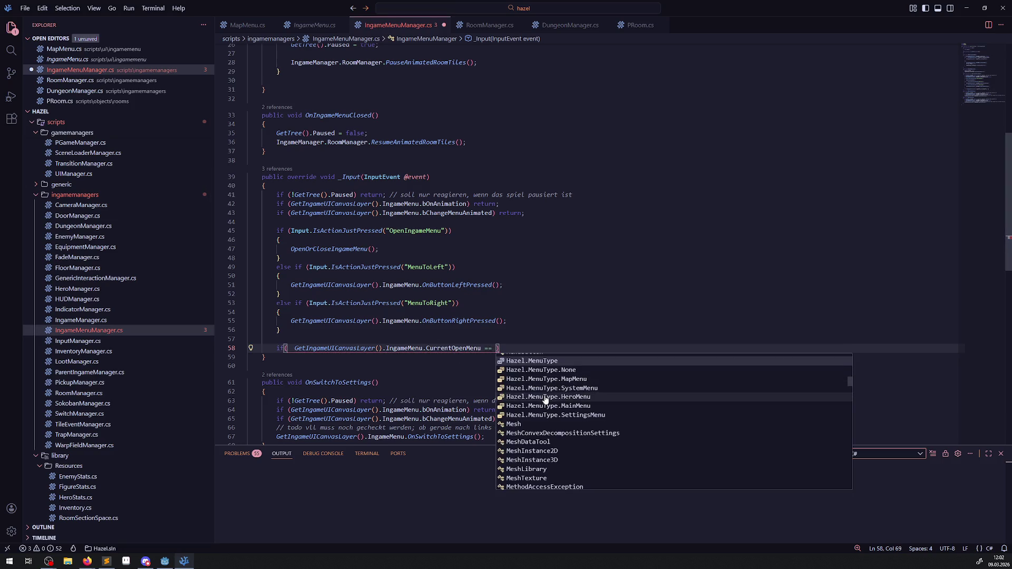
click(545, 379)
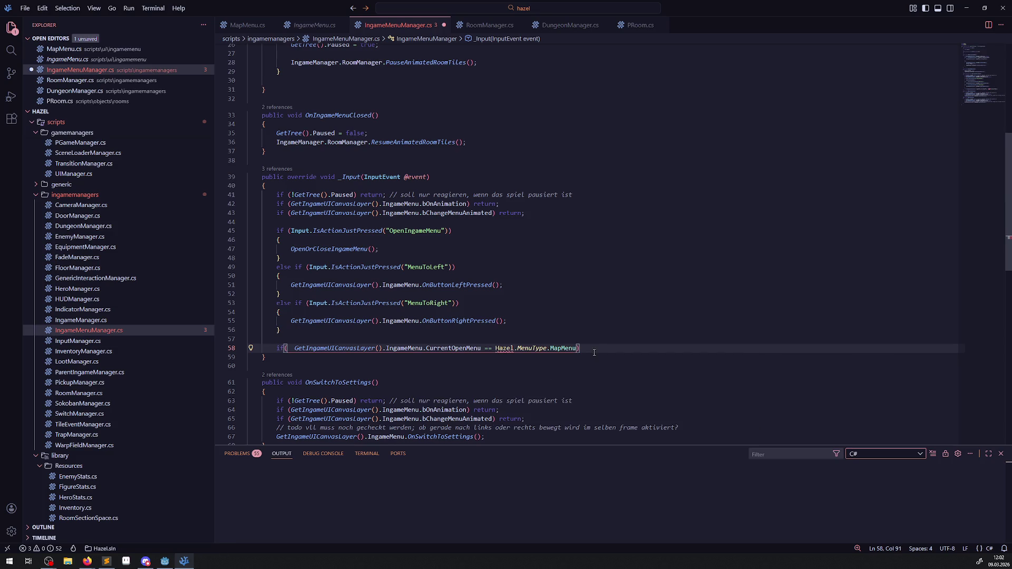
key(Return)
text({)
key(Return)
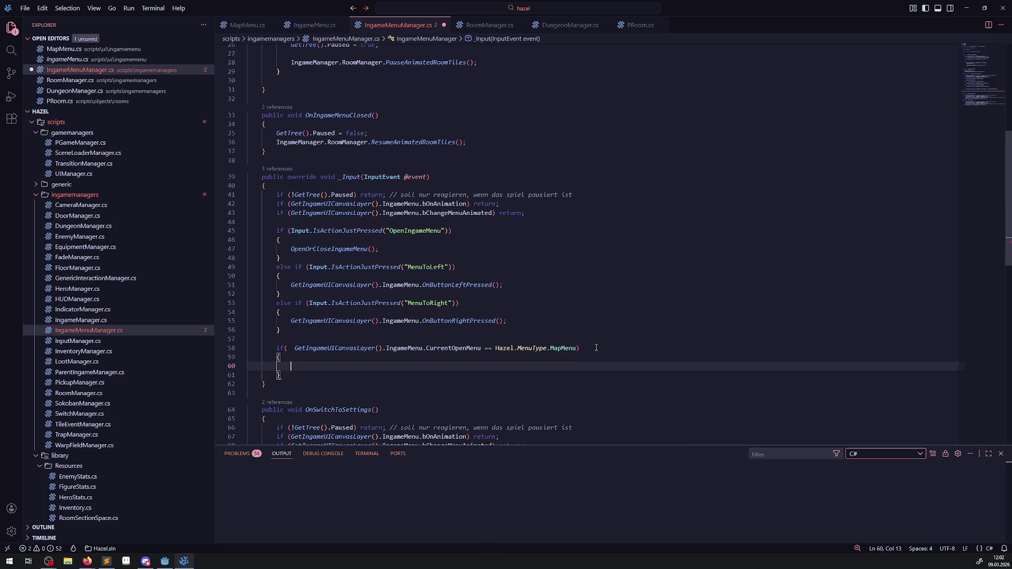
key(ctrl+s)
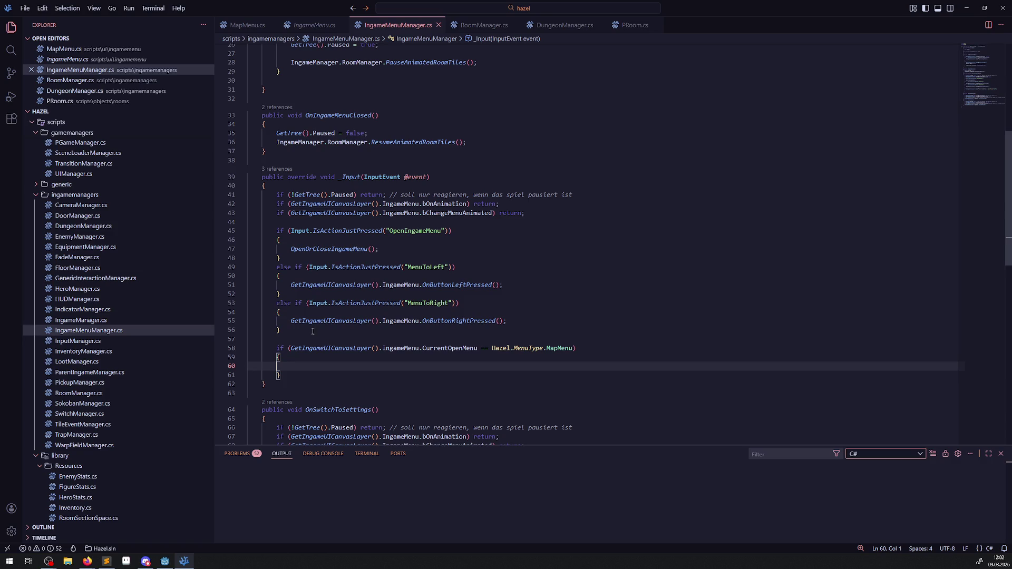
- Add the comment '// zur direkten steuerung der map ohne extra buttons' inside the block and save
key(Tab)
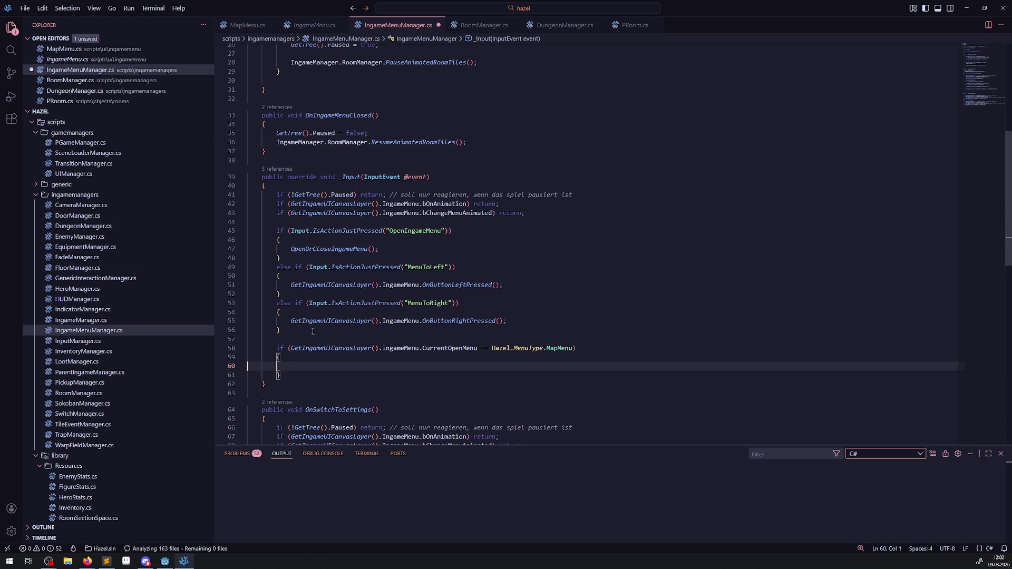
text(// zur direkten steuerung der map c)
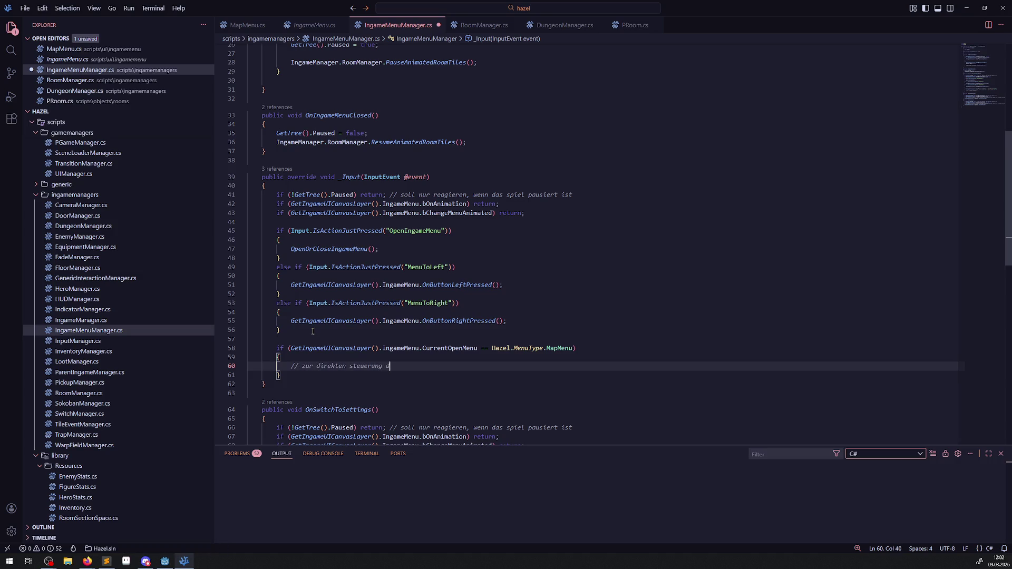
key(BackSpace)
text(ohne extra buttons)
key(ctrl+s)
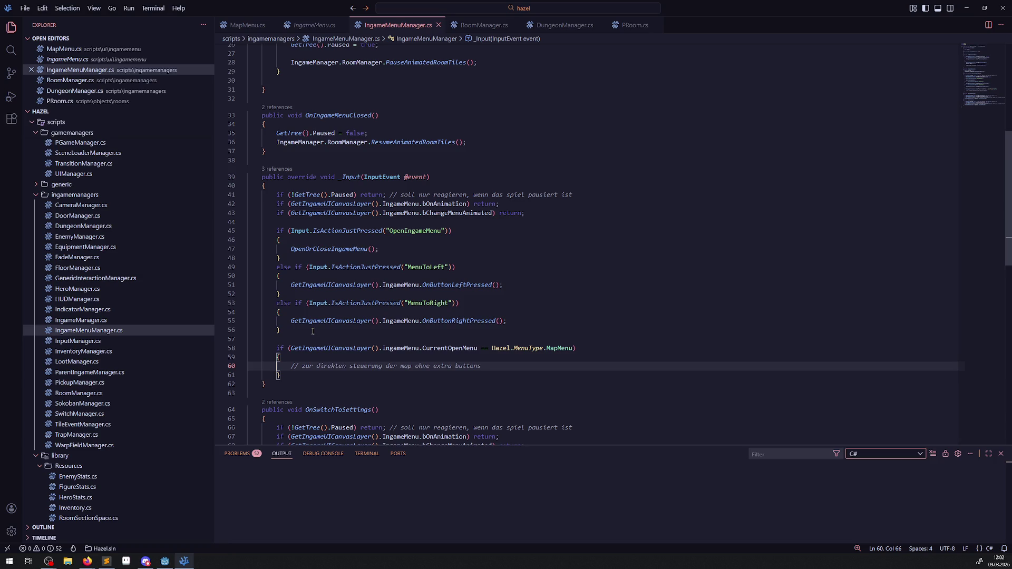
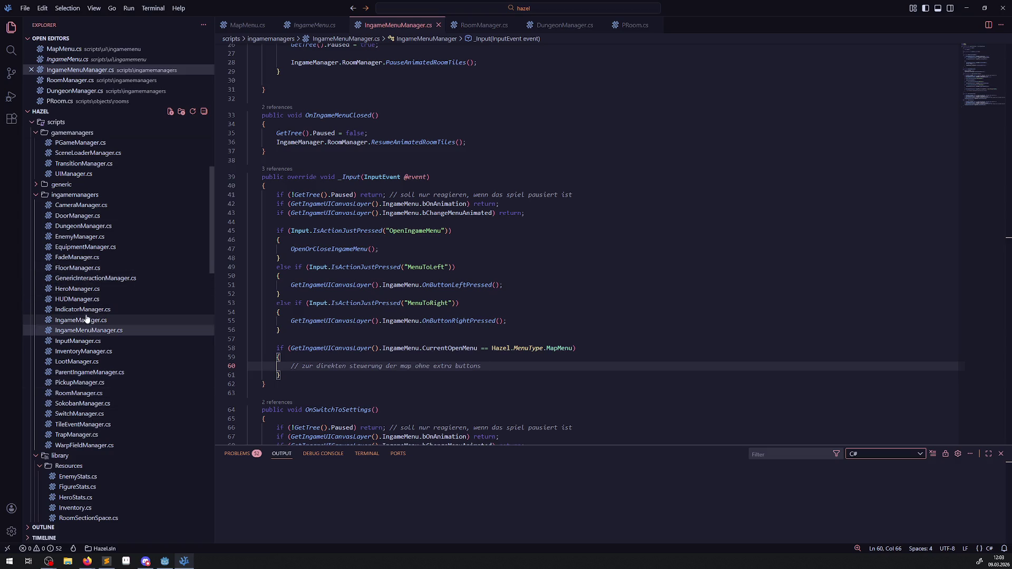
- Copy InputManager.cs's four walk-direction checks and paste them under IngameMenuManager.cs's map comment
click(78, 341)
scroll(416, 313, up, 5)
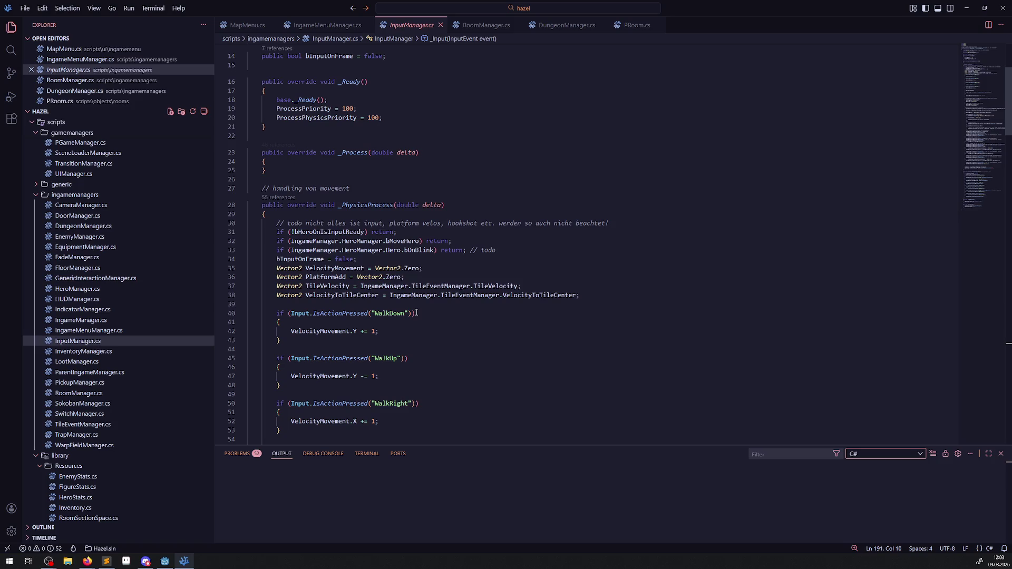
scroll(317, 272, down, 3)
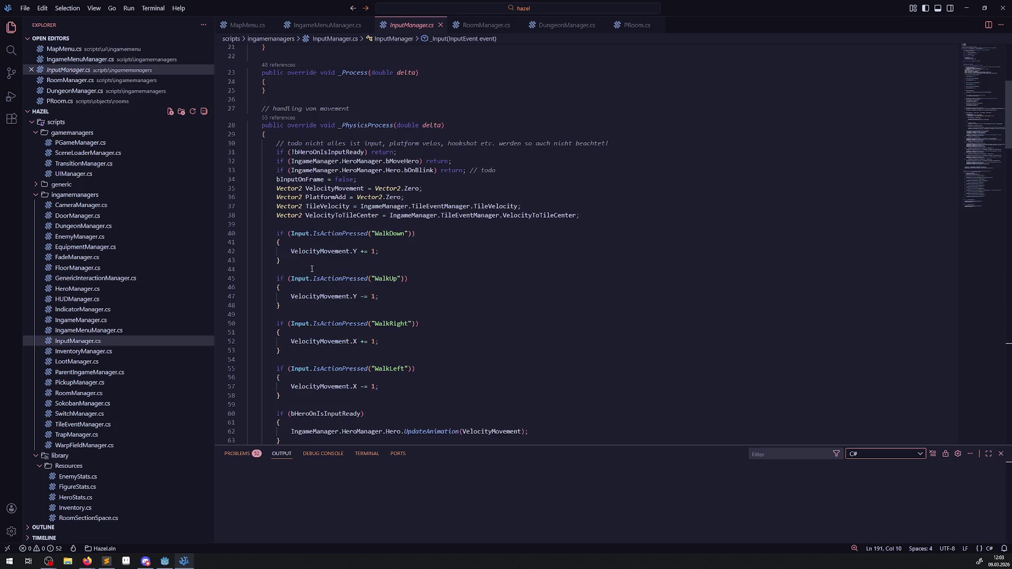
mouse_move(274, 234)
mouse_down()
mouse_move(337, 400)
mouse_move(349, 402)
mouse_up()
key(shift+Left)
key(ctrl+c)
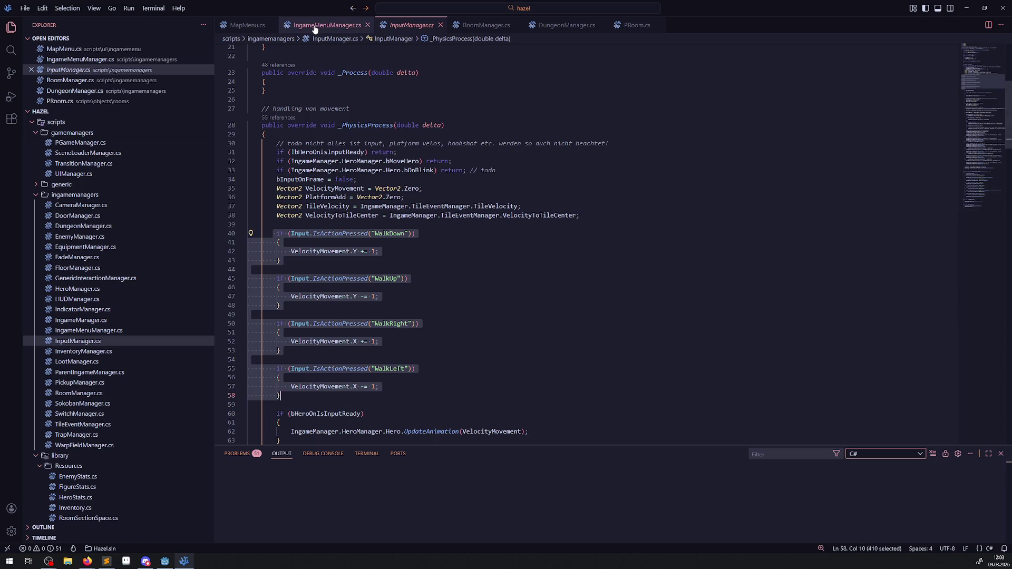
click(316, 27)
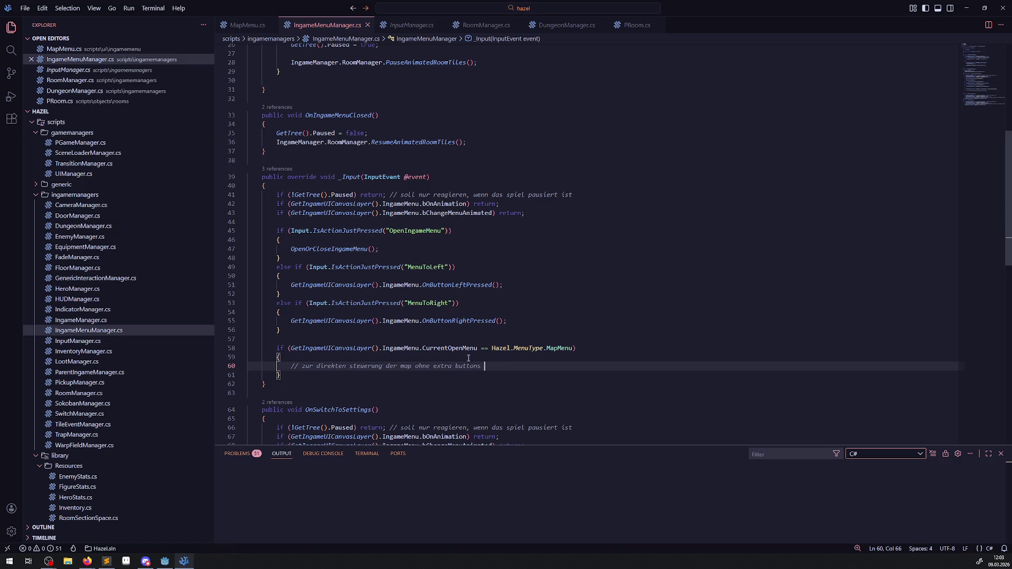
mouse_move(367, 320)
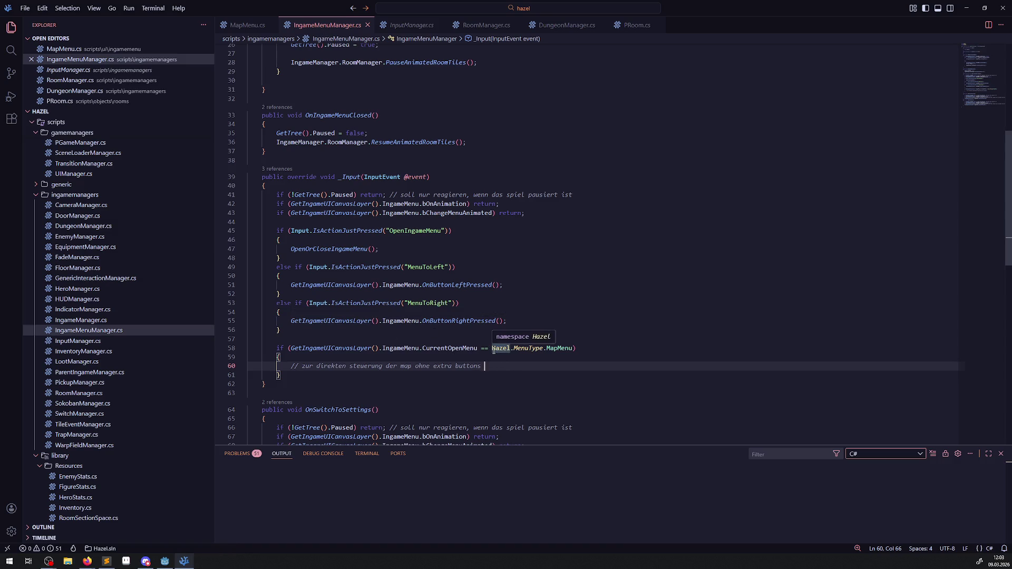
key(ctrl+v)
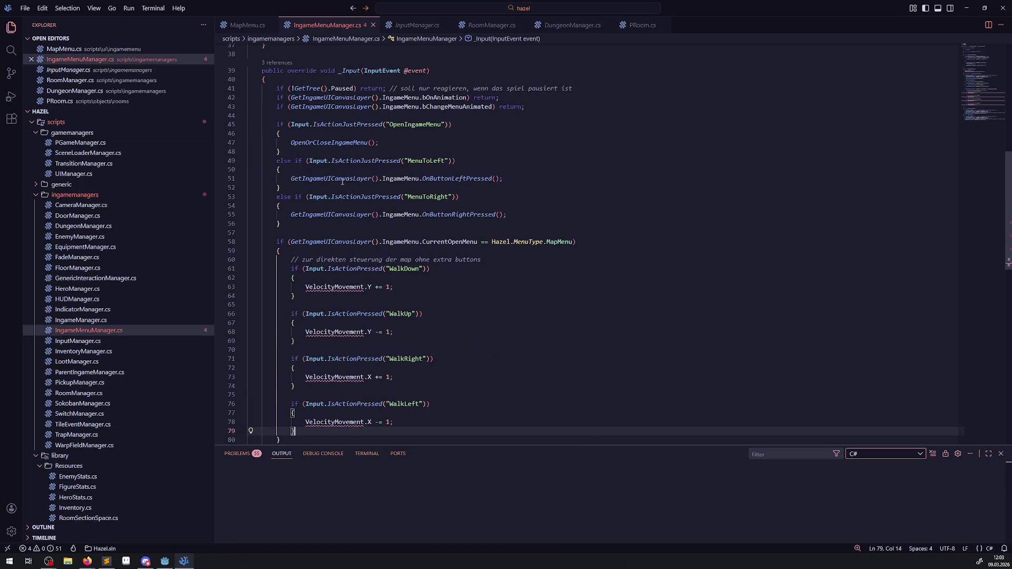
- Replace IsActionPressed with IsActionJustPressed in the WalkDown, WalkUp, WalkRight and WalkLeft checks, and save
double_click(356, 163)
key(ctrl+c)
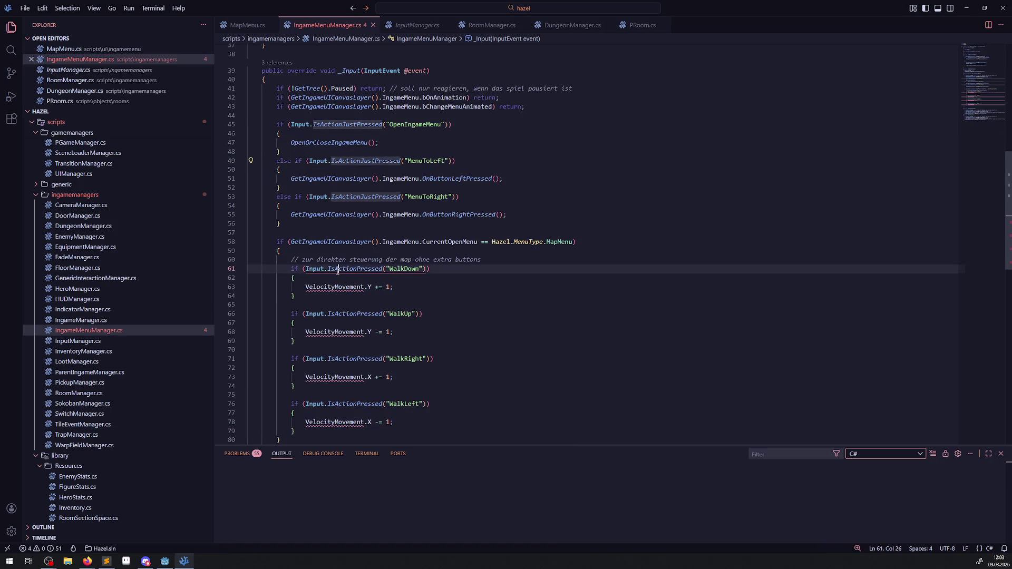
double_click(354, 269)
key(ctrl+v)
double_click(359, 314)
key(ctrl+v)
double_click(356, 359)
key(ctrl+v)
double_click(366, 405)
key(ctrl+v)
key(ctrl+s)
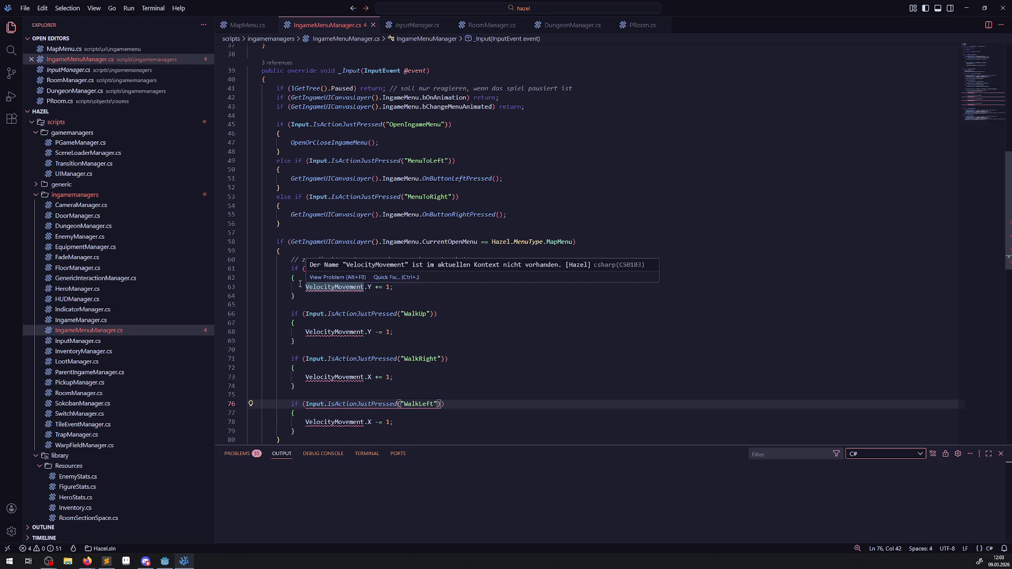
- Select the IngameMenu accessor on line 58 and return to InputManager.cs
mouse_move(417, 243)
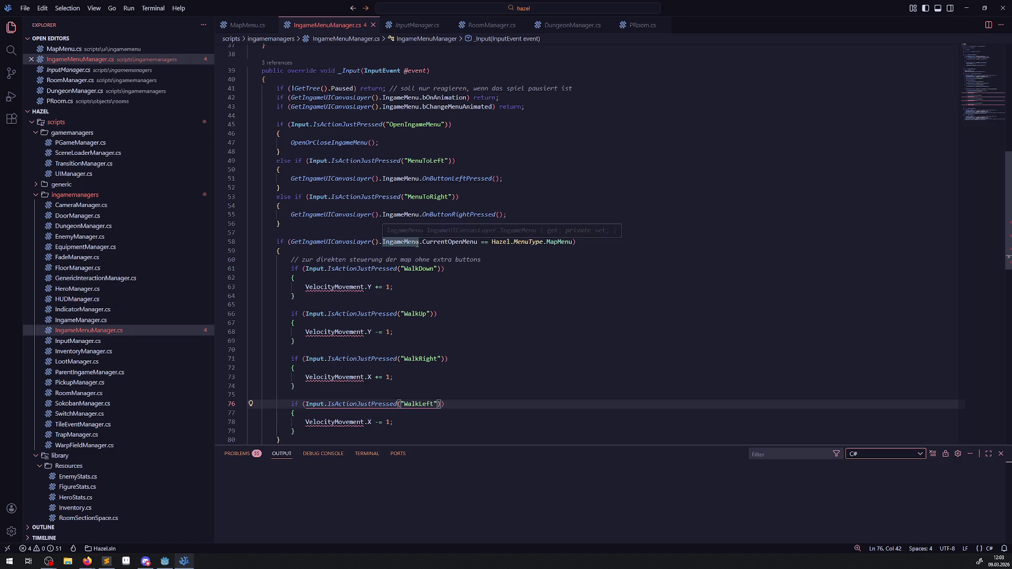
drag(422, 243, 291, 243)
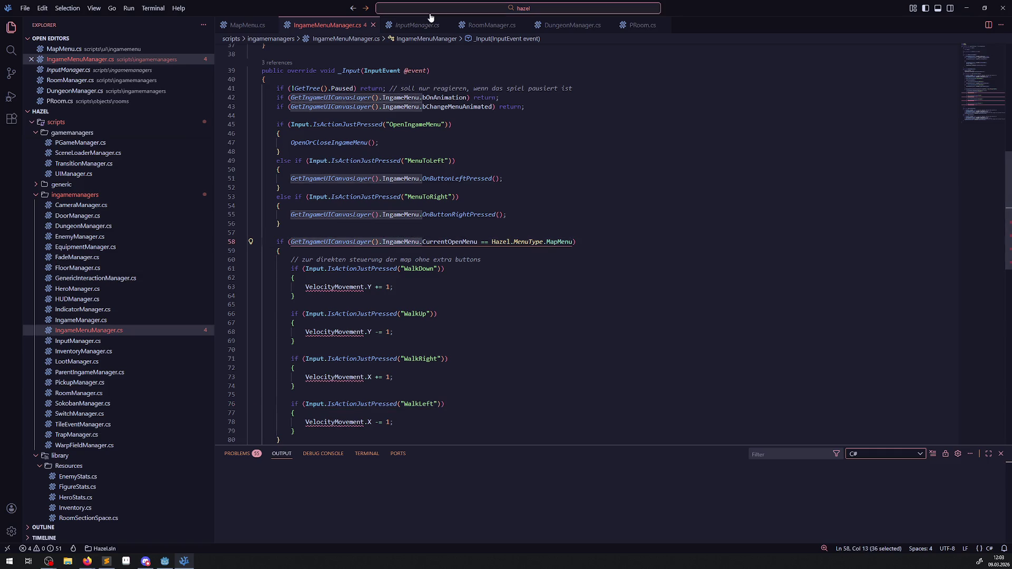
click(416, 24)
scroll(440, 99, up, 8)
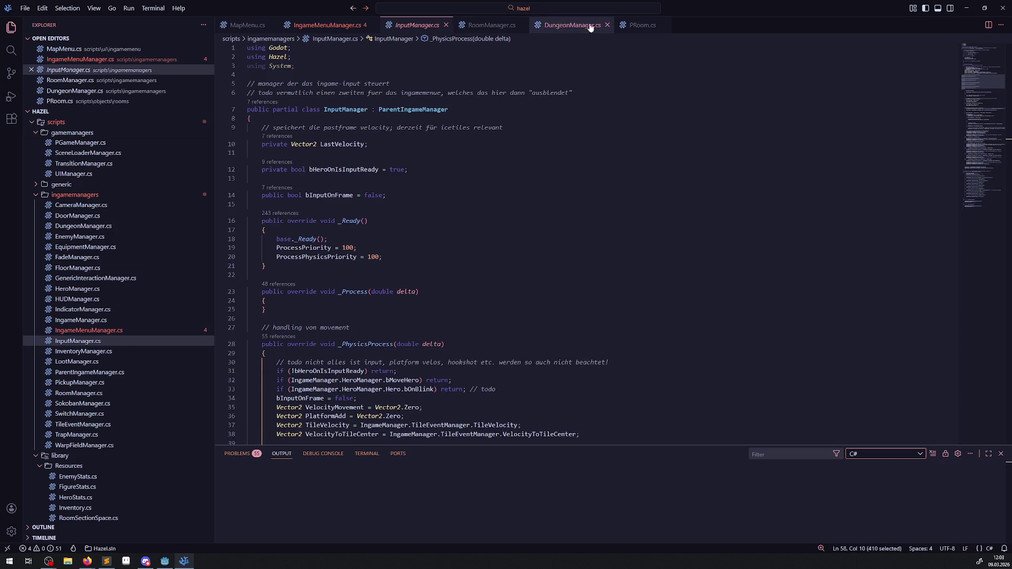
scroll(108, 346, down, 10)
scroll(103, 360, down, 8)
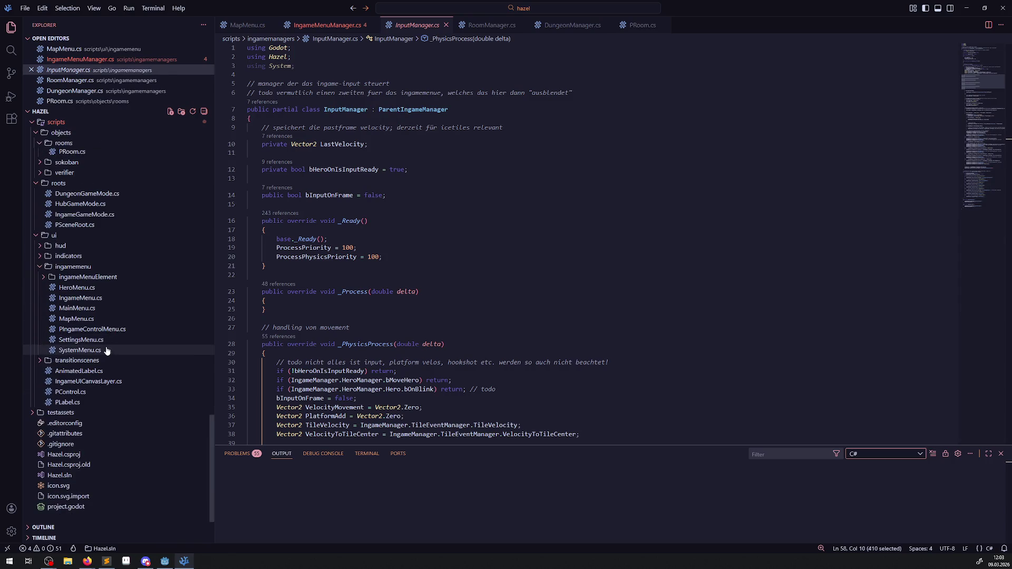
click(80, 298)
scroll(315, 293, up, 15)
scroll(315, 293, up, 10)
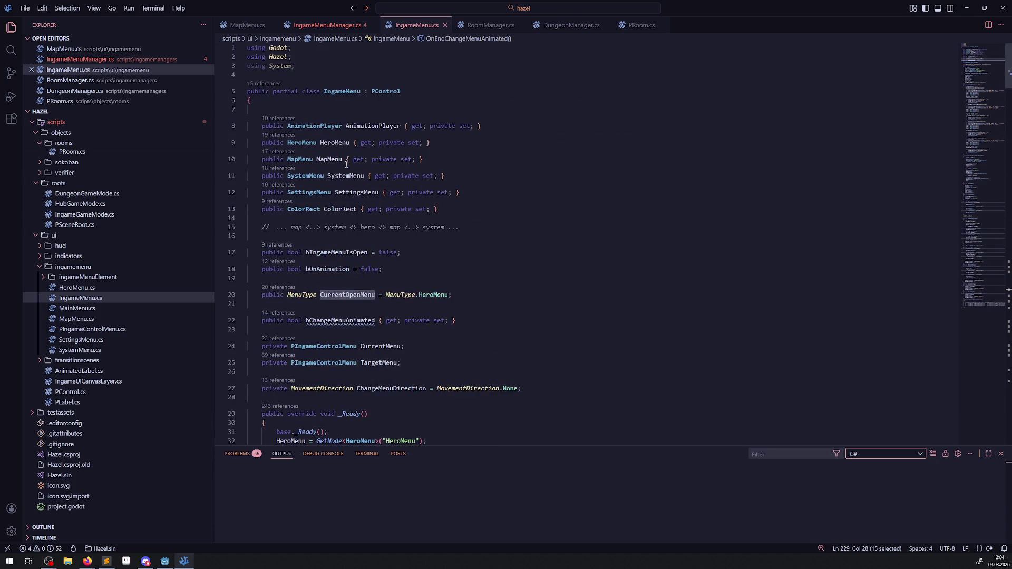
click(327, 25)
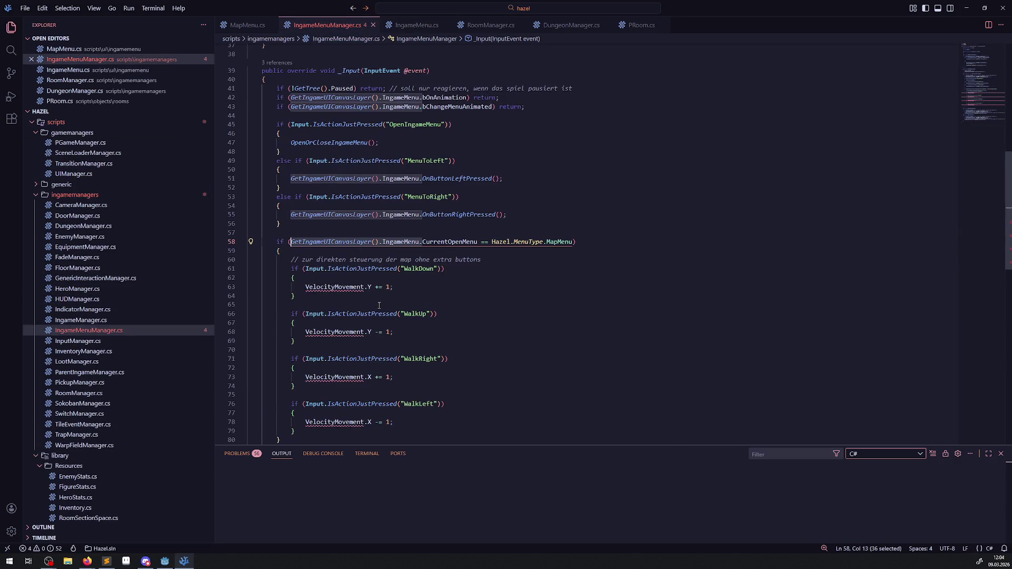
- Replace the WalkDown velocity statement with an IngameMenu MapMenu.MoveMapDown() call and save
drag(406, 287, 299, 287)
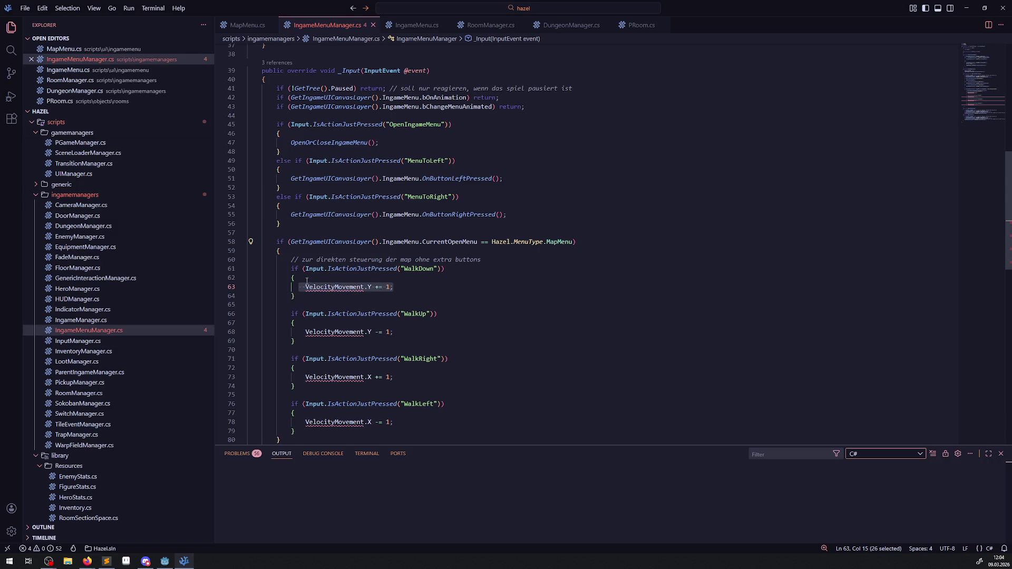
drag(291, 242, 421, 242)
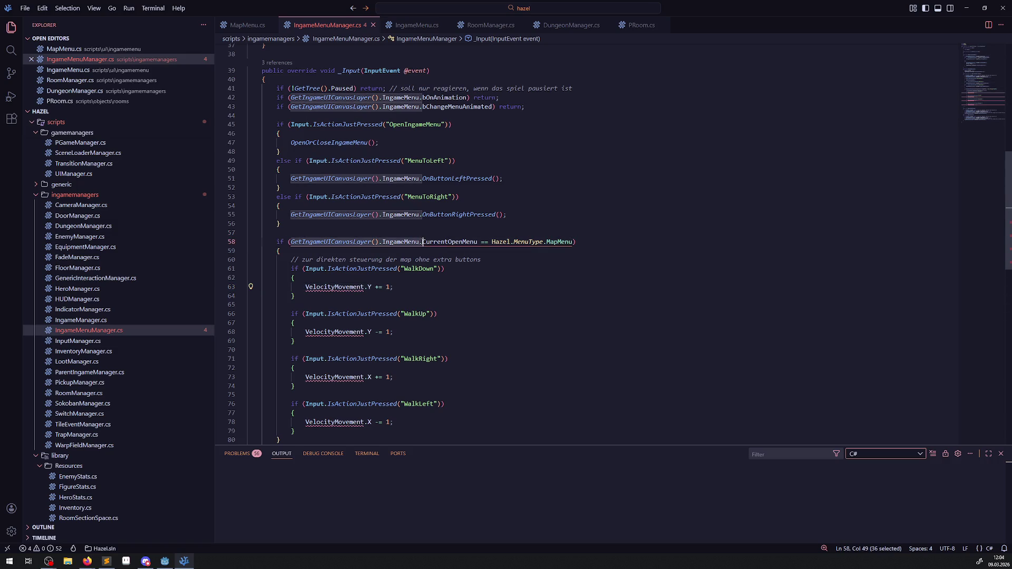
key(ctrl+c)
drag(394, 286, 256, 286)
key(ctrl+v)
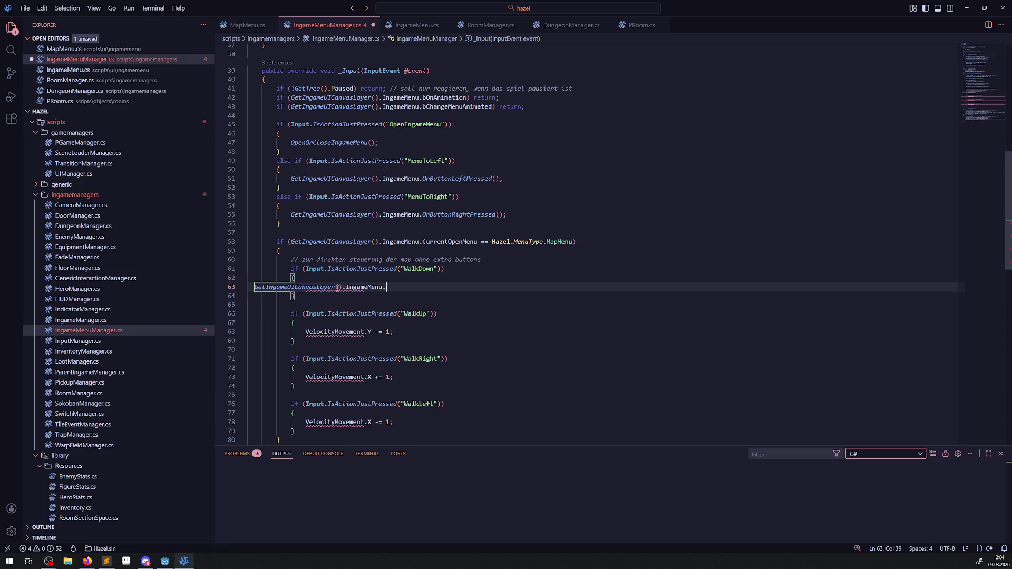
text(Map)
key(Tab)
text(.Move)
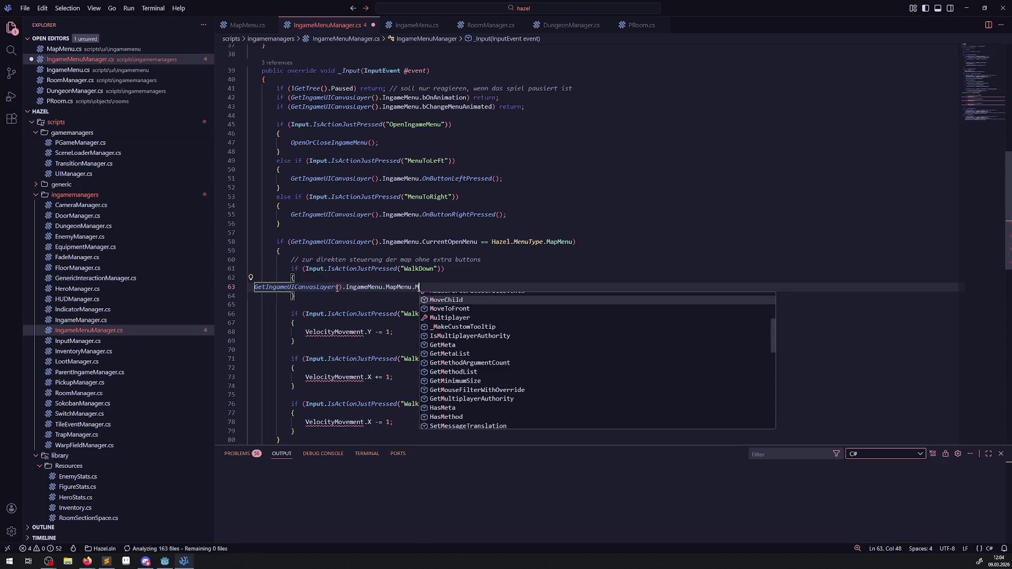
key(Tab)
text(To)
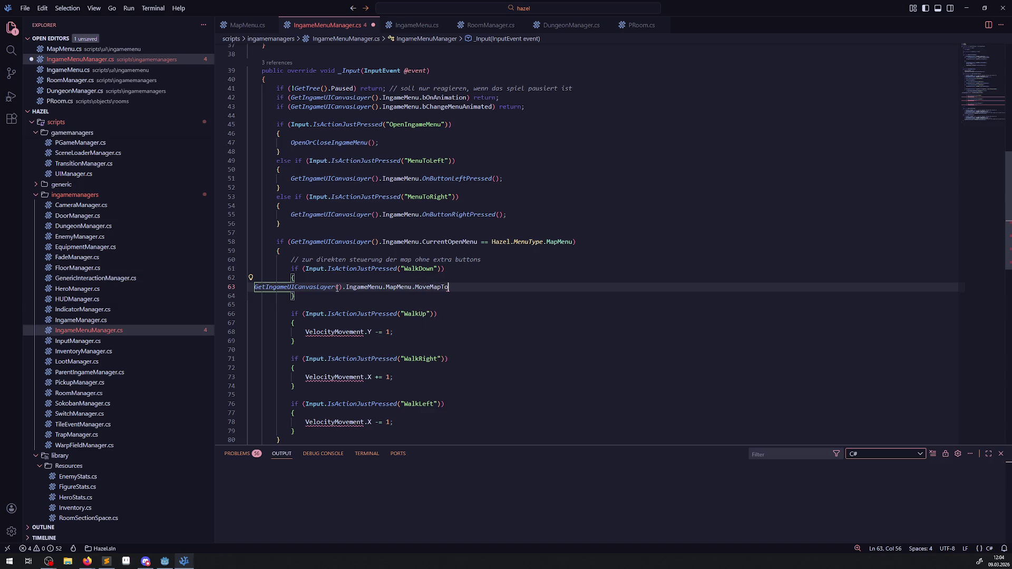
key(BackSpace)
key(BackSpace)
text(Dow)
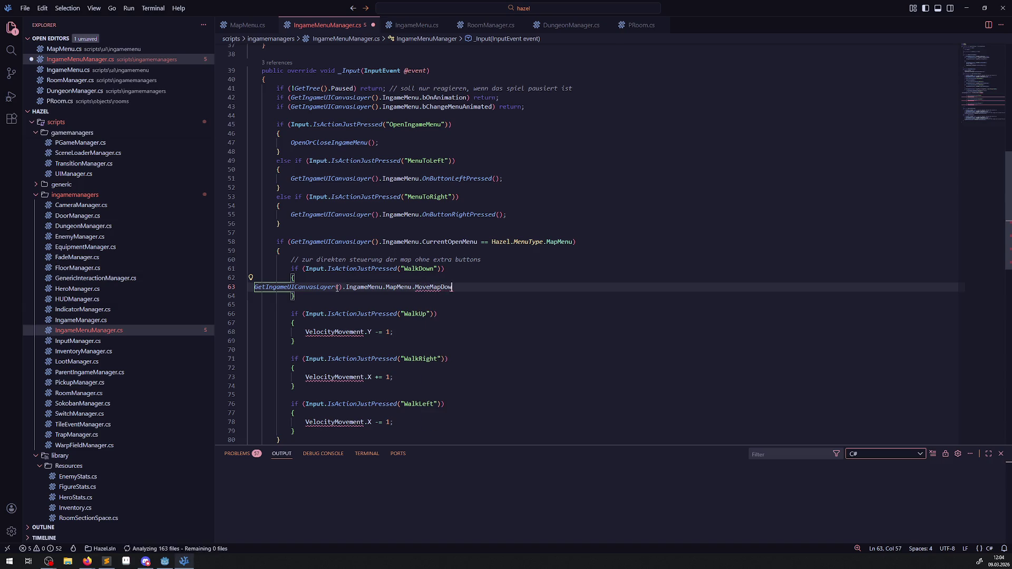
text(n();)
key(ctrl+s)
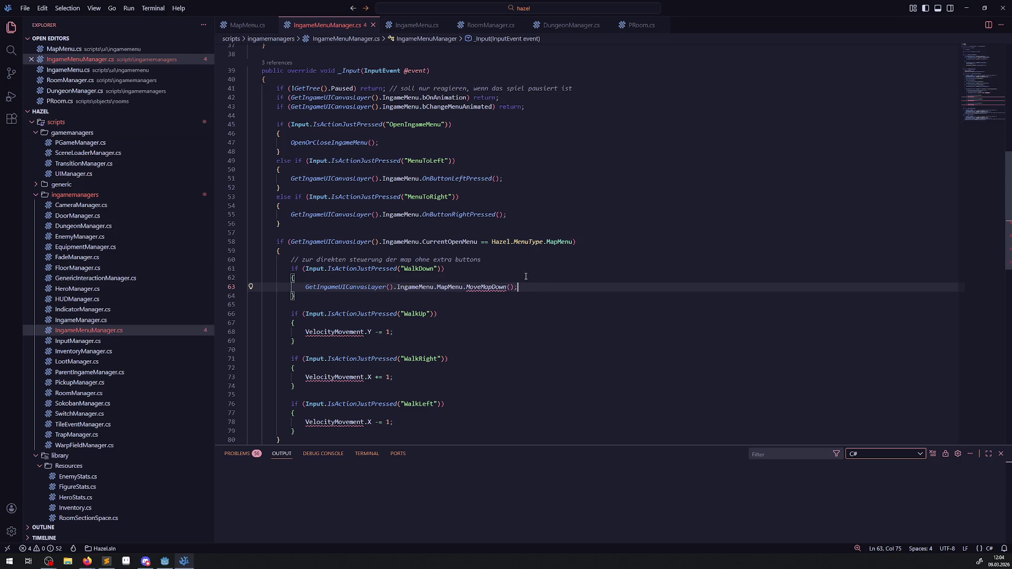
- Paste the MoveMapDown call into the WalkUp, WalkRight and WalkLeft branches and save
scroll(525, 276, down, 2)
drag(527, 247, 269, 248)
key(ctrl+c)
drag(298, 292, 394, 293)
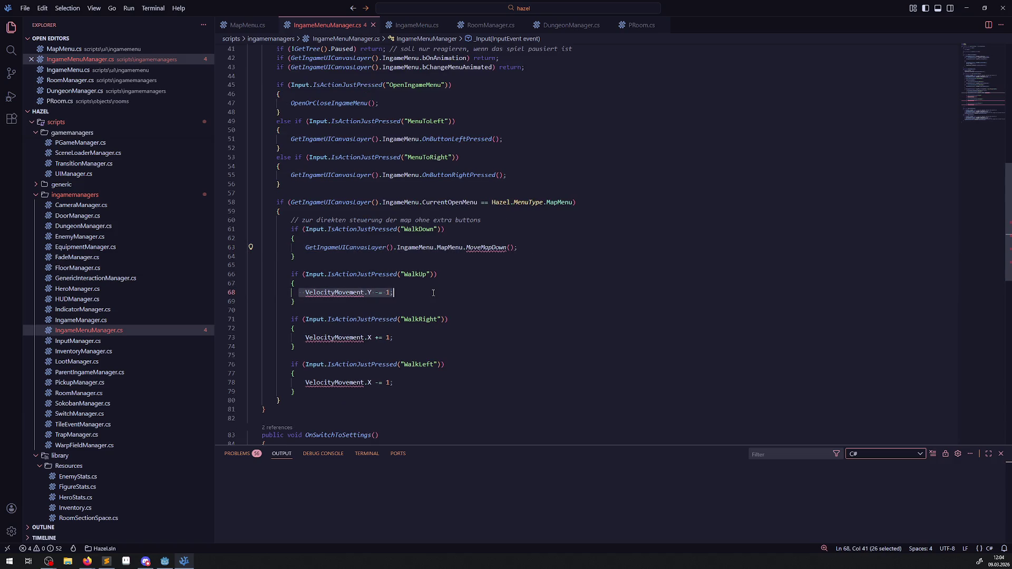
key(ctrl+v)
drag(289, 338, 394, 338)
key(ctrl+v)
drag(394, 382, 305, 382)
key(ctrl+v)
key(ctrl+s)
- Rename the copied calls to MoveMapUp, MoveMapRight and MoveMapLeft and save
click(503, 308)
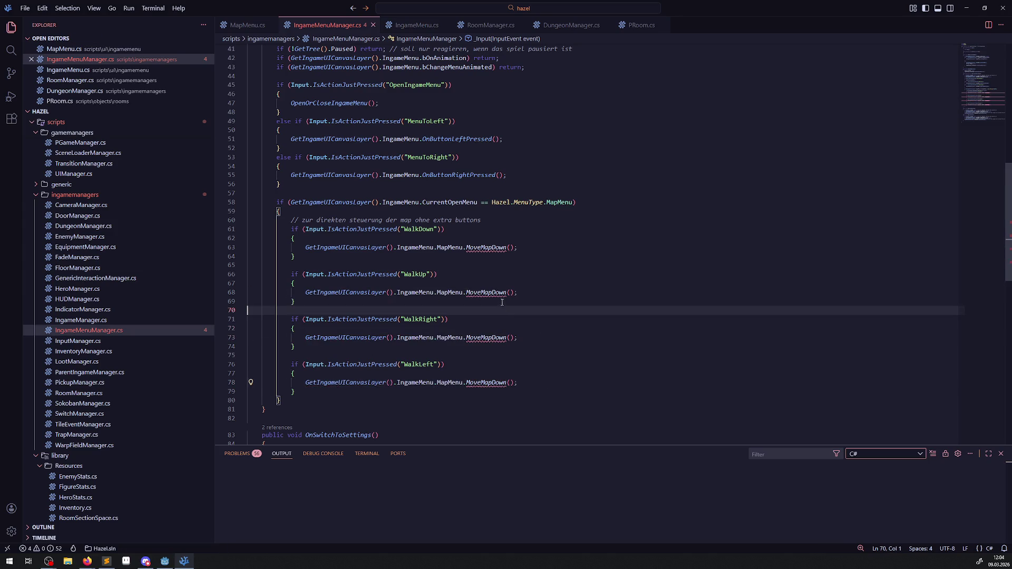
click(505, 292)
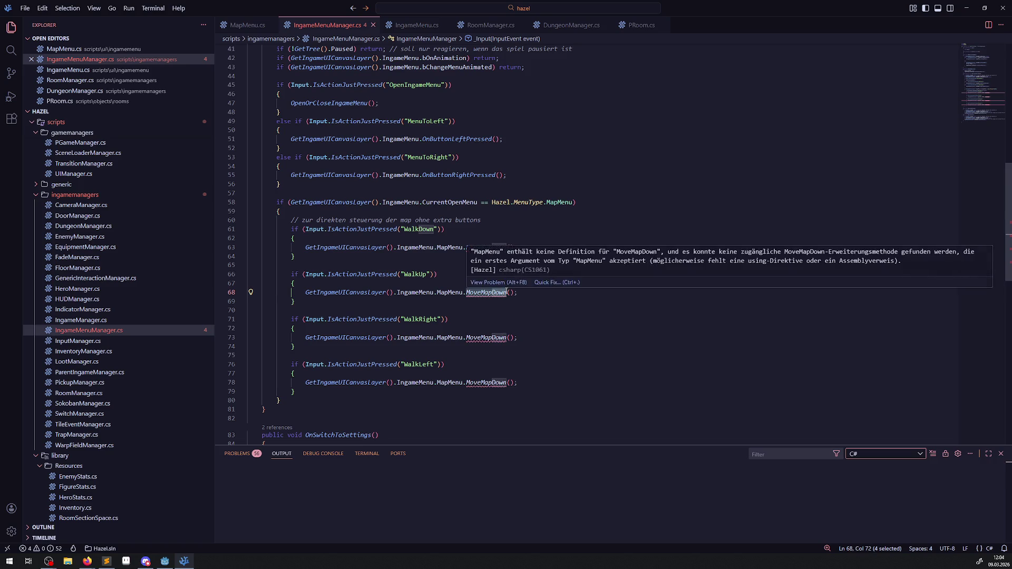
key(BackSpace)
key(BackSpace)
key(BackSpace)
text(Up)
drag(486, 338, 508, 338)
text(Right)
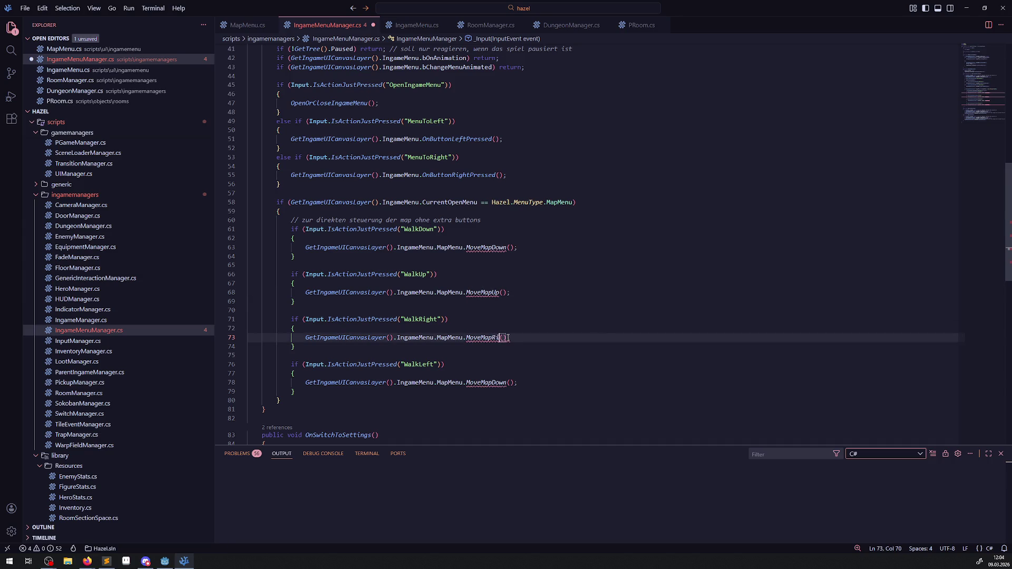
click(488, 355)
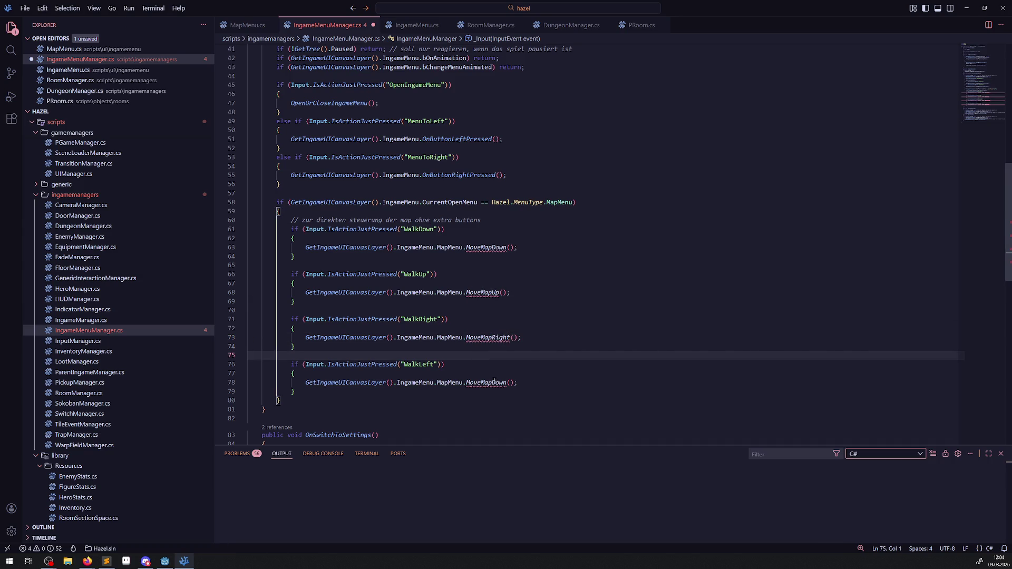
drag(486, 382, 507, 383)
text(Left)
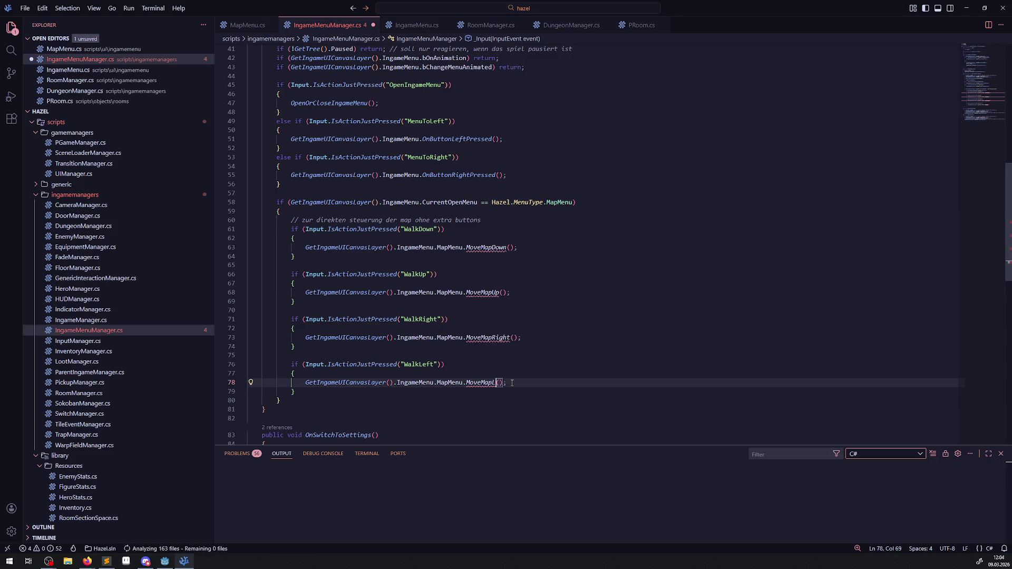
key(ctrl+s)
- Select the MoveMapDown name on line 63 and go to MapMenu.cs
double_click(498, 246)
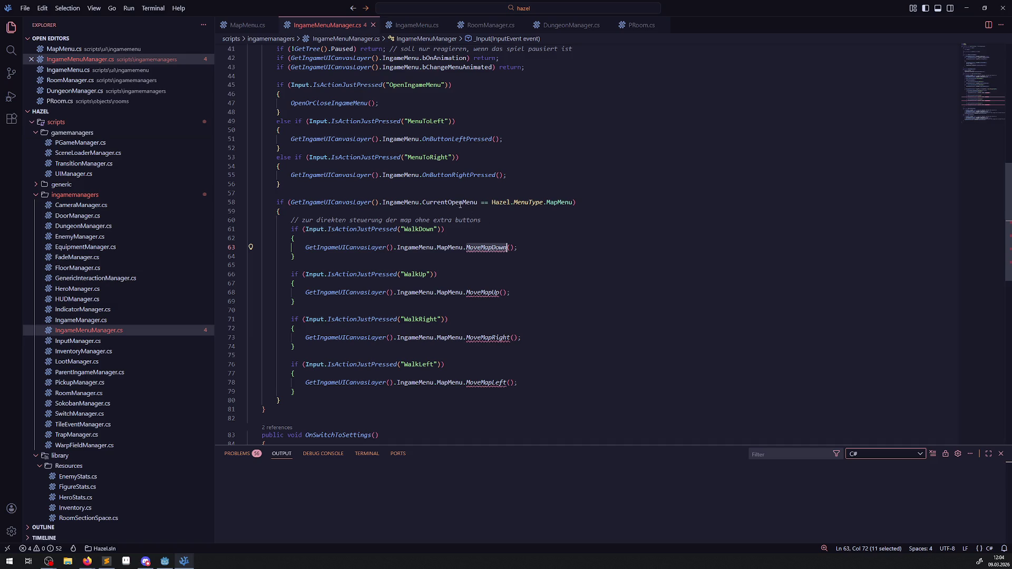
mouse_move(309, 55)
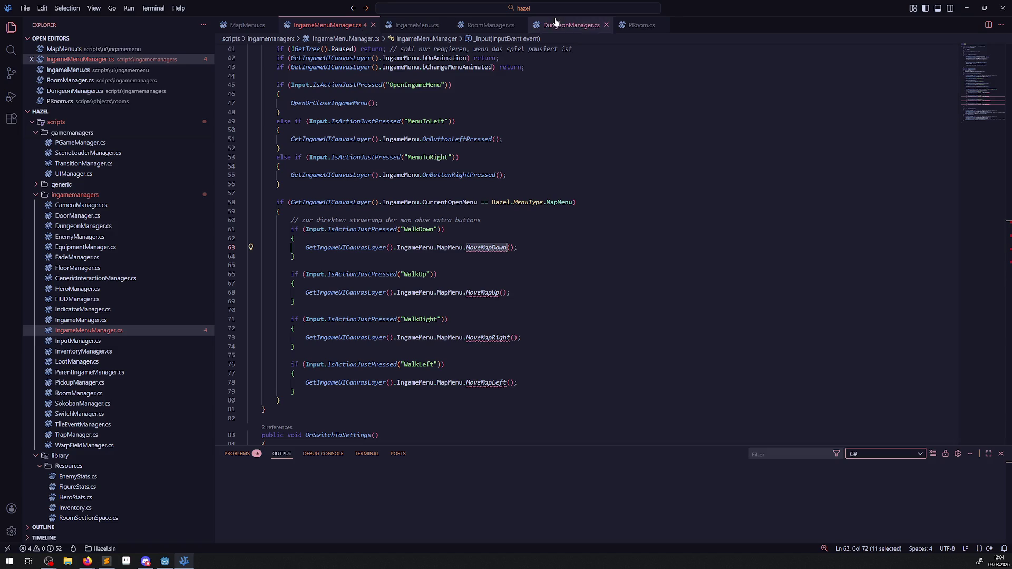
click(246, 25)
- Add an empty public void MoveMapDown() method after InitUpdate and save
scroll(369, 263, down, 1)
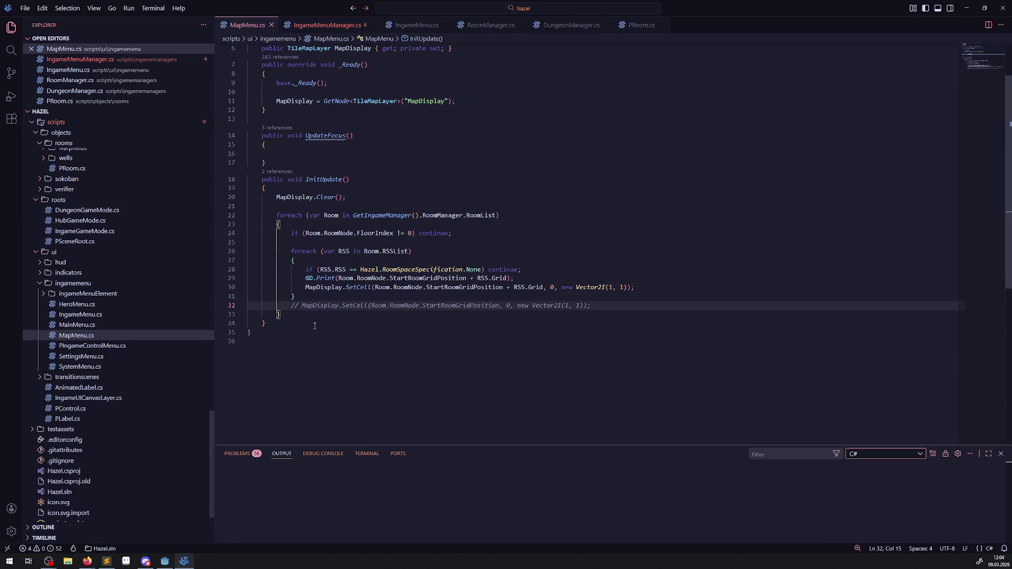
click(282, 323)
key(Return)
key(Return)
text(public void )
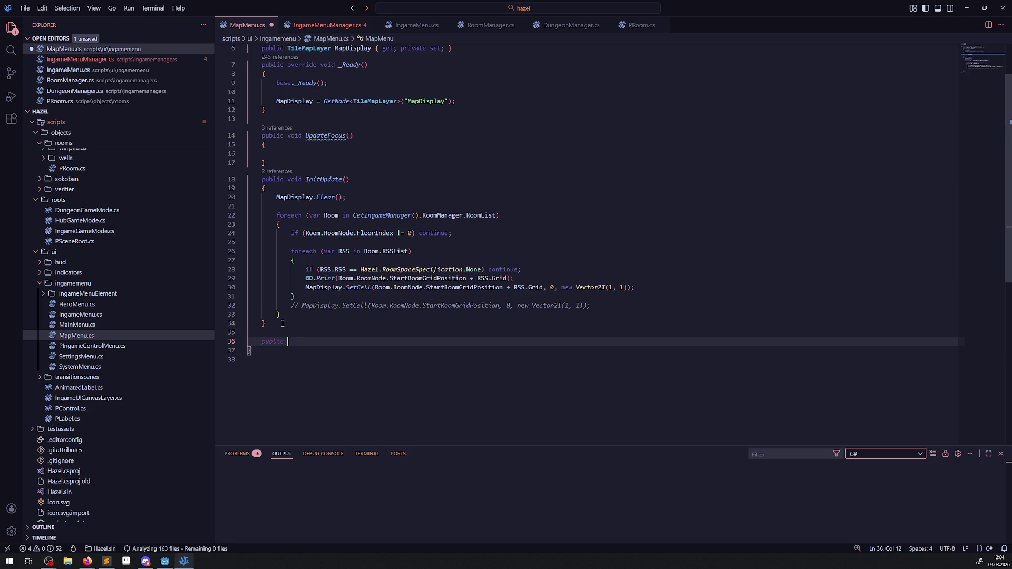
text(MoveMapDown())
key(Return)
text({)
key(Return)
key(ctrl+s)
- Duplicate the MoveMapDown method, renaming one copy to MoveMapUp, and save
drag(266, 376, 262, 345)
key(ctrl+c)
click(264, 332)
key(ctrl+v)
click(331, 340)
double_click(331, 340)
text(MoveMapUp)
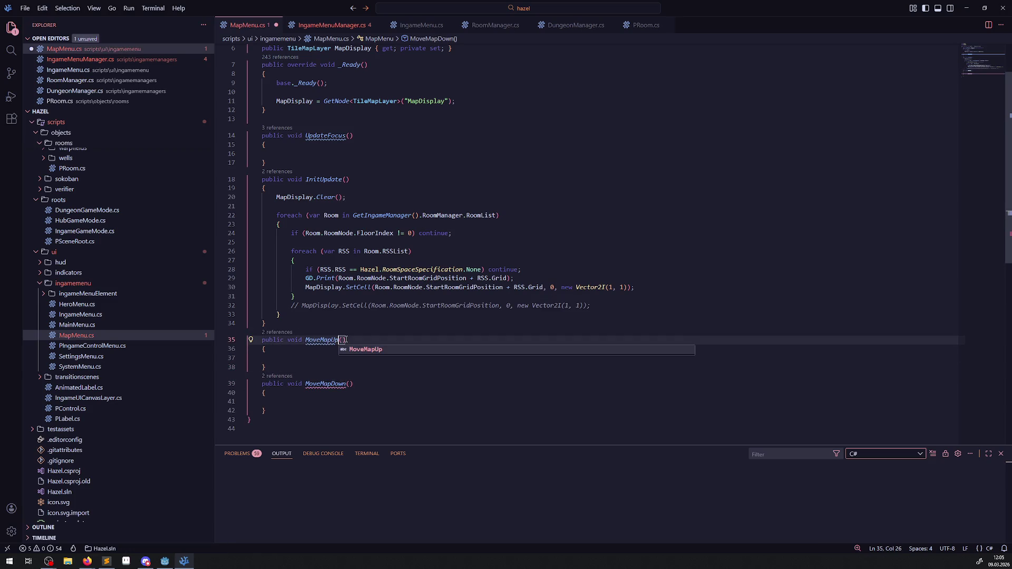
click(291, 366)
key(Down)
key(Down)
key(Down)
key(Return)
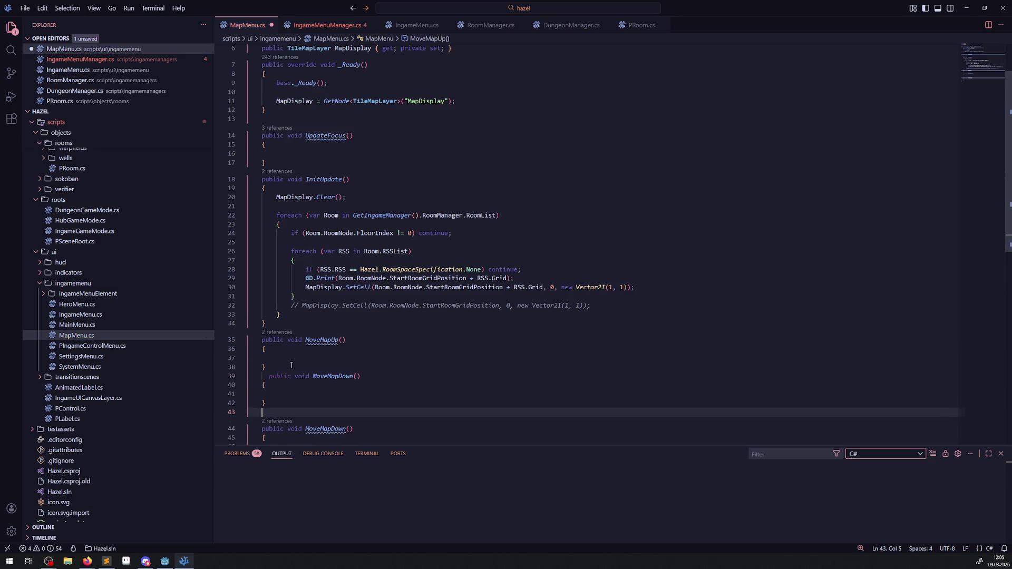
key(ctrl+v)
key(ctrl+s)
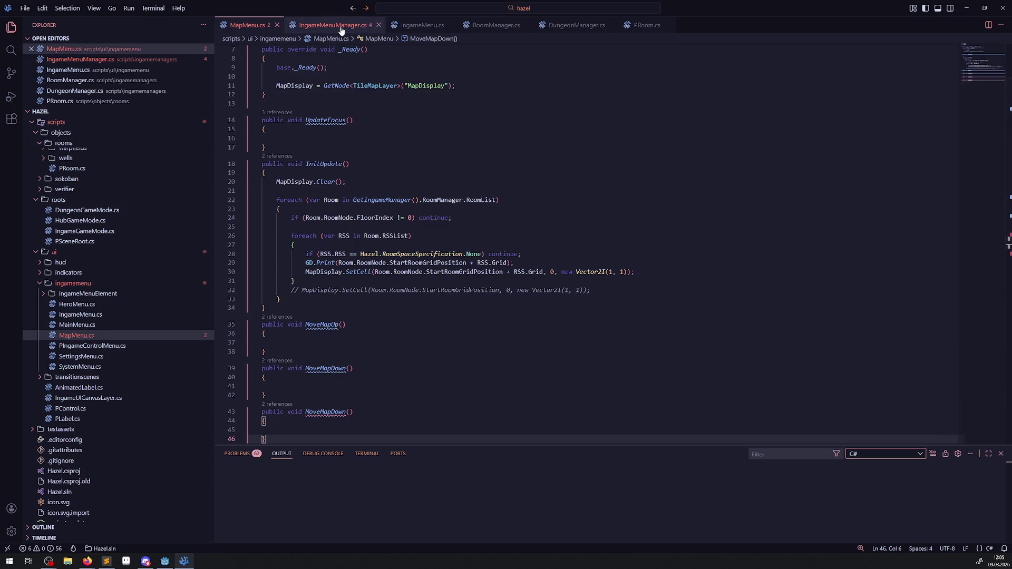
- Swap the first two method names so MoveMapDown precedes MoveMapUp, matching IngameMenuManager's call order
click(291, 26)
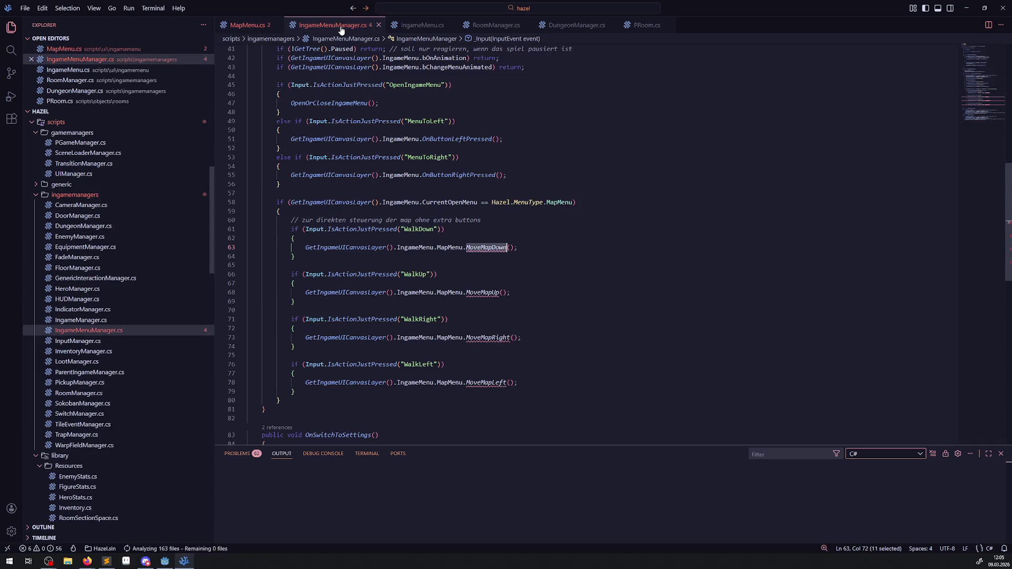
click(250, 30)
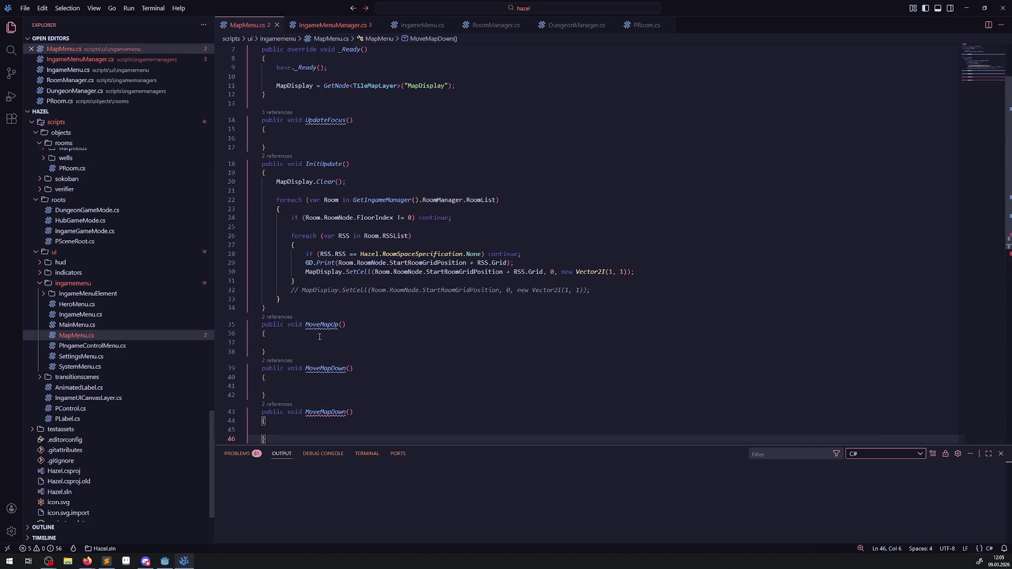
drag(332, 325, 340, 325)
text(Down)
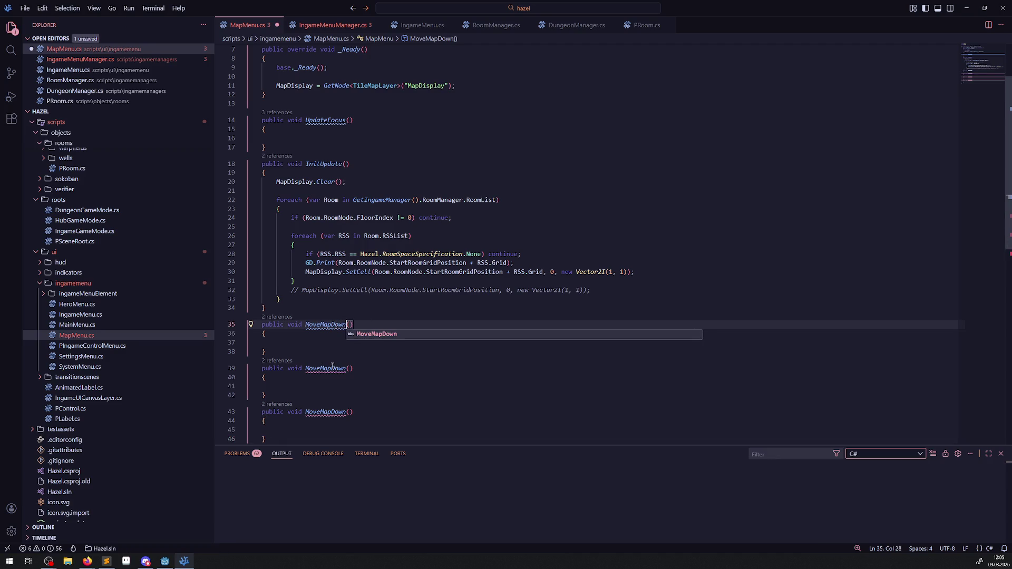
drag(333, 368, 347, 369)
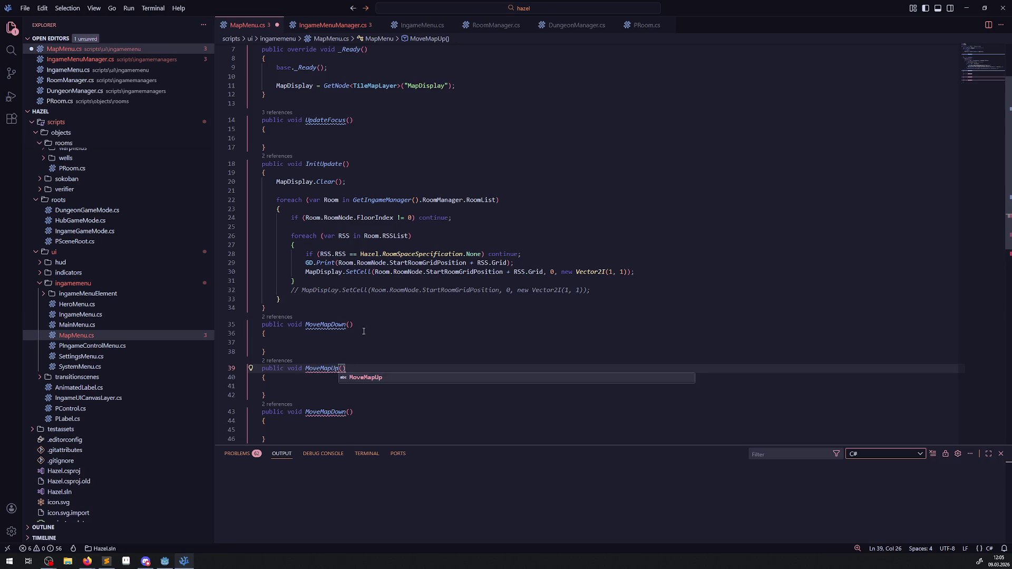
click(330, 24)
click(231, 26)
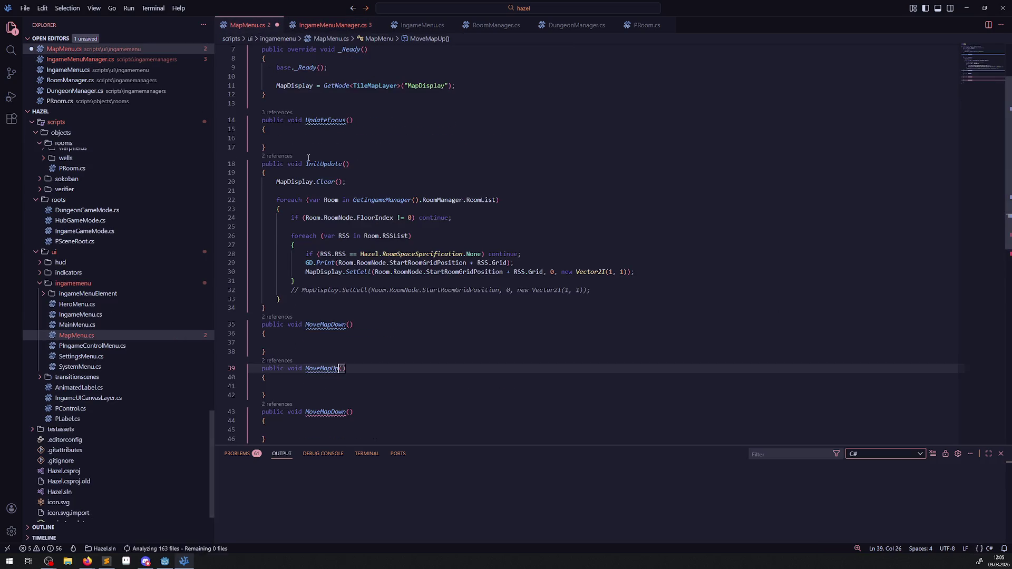
text(Up)
scroll(342, 343, down, 3)
- Rename the last two copies to MoveMapRight and MoveMapLeft, save, and compare with IngameMenuManager
drag(332, 332, 346, 332)
key(BackSpace)
text(Right()
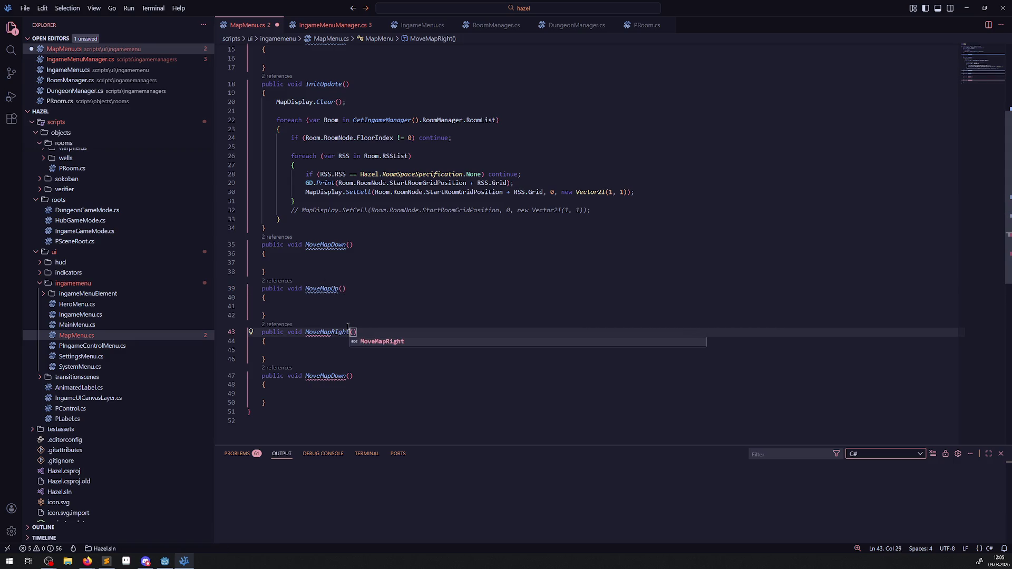
key(Left)
key(Left)
key(Left)
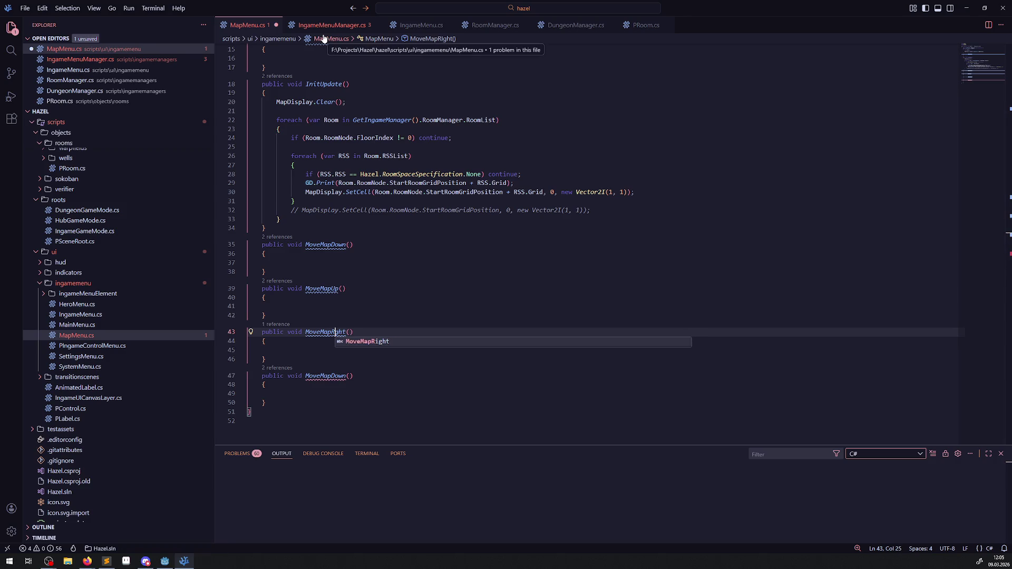
drag(332, 376, 346, 376)
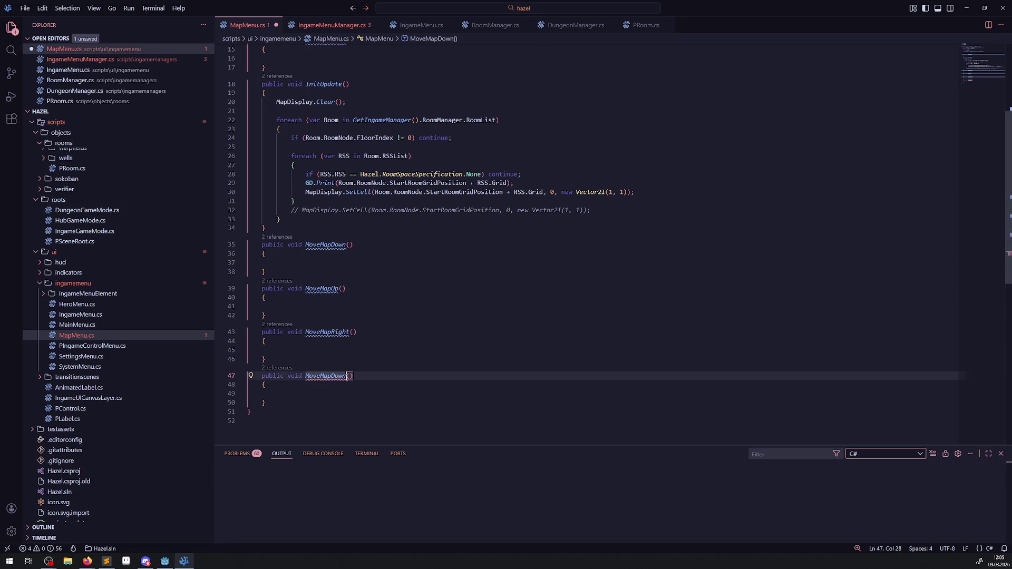
key(BackSpace)
text(Left)
key(ctrl+s)
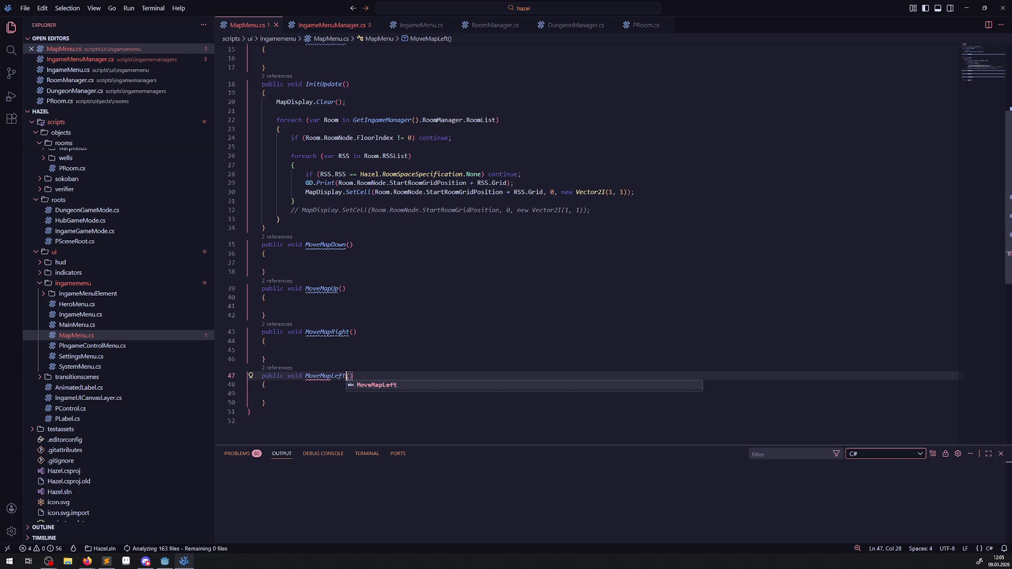
click(393, 316)
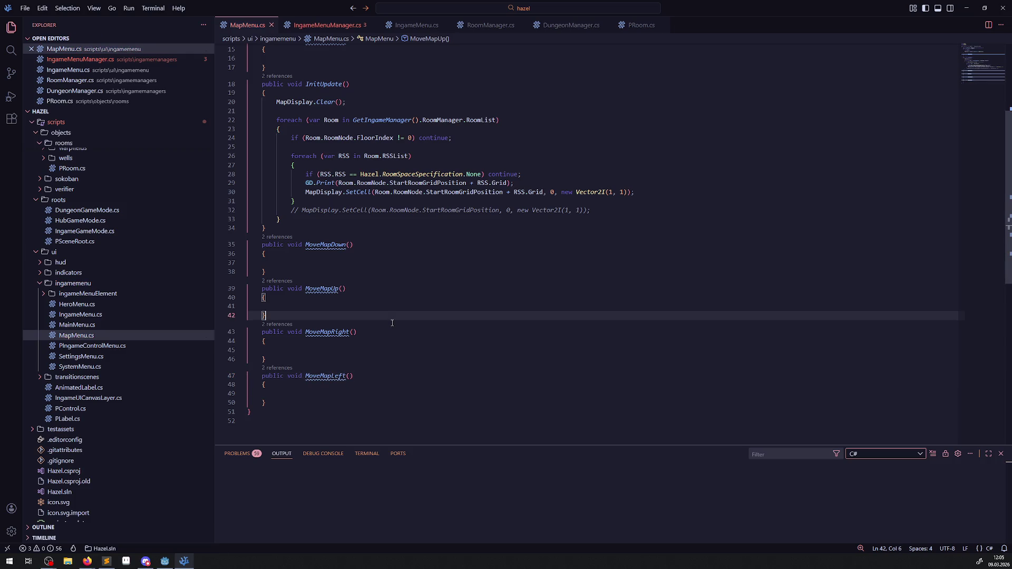
click(327, 25)
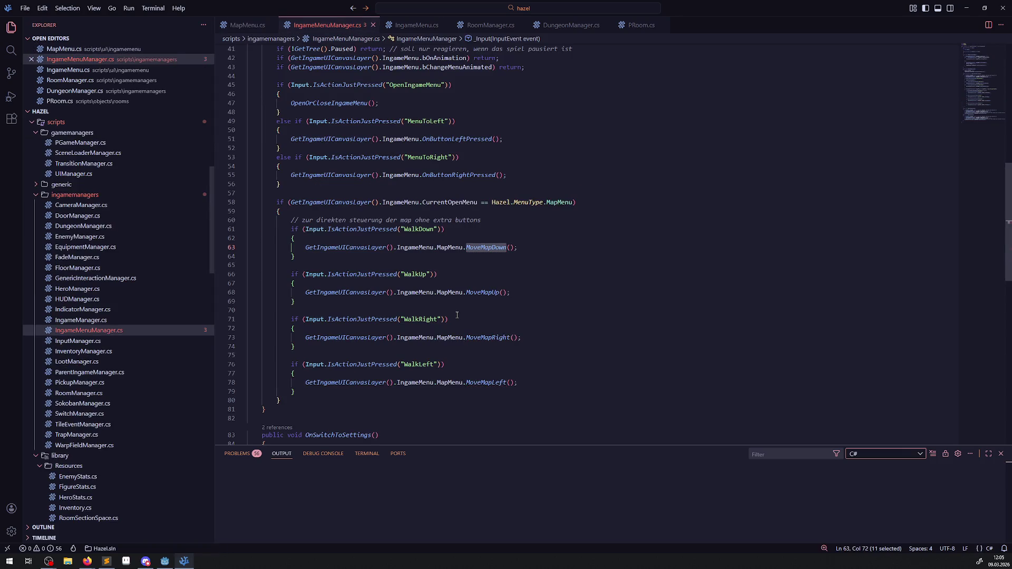
click(247, 24)
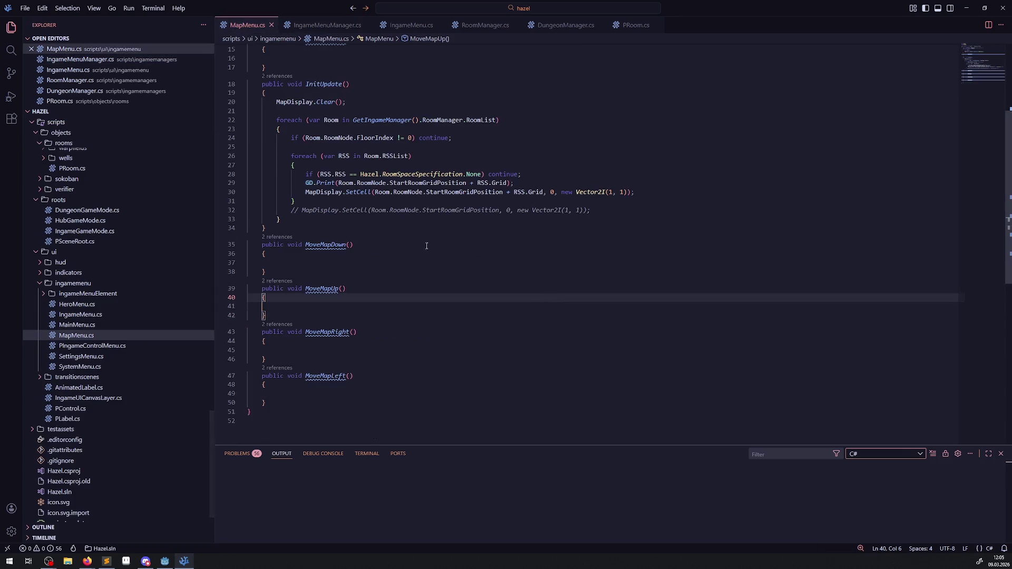
scroll(336, 210, up, 4)
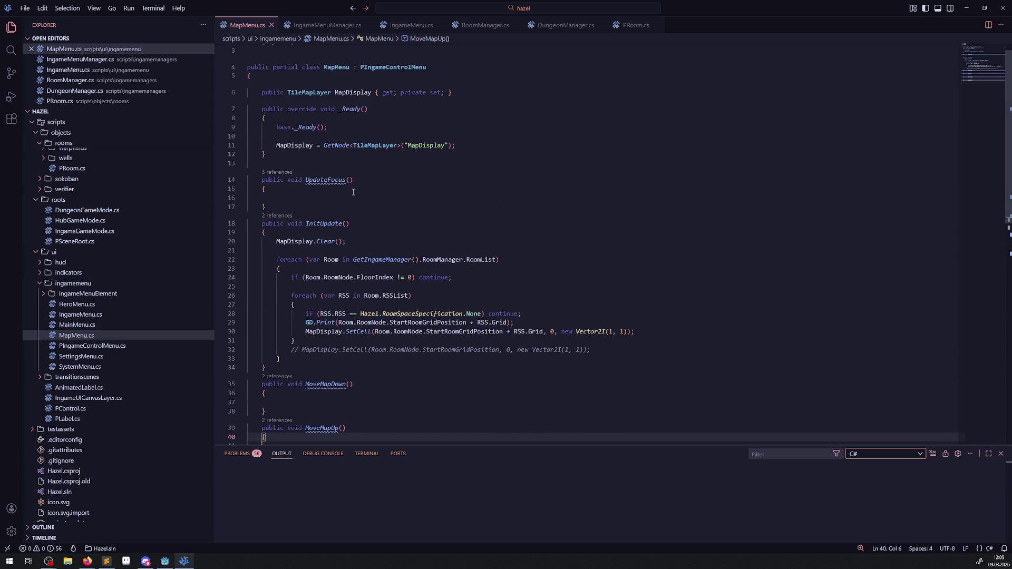
- Write MapDisplay.Position.Y += 1; inside MoveMapDown and save
mouse_move(296, 144)
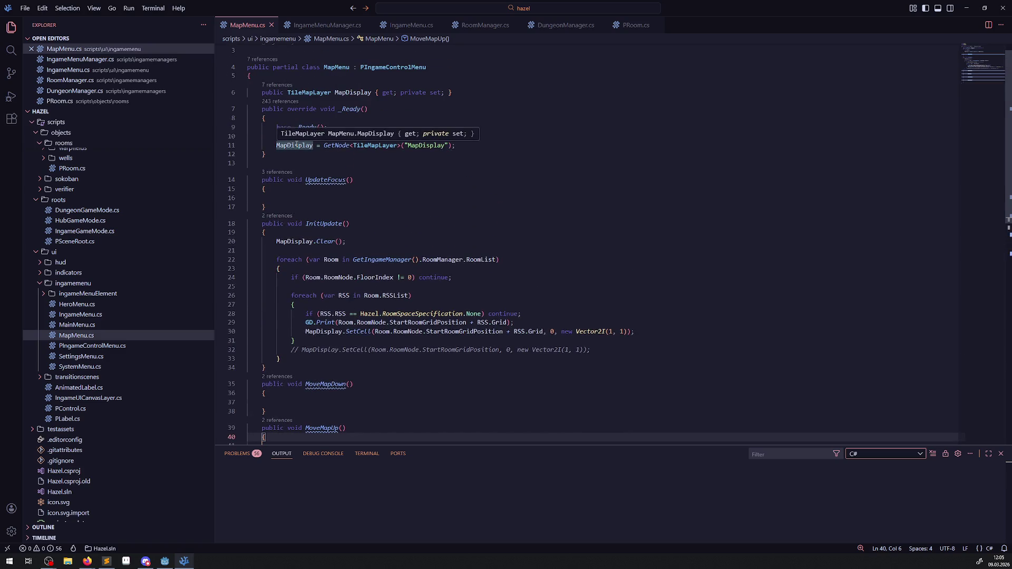
double_click(296, 145)
key(ctrl+c)
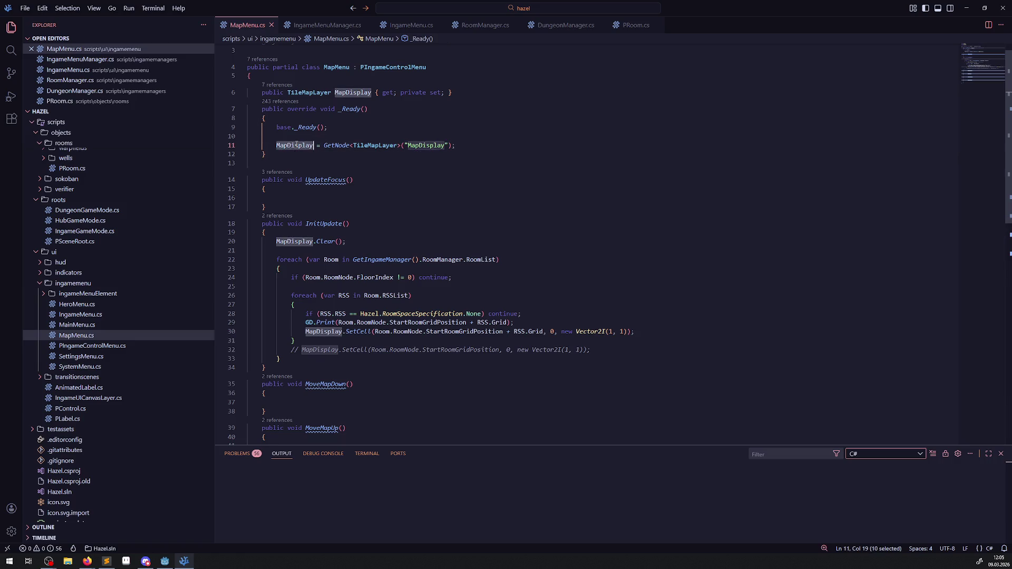
scroll(298, 398, down, 6)
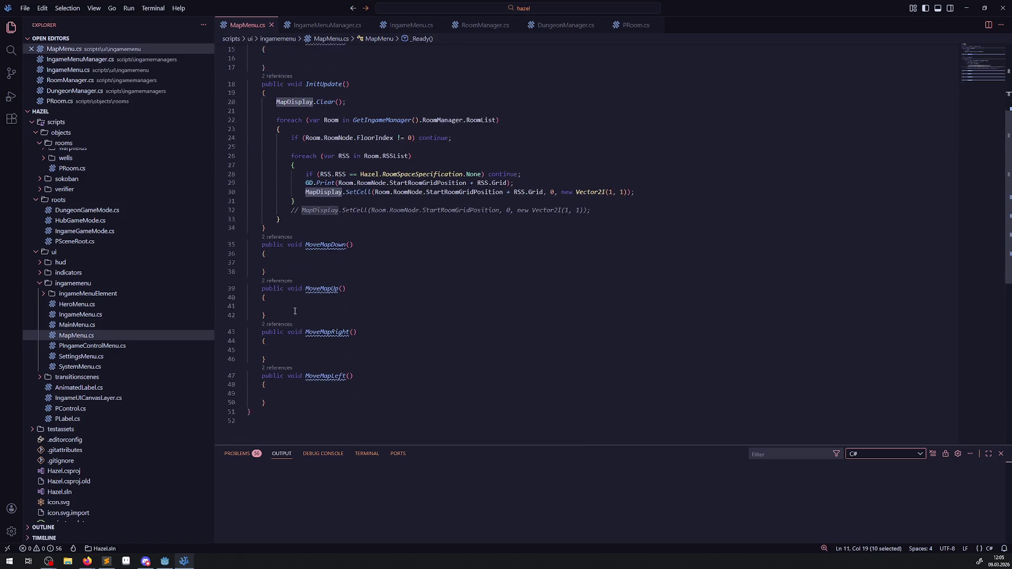
click(316, 244)
key(ctrl+v)
text(.Po)
key(Tab)
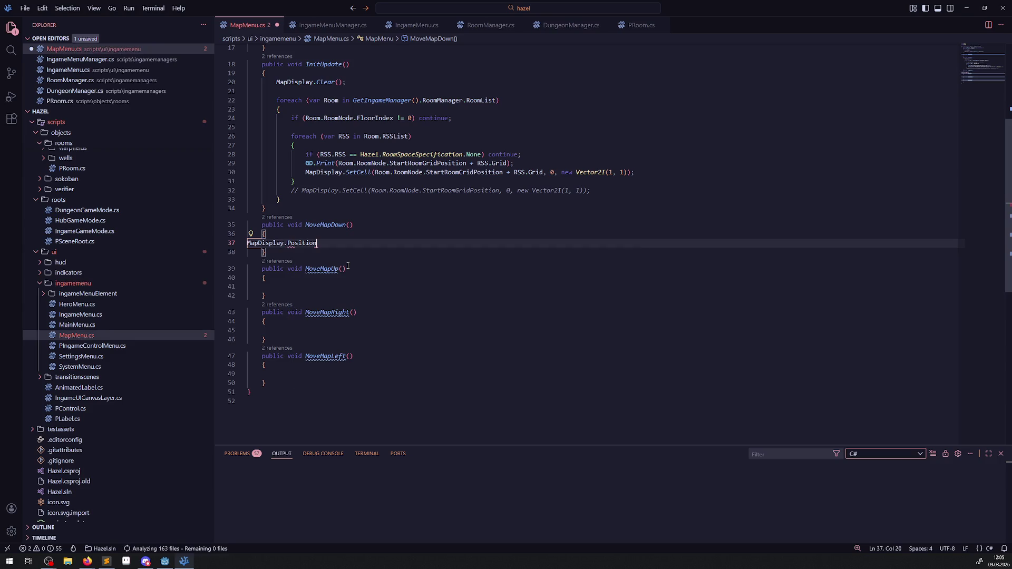
key(ctrl+s)
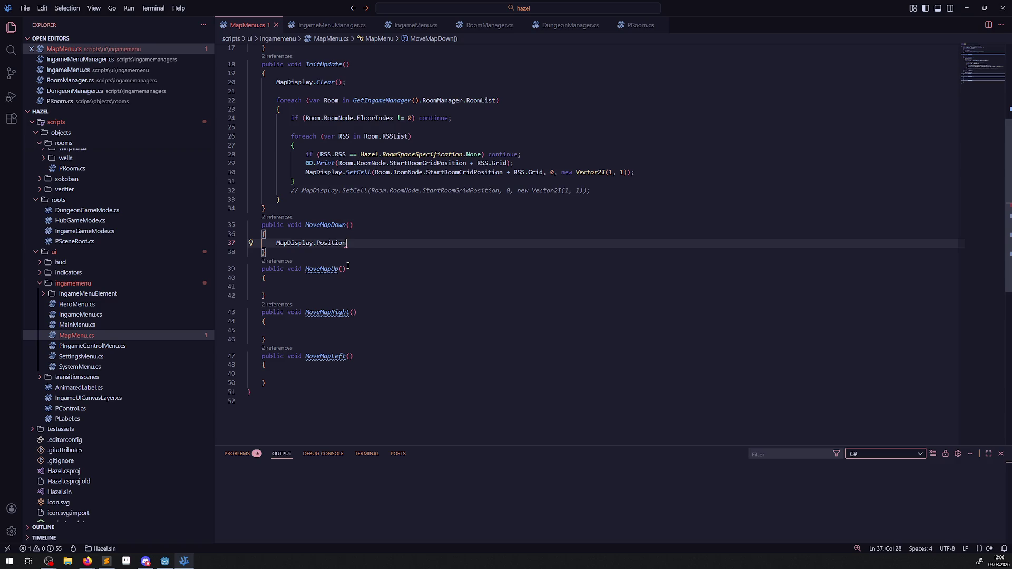
text(.)
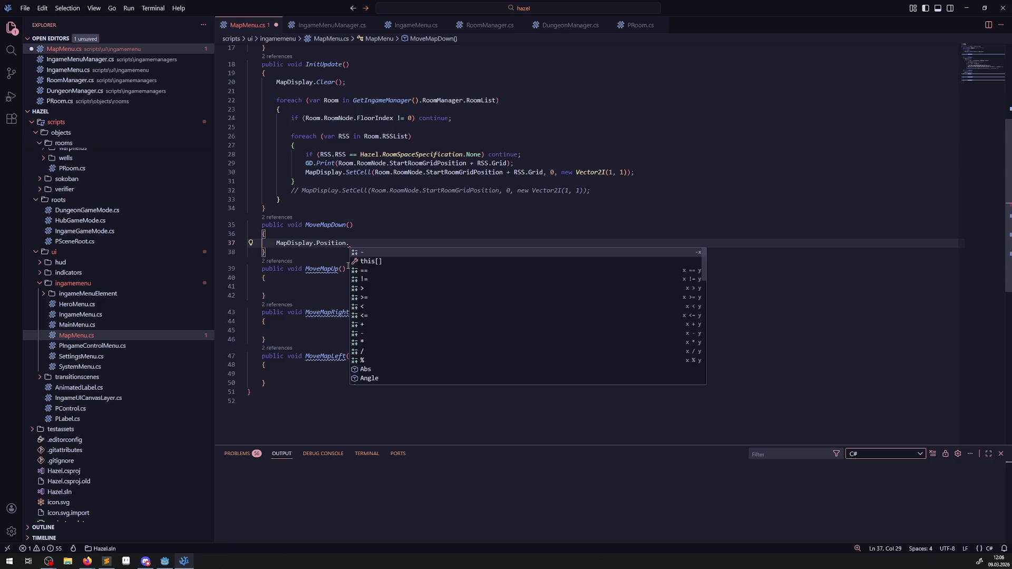
text(Y )
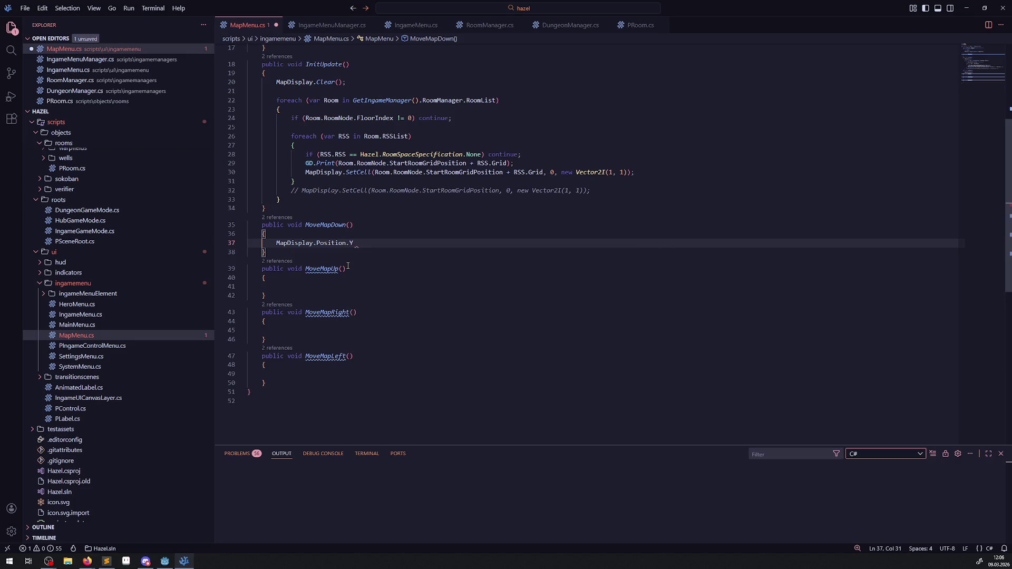
text(+= 1M)
key(BackSpace)
text(;)
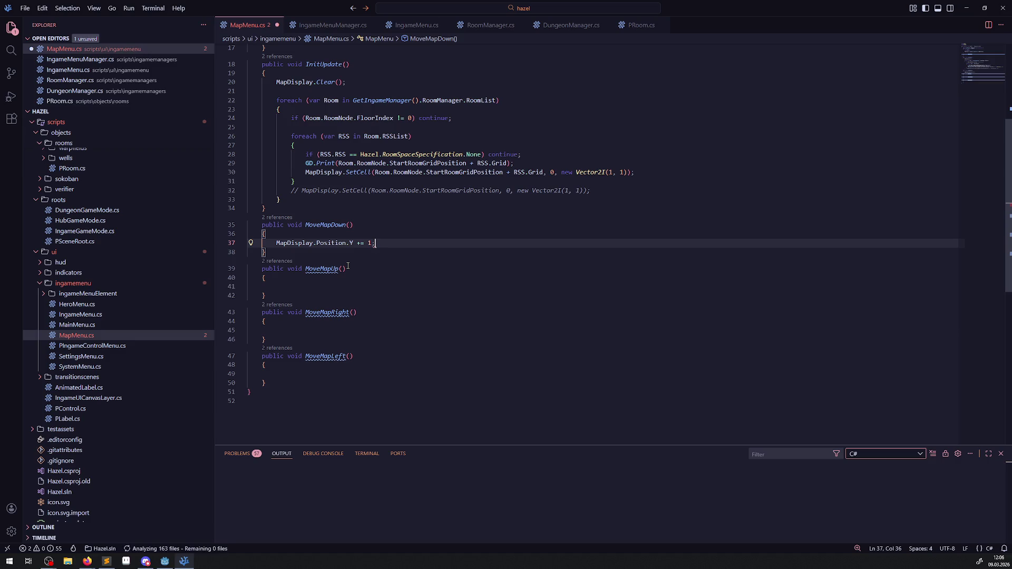
key(ctrl+s)
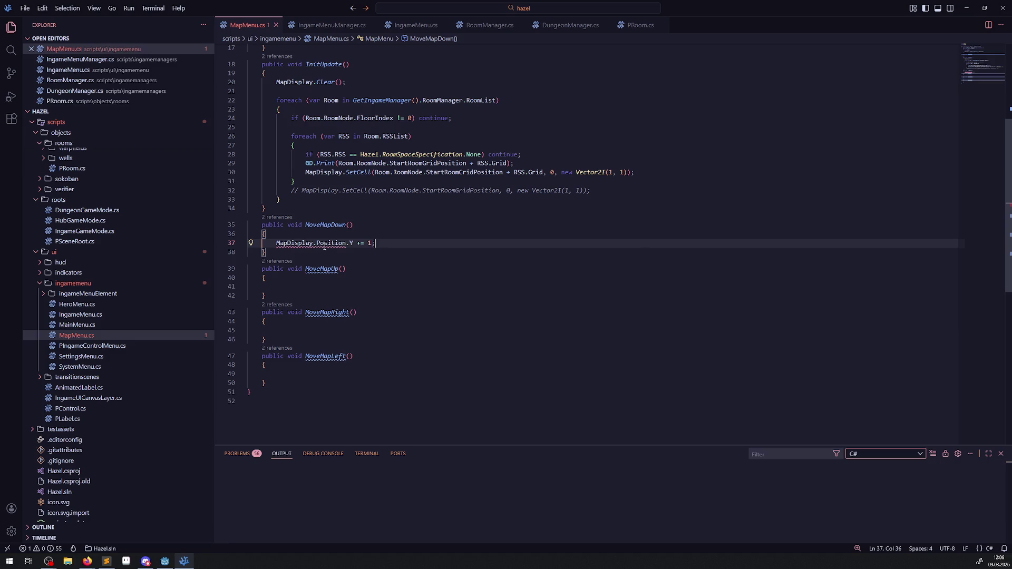
- Delete the -= 1 decrement on line 37, leaving a bare MapDisplay.Position.Y assignment
drag(277, 243, 346, 243)
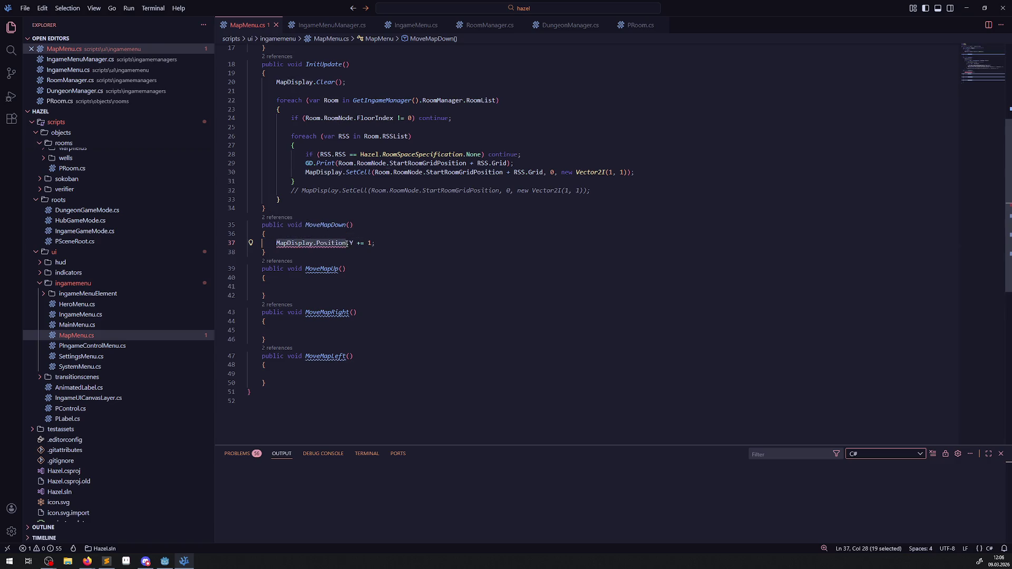
click(345, 260)
click(350, 243)
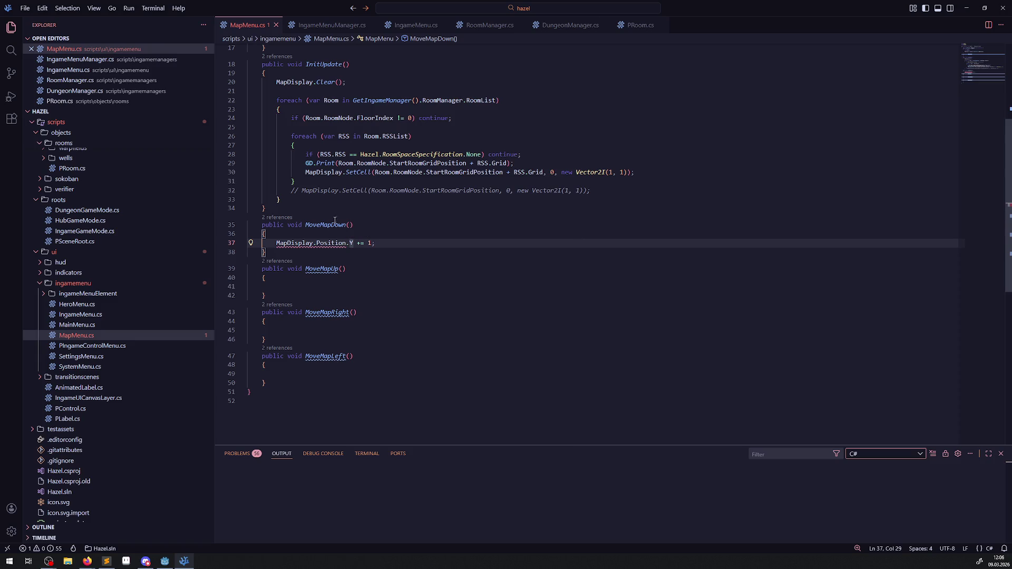
drag(275, 243, 348, 241)
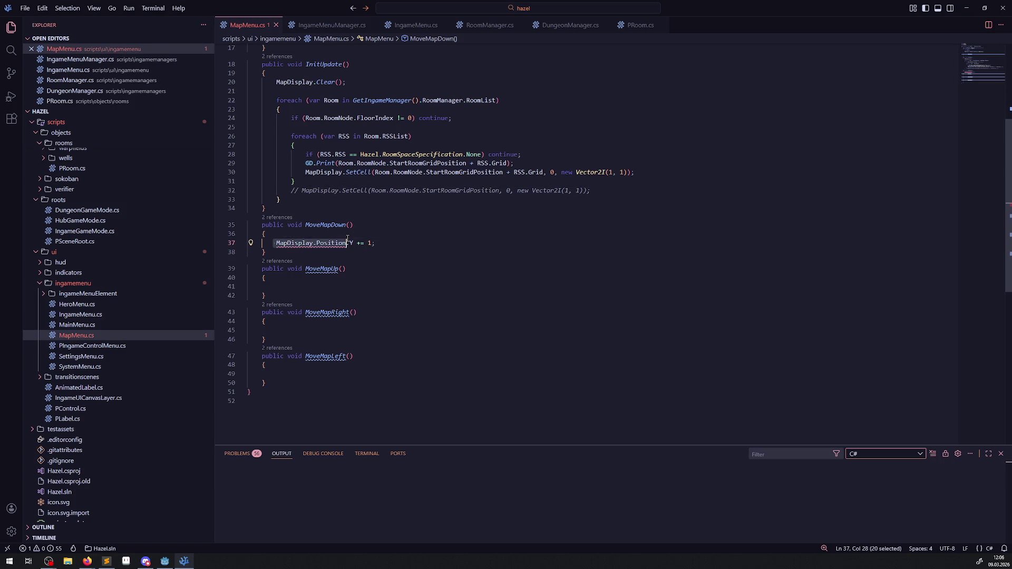
click(358, 243)
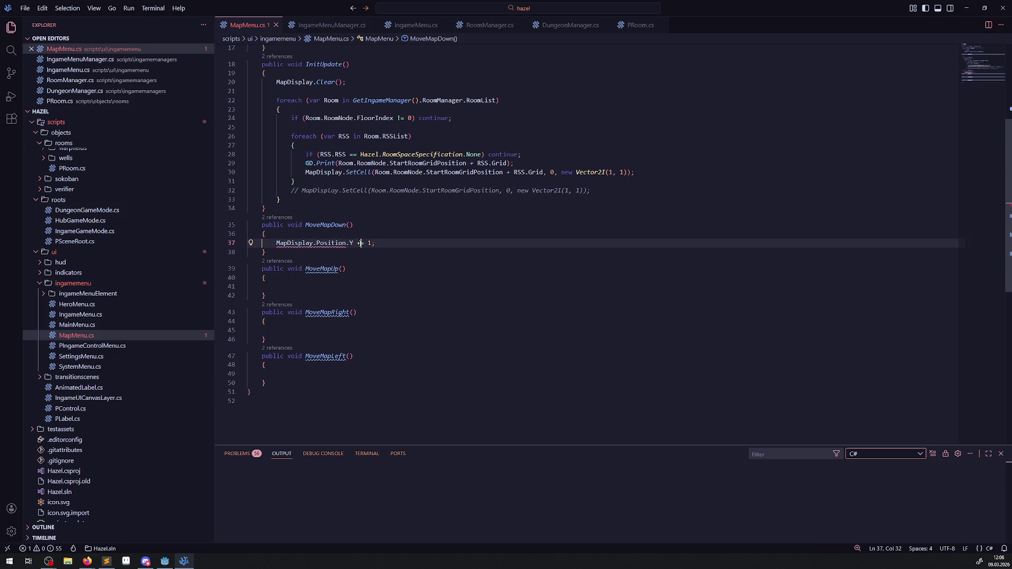
key(BackSpace)
click(368, 243)
key(BackSpace)
- Try newVec and MoveToward completions for the assignment, then remove them
text(newVec)
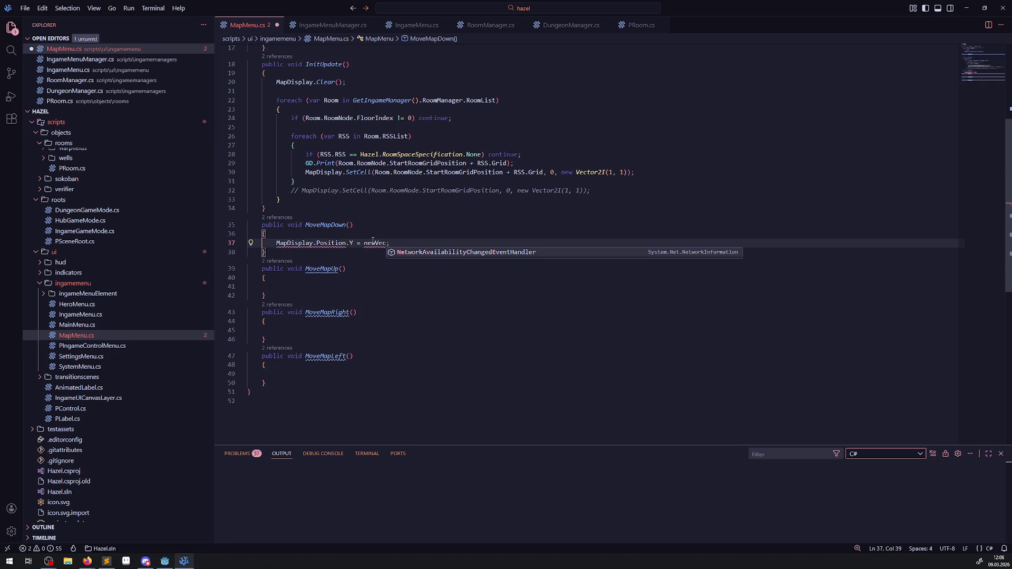
key(BackSpace)
key(BackSpace)
key(BackSpace)
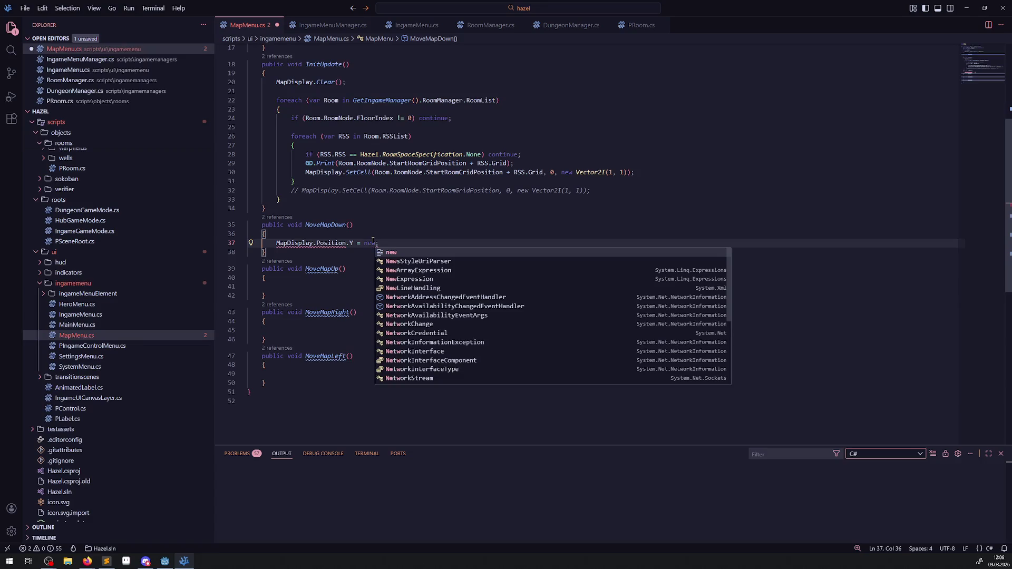
key(ctrl+Left)
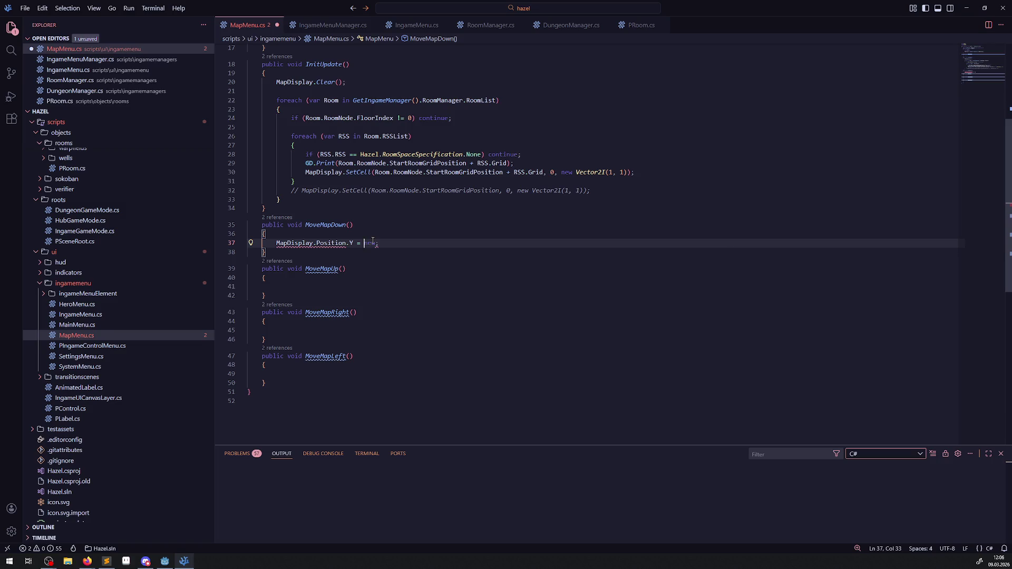
key(BackSpace)
text(Mo)
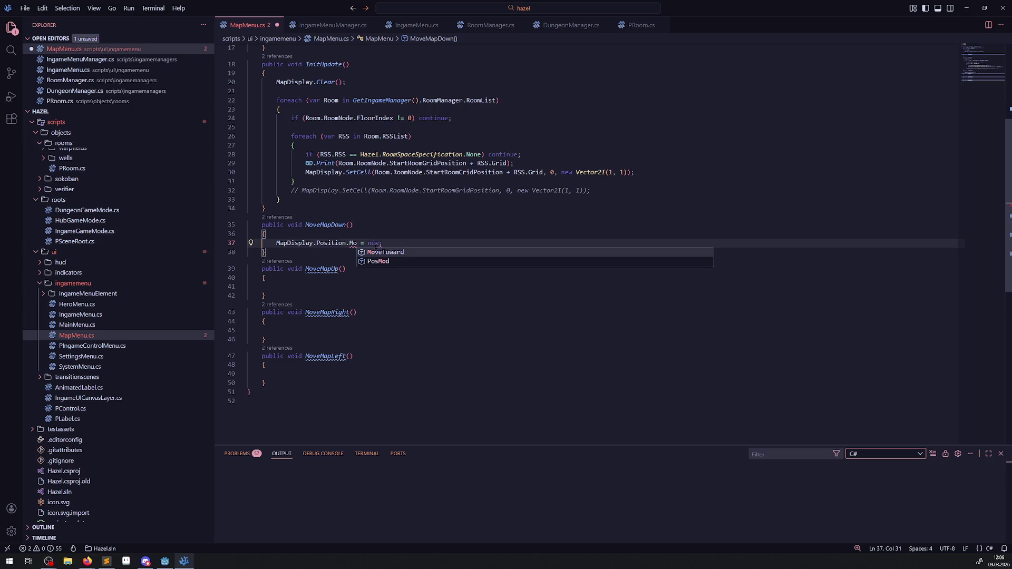
click(382, 253)
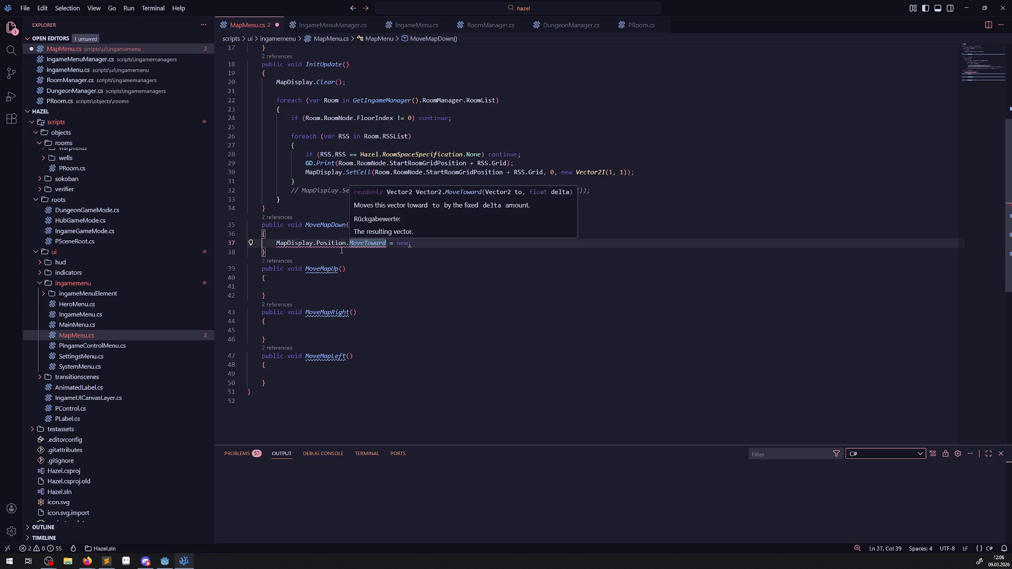
key(ctrl+BackSpace)
key(ctrl+BackSpace)
click(366, 244)
- Assign MapDisplay.Position new Vector2(MapDisplay.Position.X, MapDisplay.Position.Y - 1) in MoveMapDown
text(Vecto)
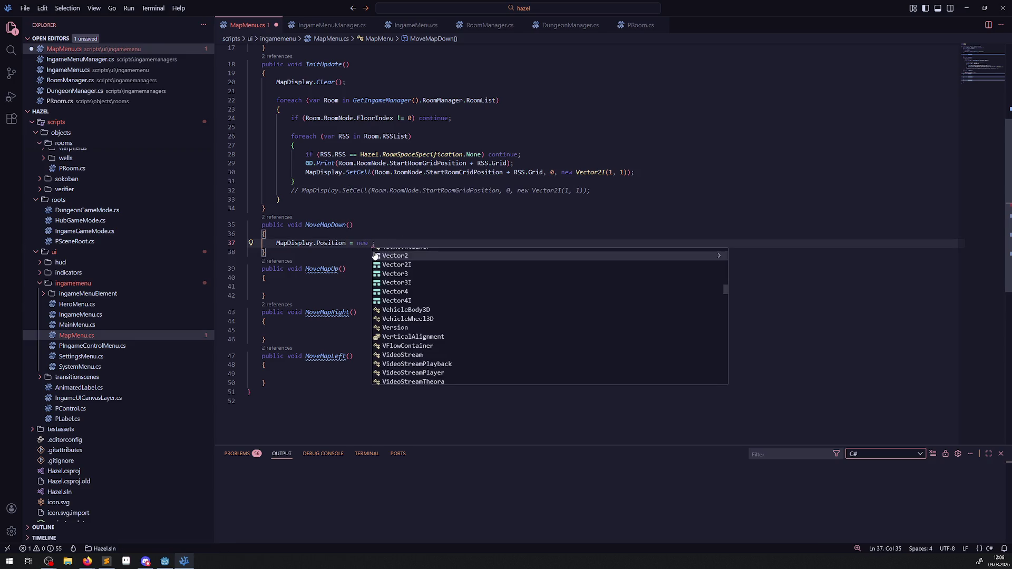
text(r)
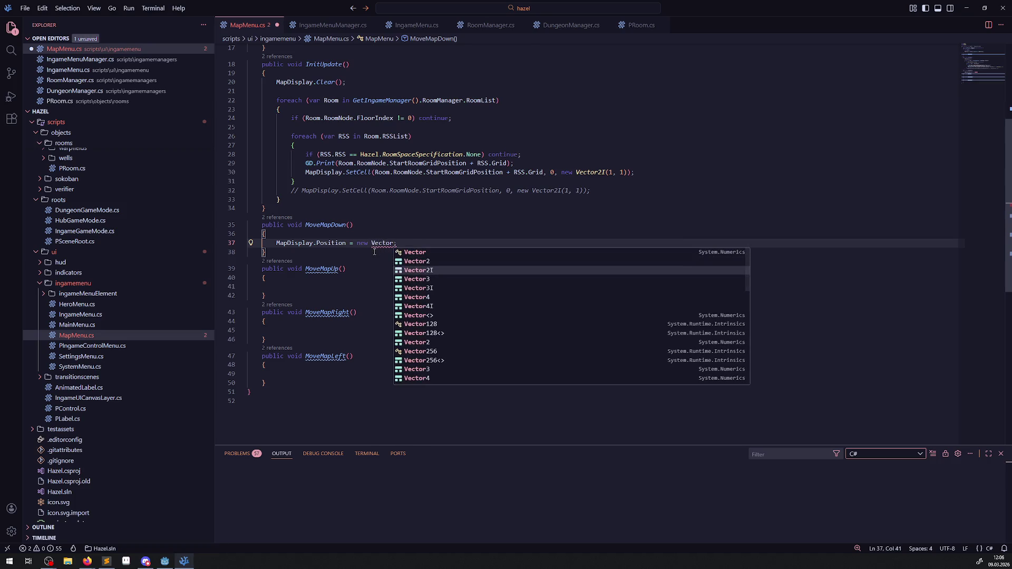
text(())
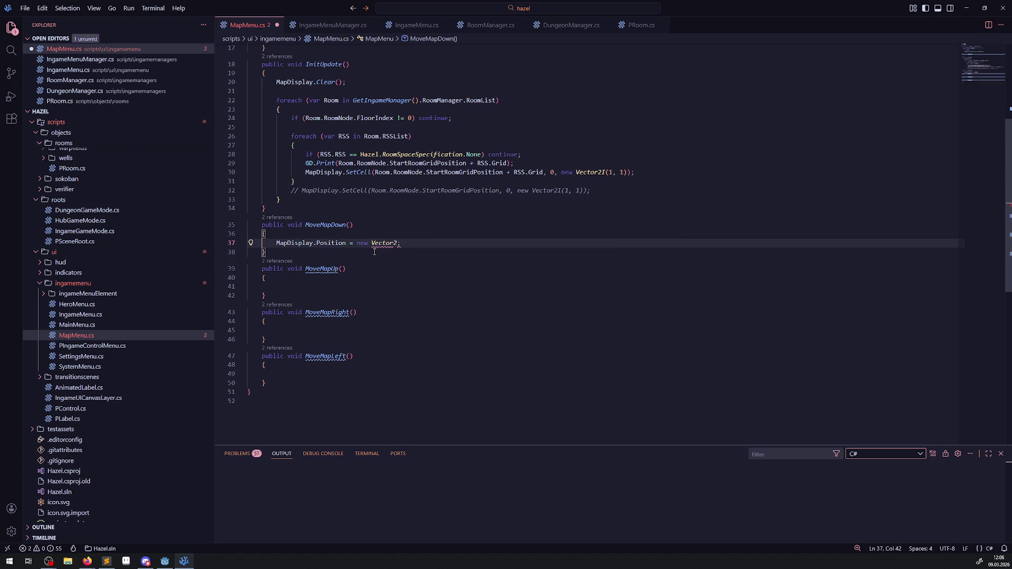
text(MapDisplay.Position)
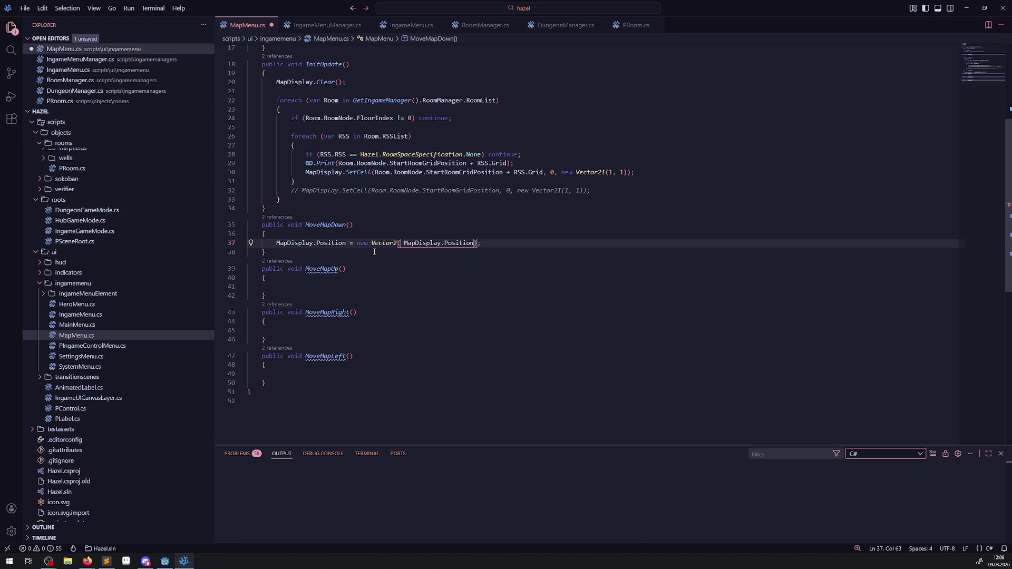
key(ctrl+s)
text(.X,  MapDisplay.Position)
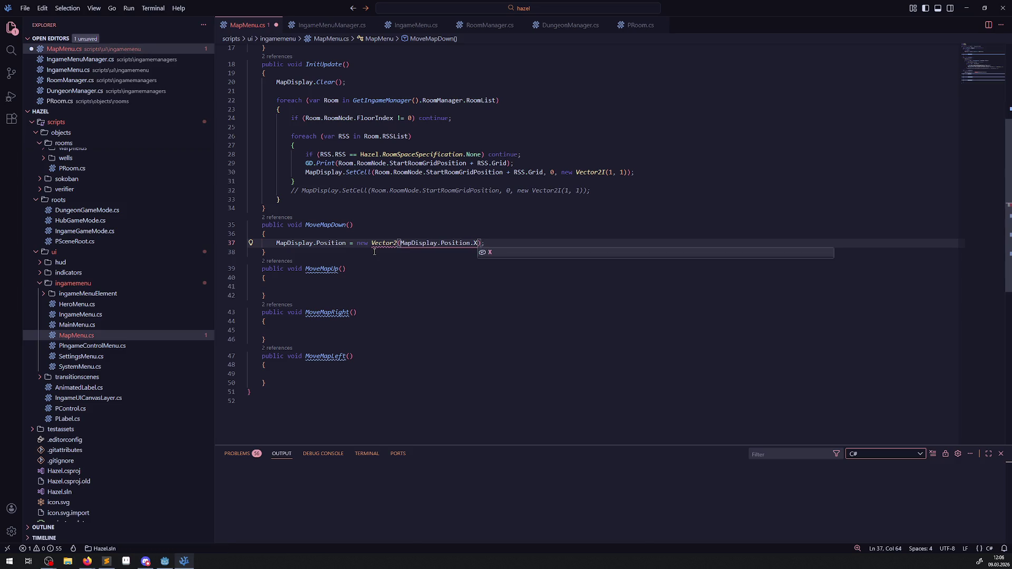
text(.Y)
key(ctrl+s)
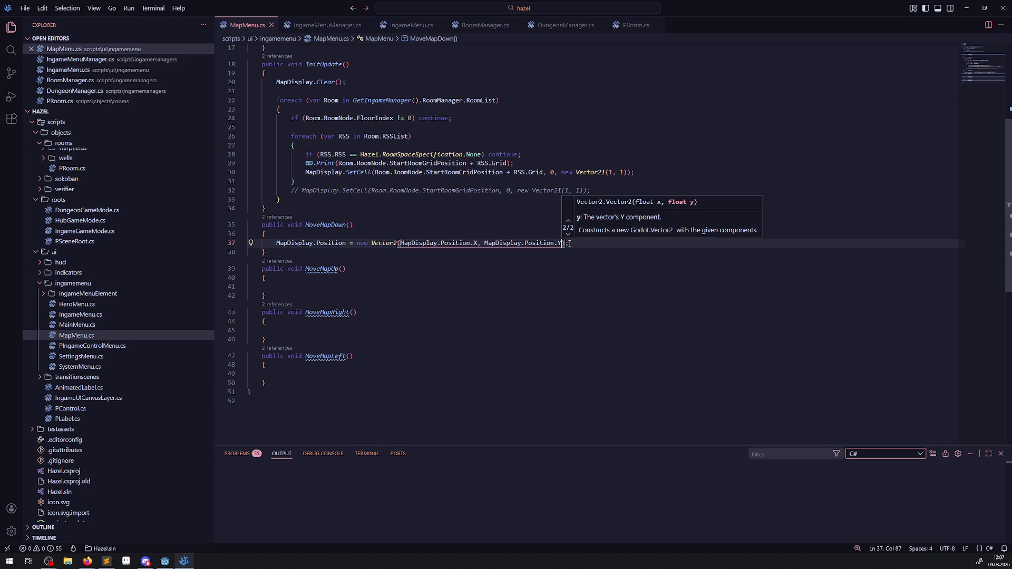
text(- 1)
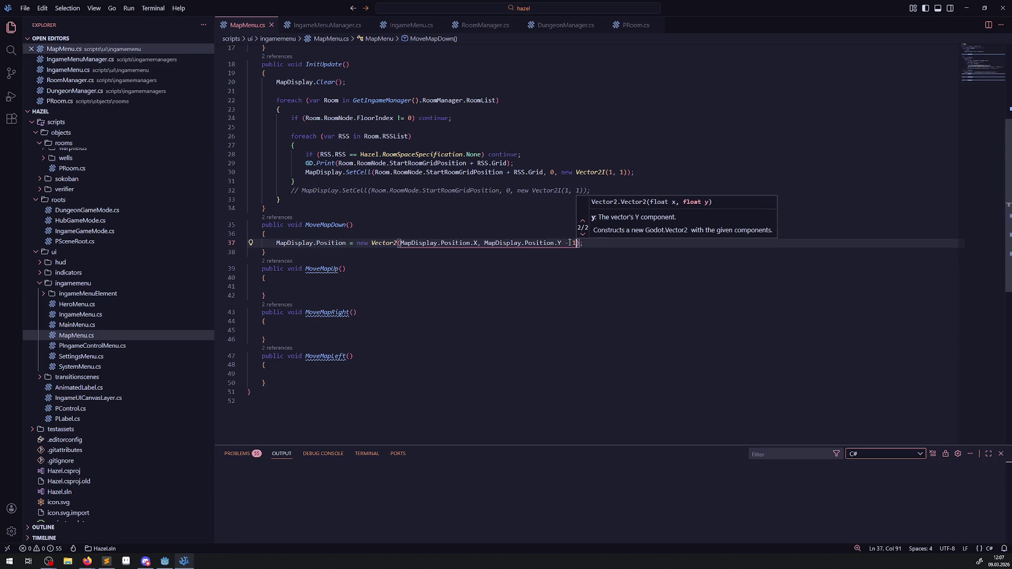
- Copy the Vector2 position statement from MoveMapDown into the MoveMapUp body
drag(274, 243, 598, 241)
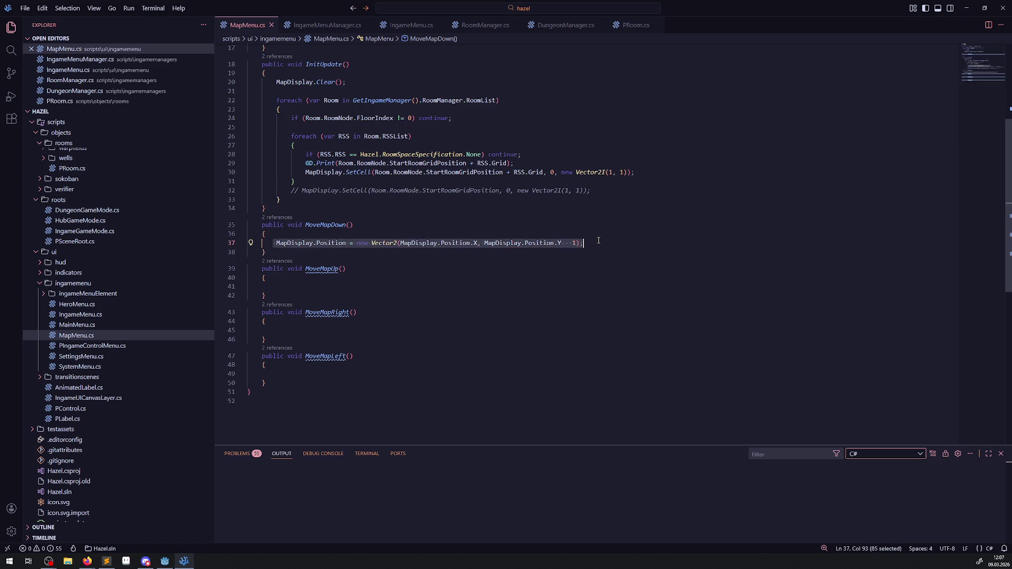
key(ctrl+c)
click(309, 281)
key(ctrl+v)
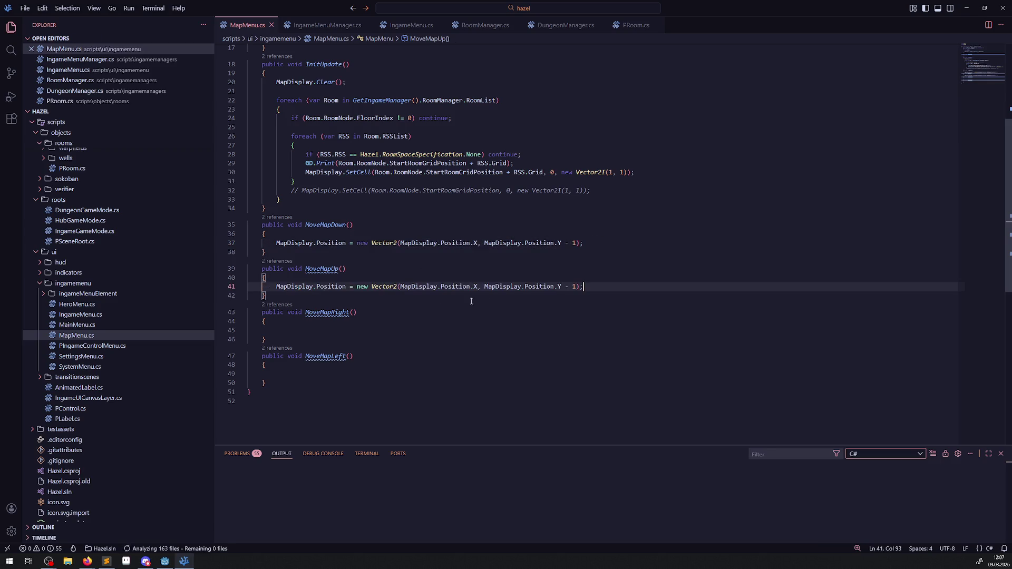
- Make MoveMapDown add 1 to Y and copy its statement into MoveMapRight
double_click(567, 287)
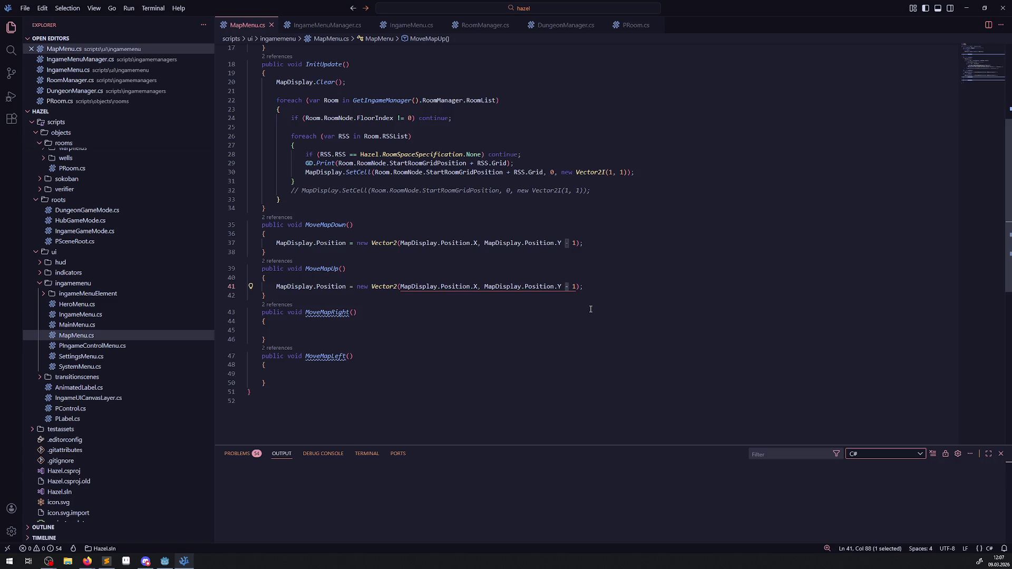
double_click(568, 243)
text(+)
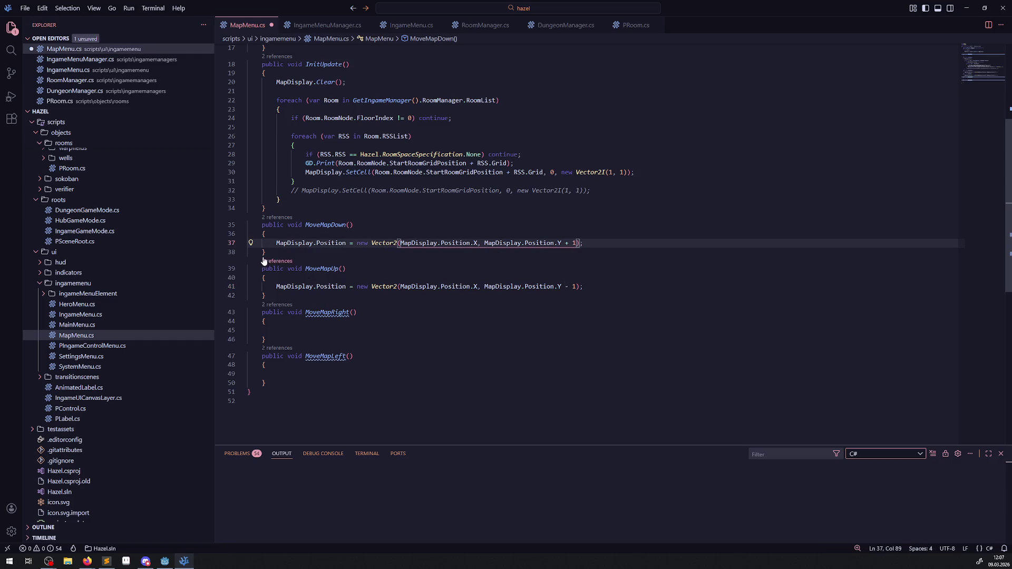
drag(273, 243, 617, 243)
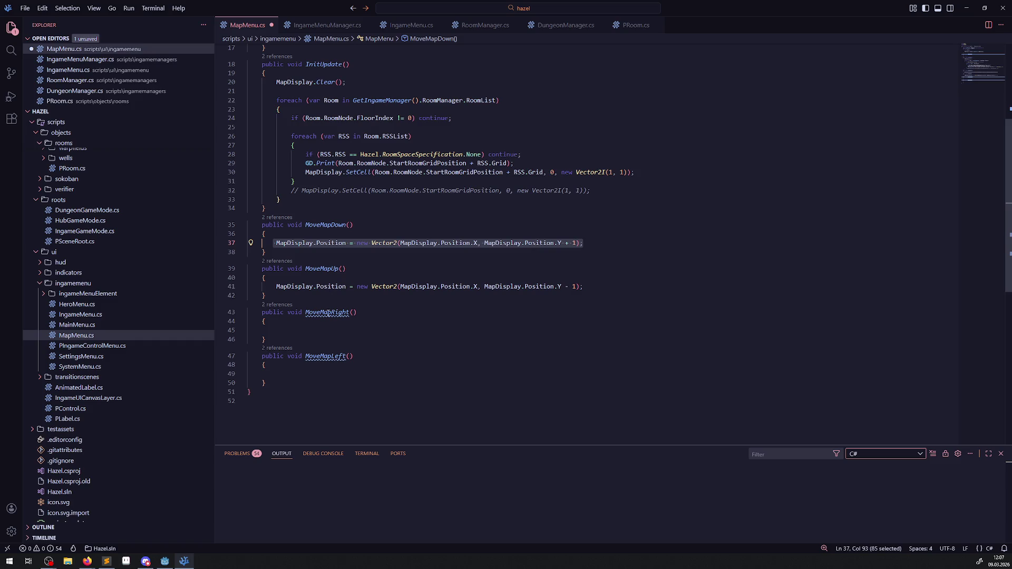
key(ctrl+c)
click(490, 330)
key(ctrl+v)
key(ctrl+s)
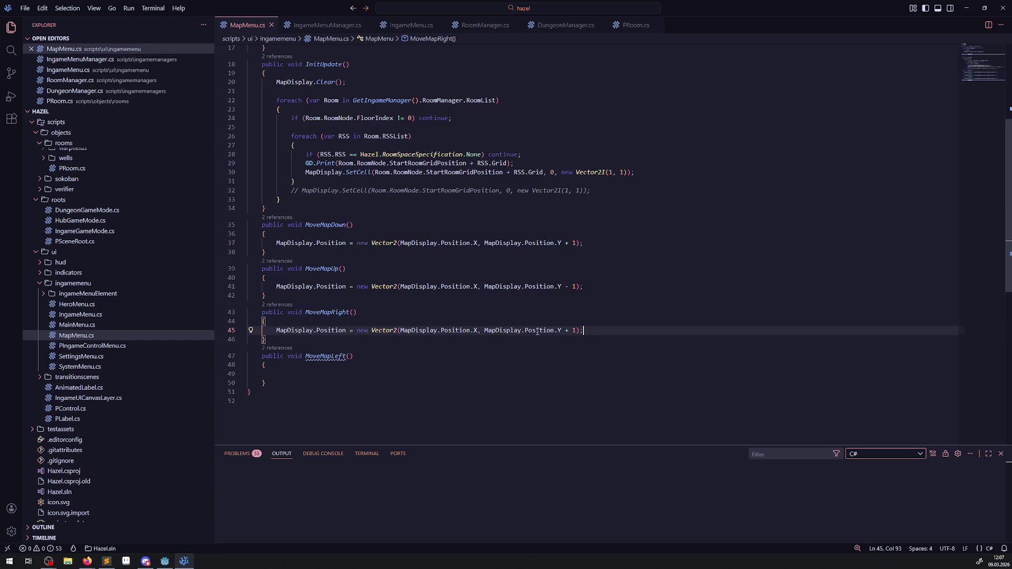
- Change MoveMapRight's statement to shift X + 1 instead of Y, and save
click(575, 330)
key(BackSpace)
key(BackSpace)
key(BackSpace)
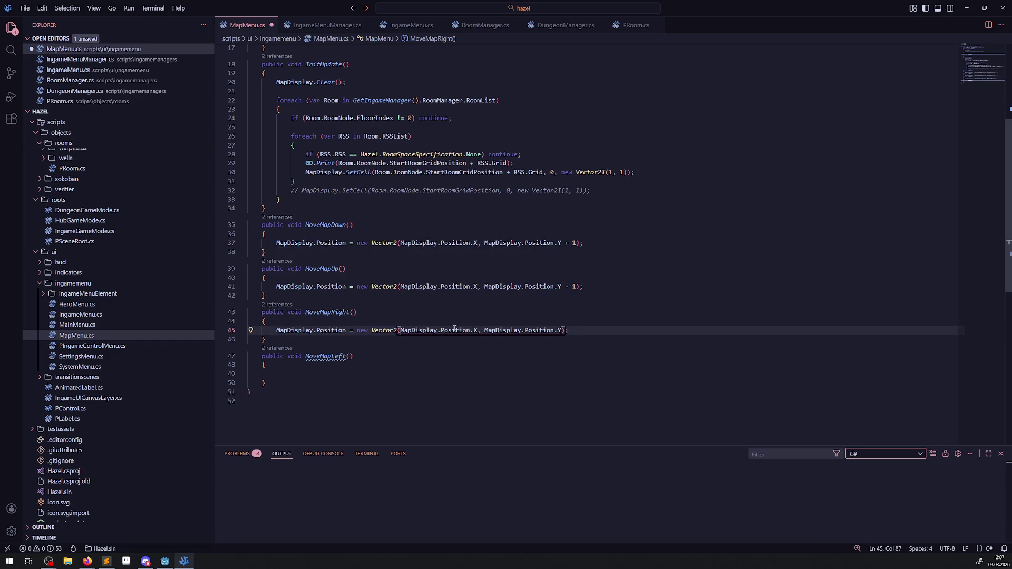
click(477, 330)
text(+ 1)
key(ctrl+s)
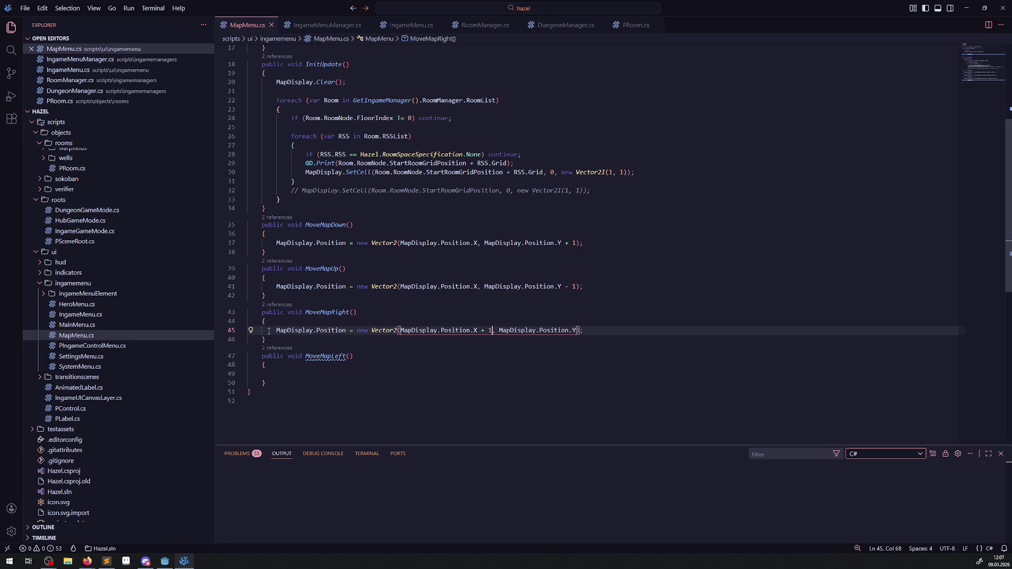
- Give MoveMapLeft the same statement with X - 1, save, and rebuild the .NET project in Godot
drag(271, 332, 617, 331)
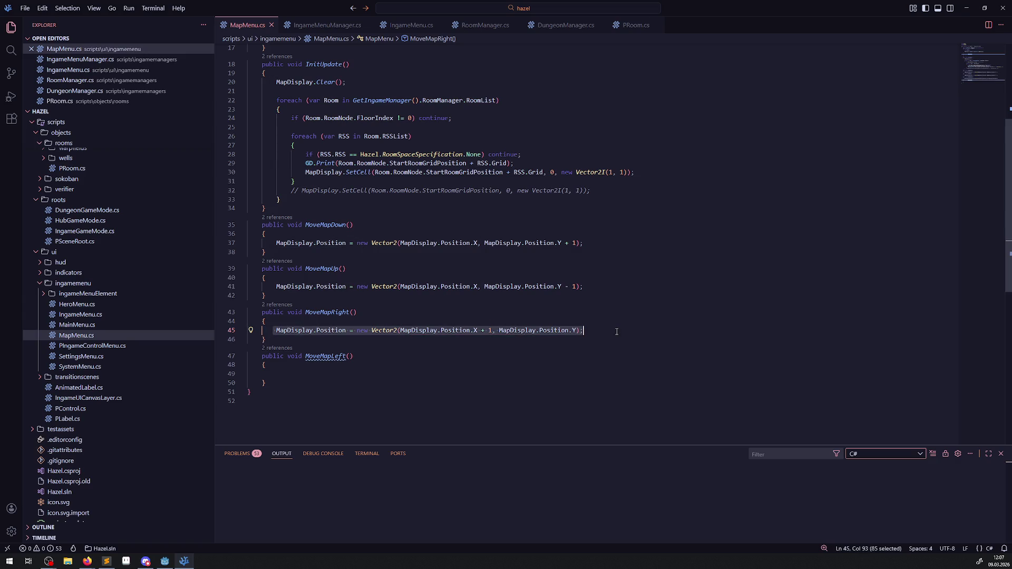
key(ctrl+c)
click(305, 374)
key(ctrl+v)
double_click(482, 373)
text(-)
click(512, 392)
key(ctrl+s)
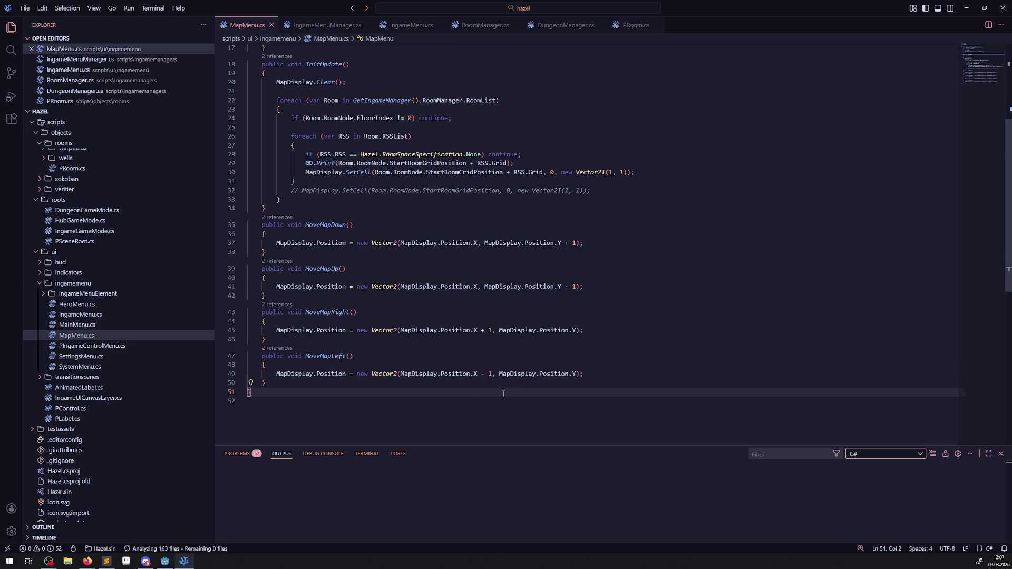
click(165, 561)
click(874, 19)
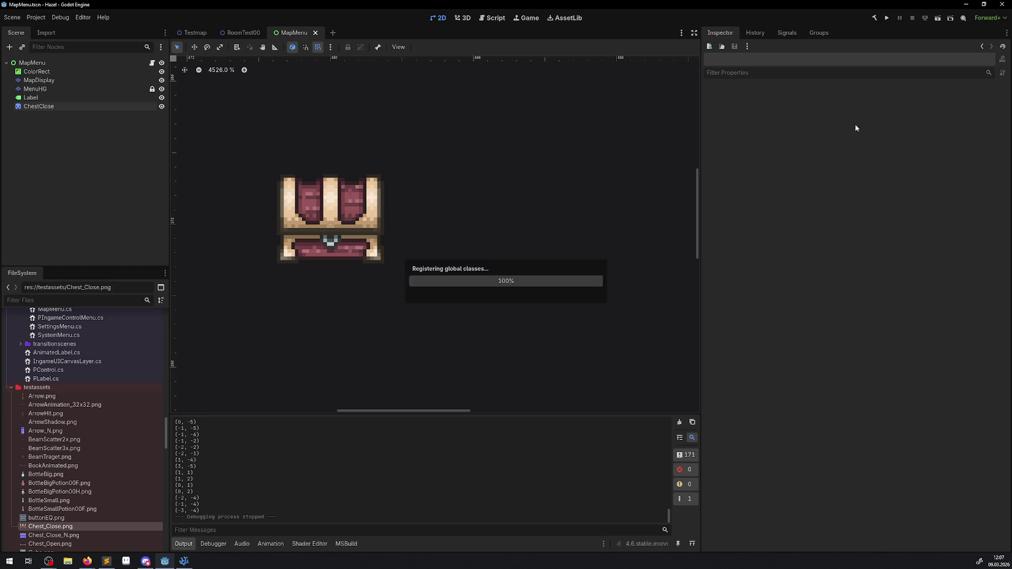
- Run the game, view the map page of the in-game menu, then stop and return to VS Code
click(889, 18)
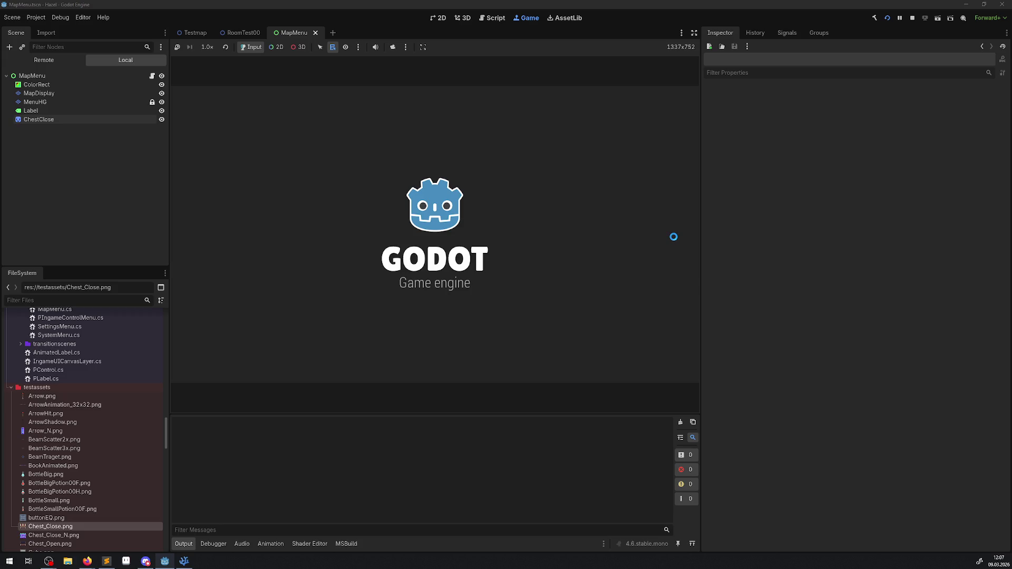
key(Escape)
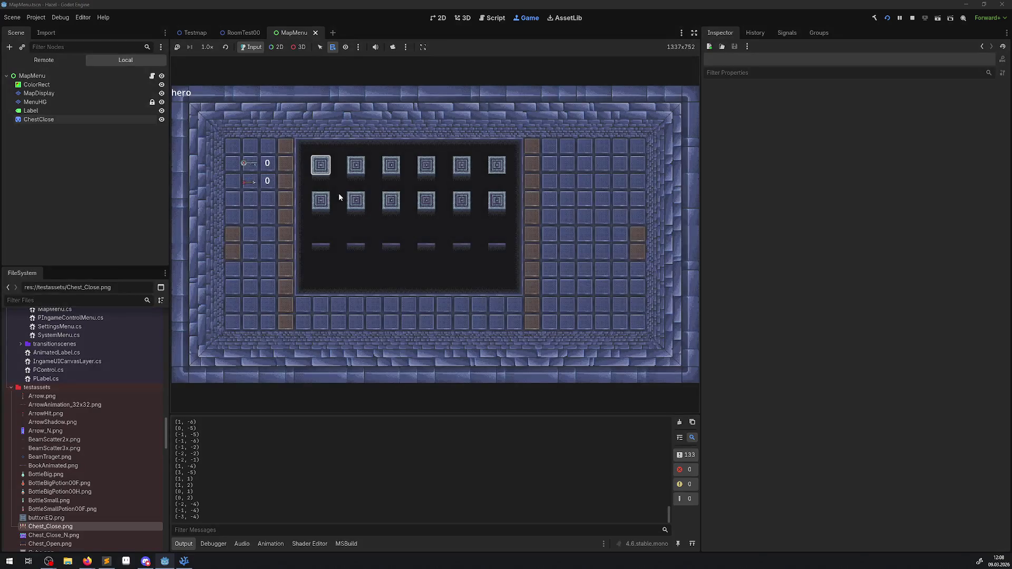
key(e)
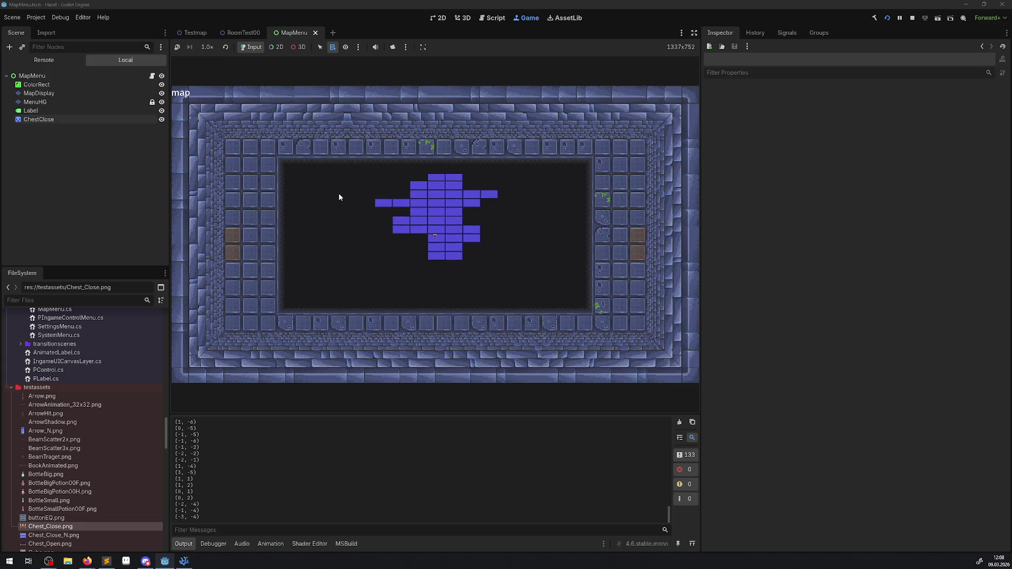
click(912, 18)
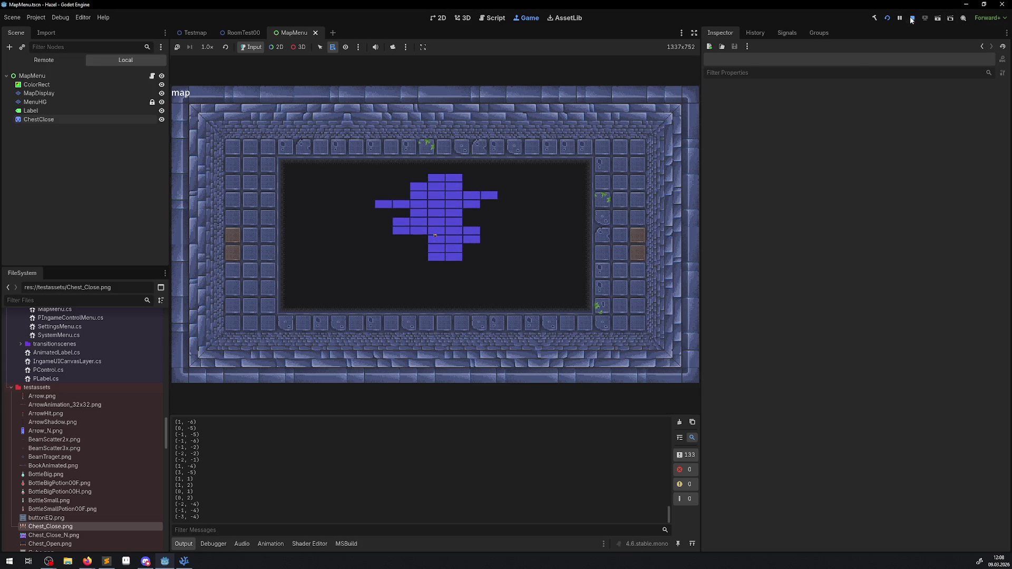
click(180, 563)
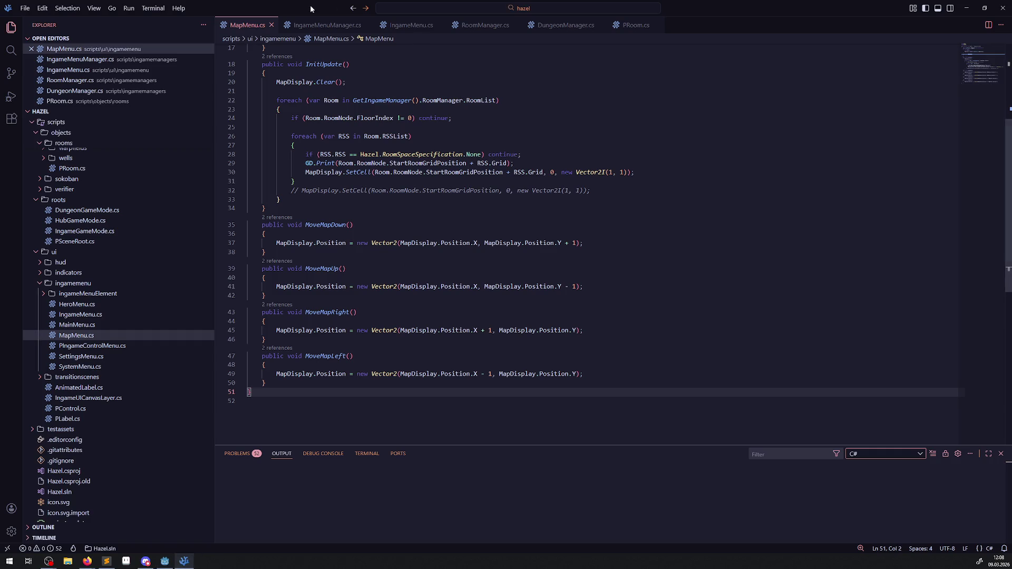
- Look up the IsActionPressed call in InputManager.cs to reuse it
click(410, 25)
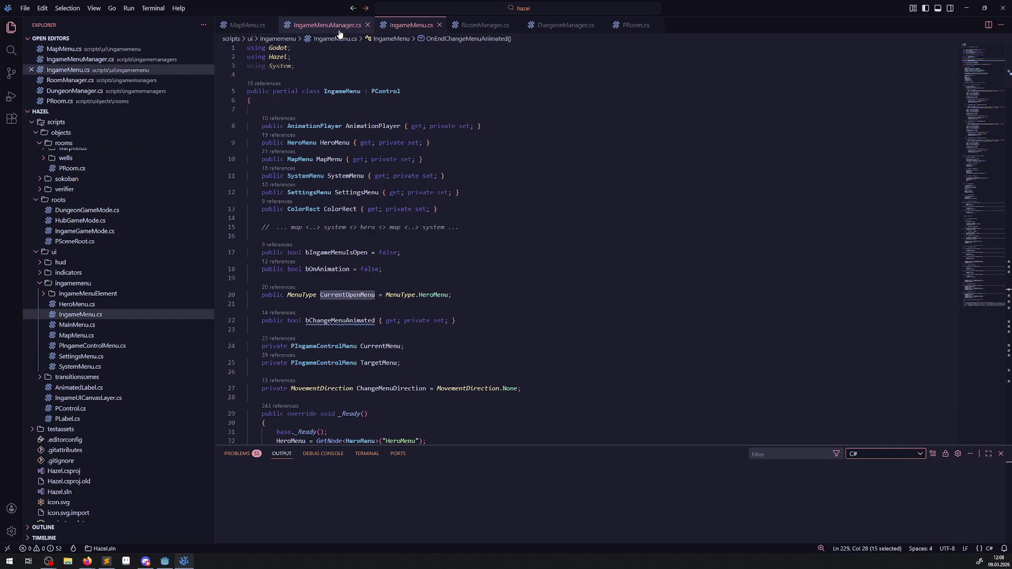
click(337, 25)
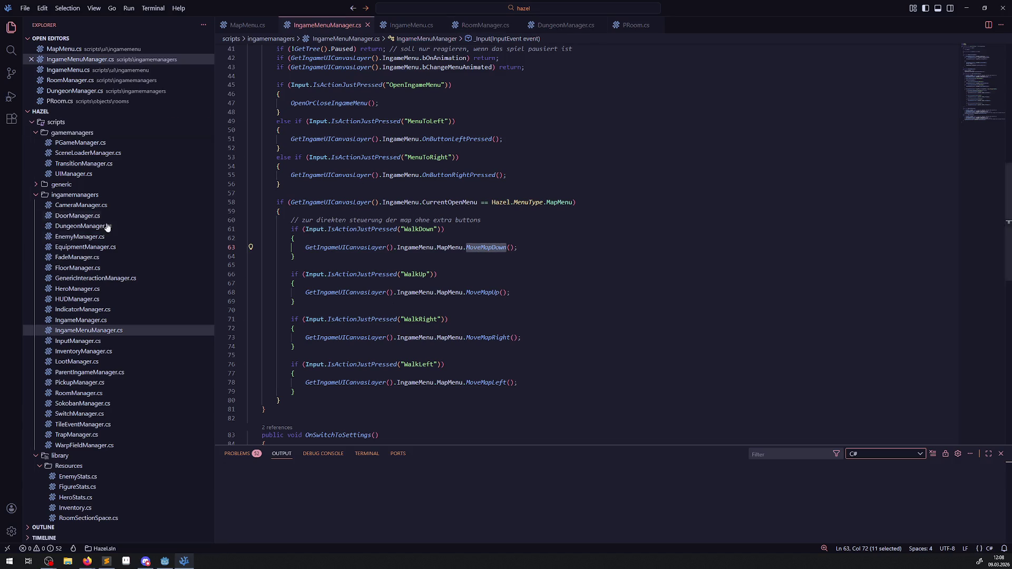
click(85, 351)
click(84, 330)
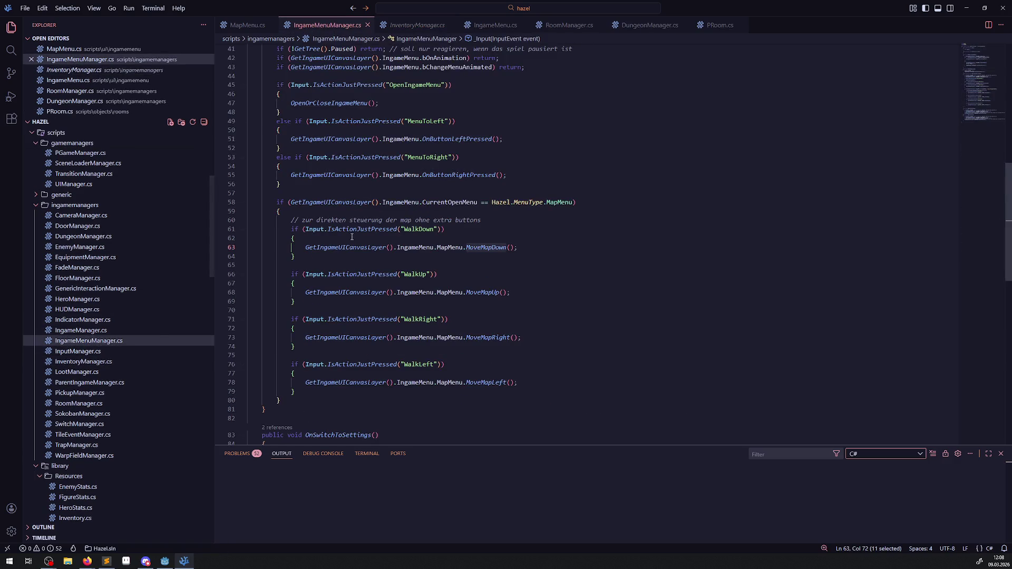
scroll(366, 284, up, 2)
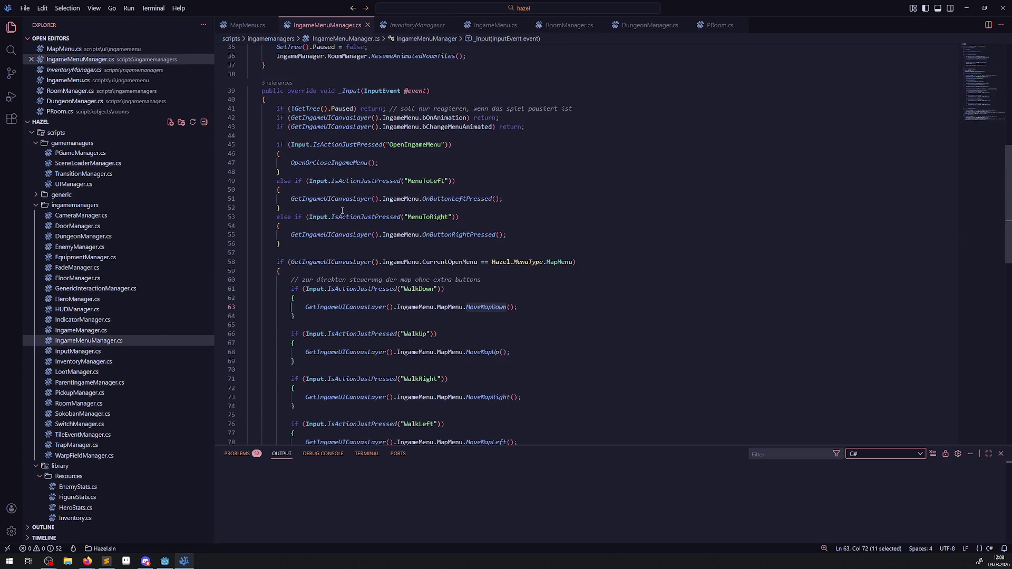
click(88, 352)
scroll(332, 166, down, 10)
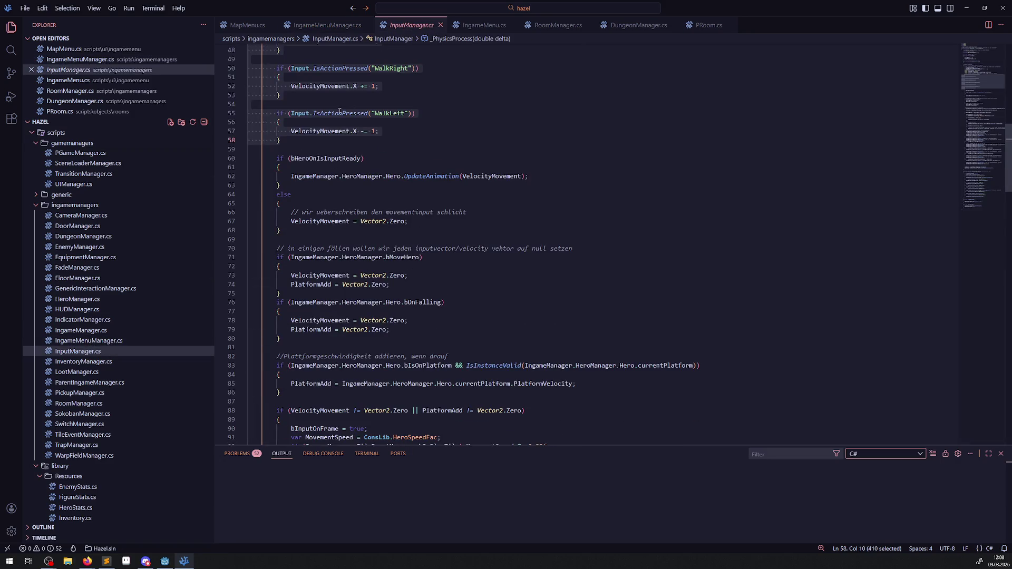
double_click(339, 113)
- Switch the WalkLeft, WalkRight, WalkUp and WalkDown checks to IsActionPressed and save IngameMenuManager.cs
click(325, 24)
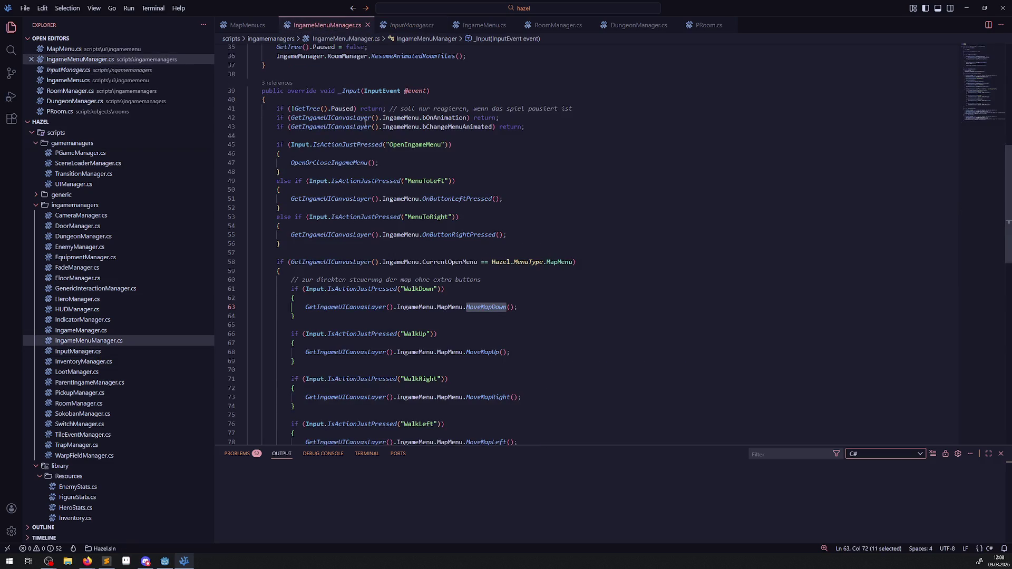
scroll(376, 314, down, 3)
double_click(364, 344)
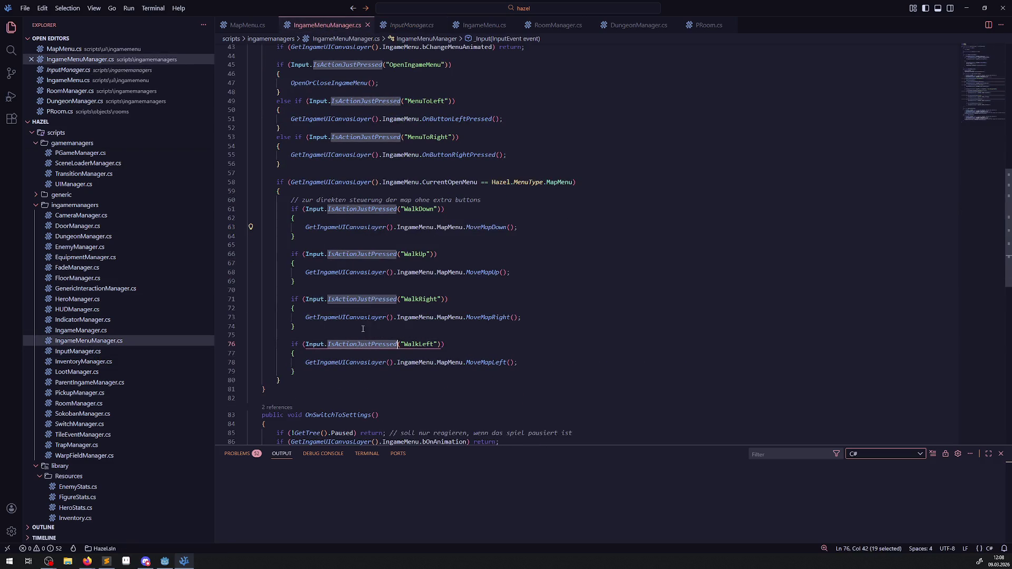
key(ctrl+v)
double_click(367, 299)
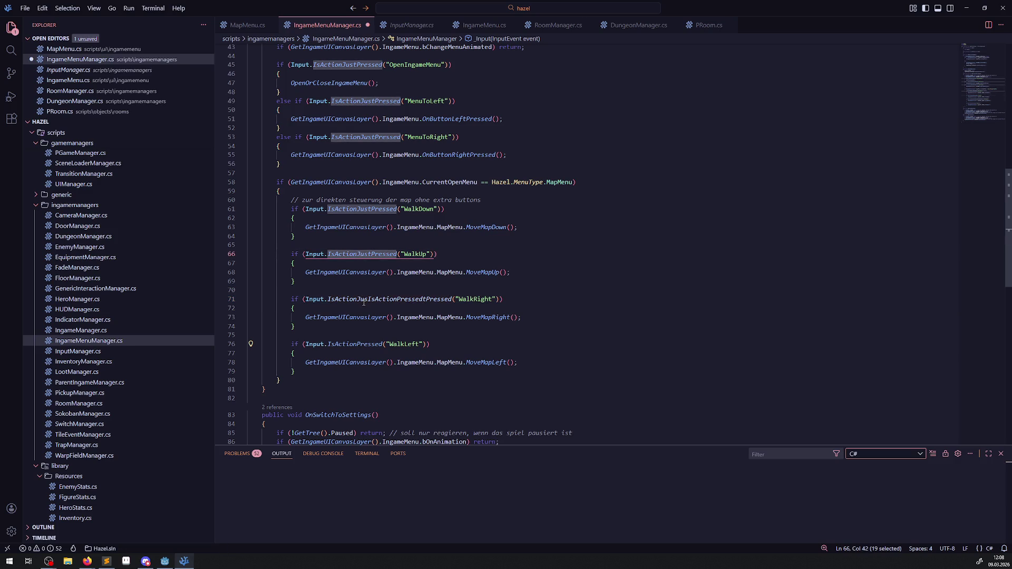
key(ctrl+v)
double_click(363, 254)
key(ctrl+v)
double_click(361, 209)
key(ctrl+v)
key(ctrl+s)
click(628, 244)
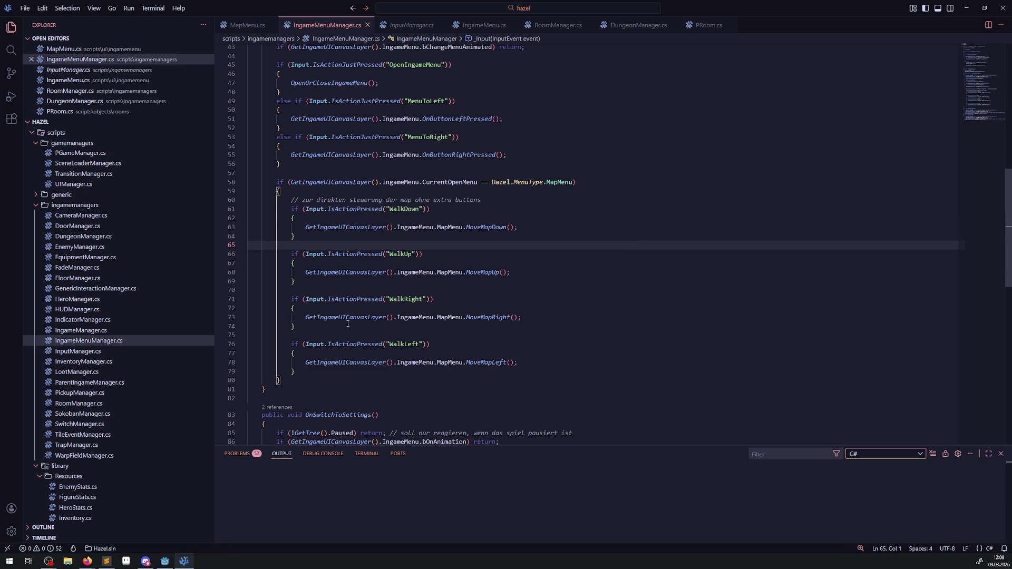
click(173, 565)
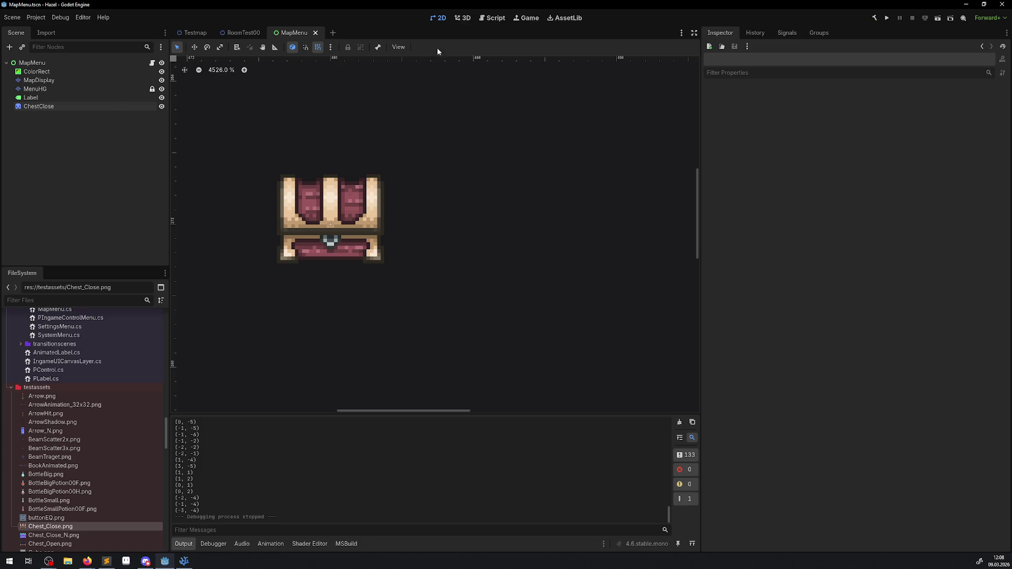
- Move ChestClose under MapDisplay, save and run the game, then stop it and select MapDisplay
drag(47, 106, 45, 81)
scroll(390, 190, down, 15)
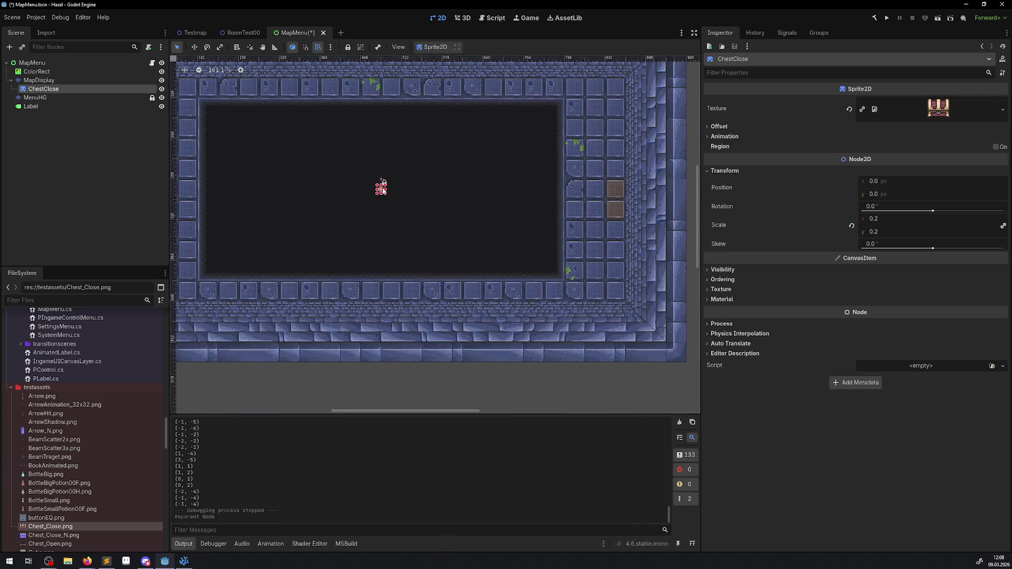
click(887, 17)
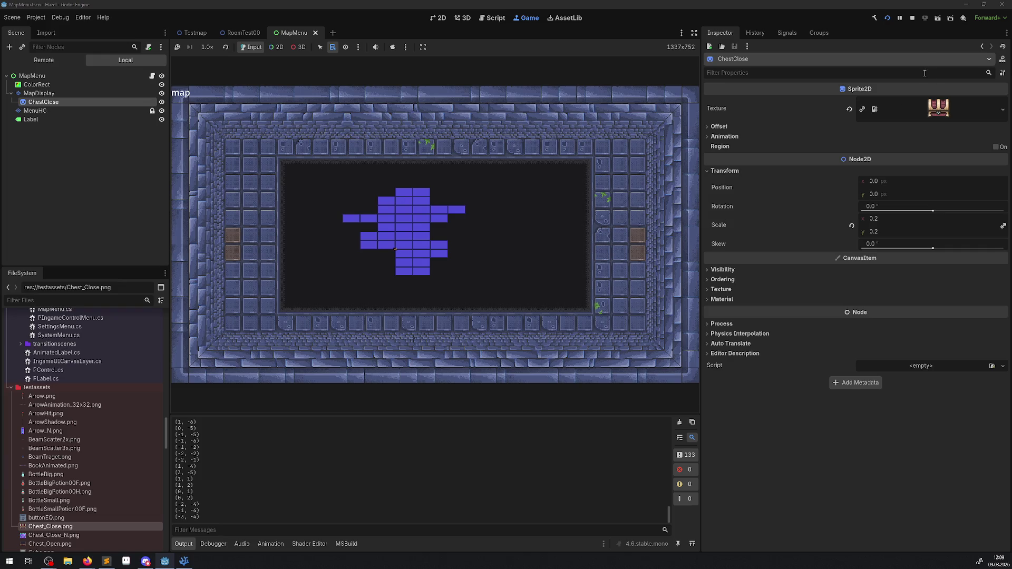
click(917, 20)
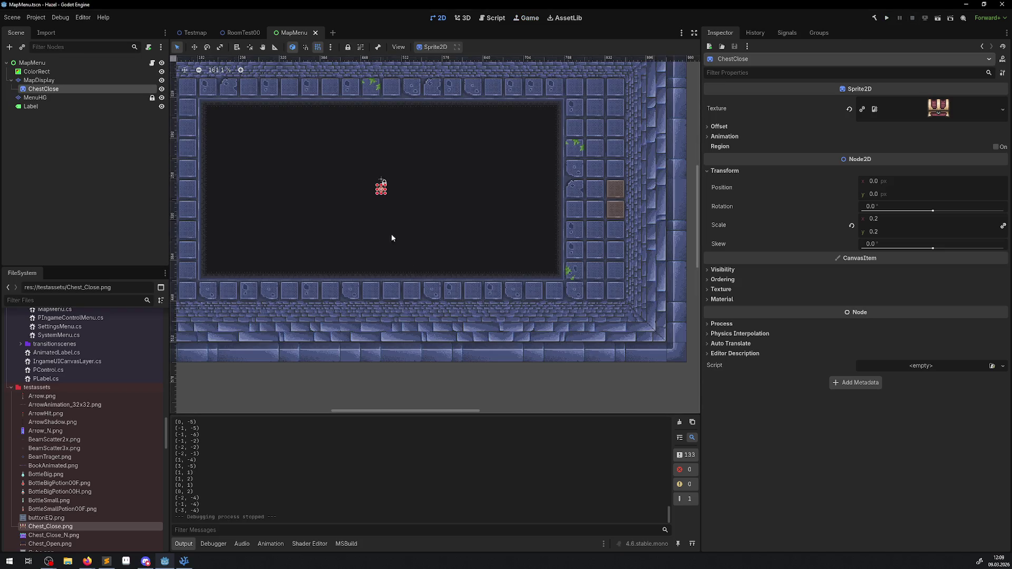
click(58, 84)
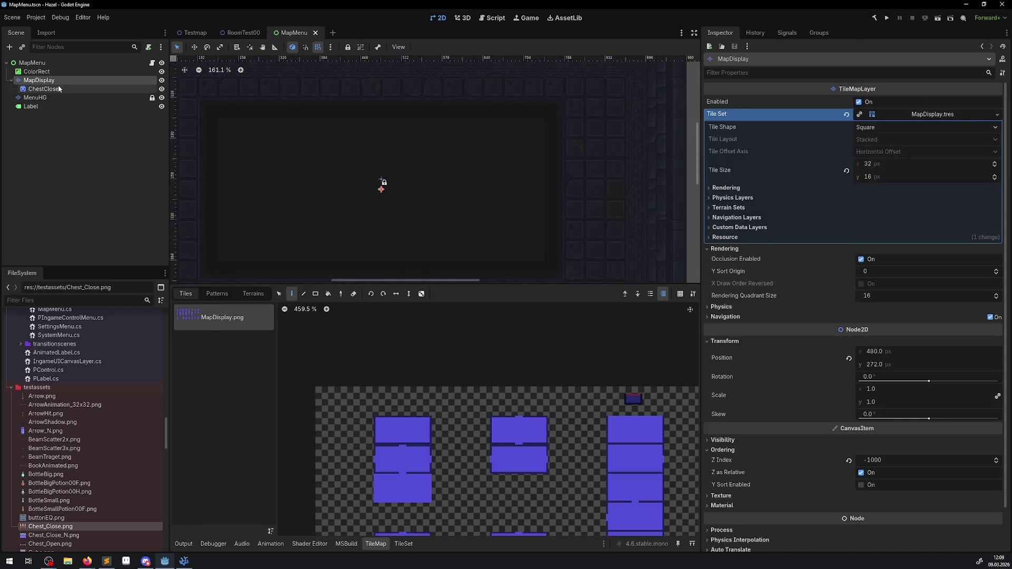
click(184, 561)
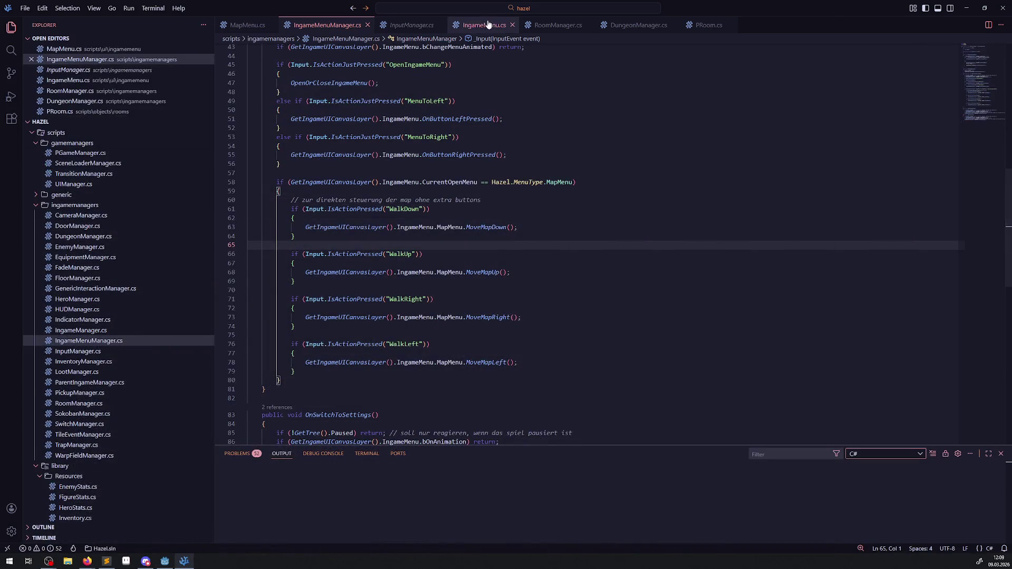
- Set the MoveMapRight and MoveMapLeft step from 1 to 32
click(483, 25)
key(alt+1)
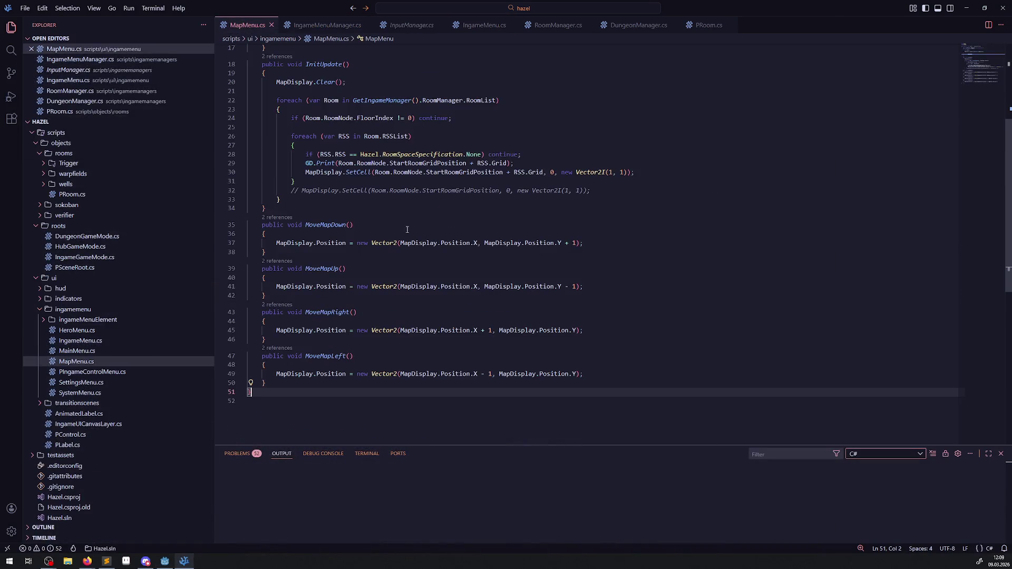
click(494, 331)
key(BackSpace)
text(32)
click(490, 374)
key(BackSpace)
text(32)
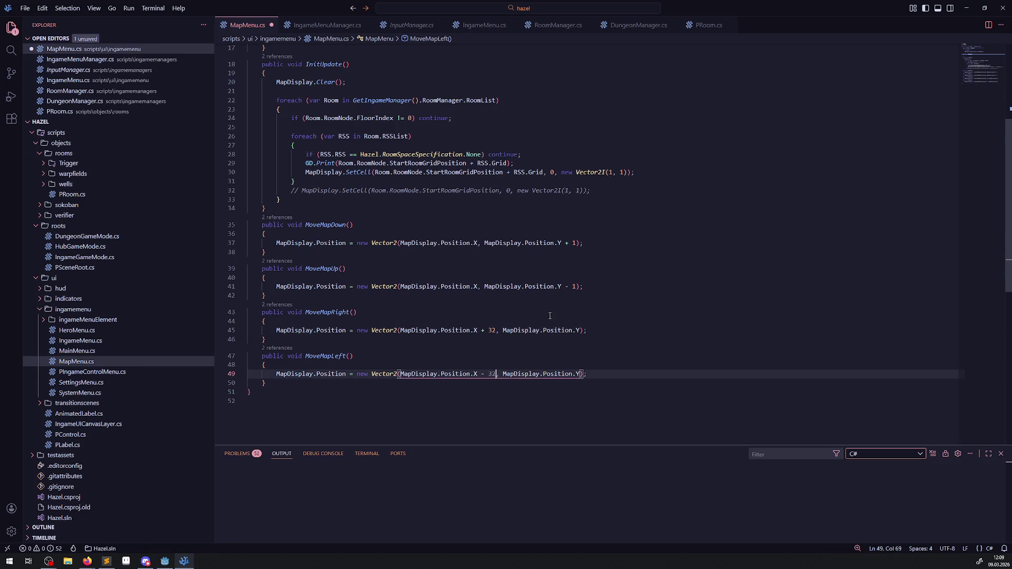
- Set the MoveMapUp and MoveMapDown step to 16 and save MapMenu.cs
click(579, 290)
text(6)
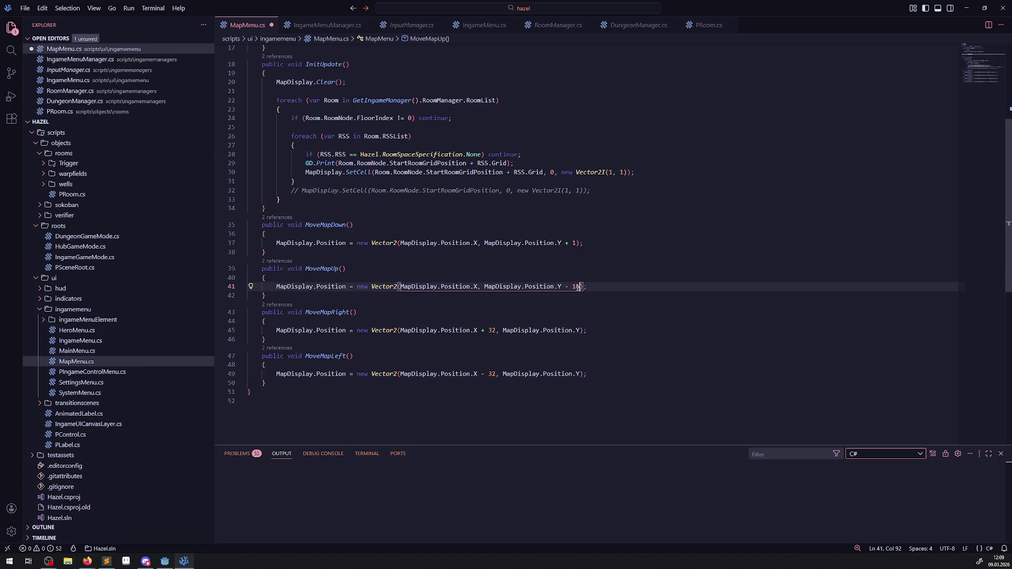
click(569, 243)
key(Right)
text(6)
click(591, 266)
key(ctrl+s)
click(164, 561)
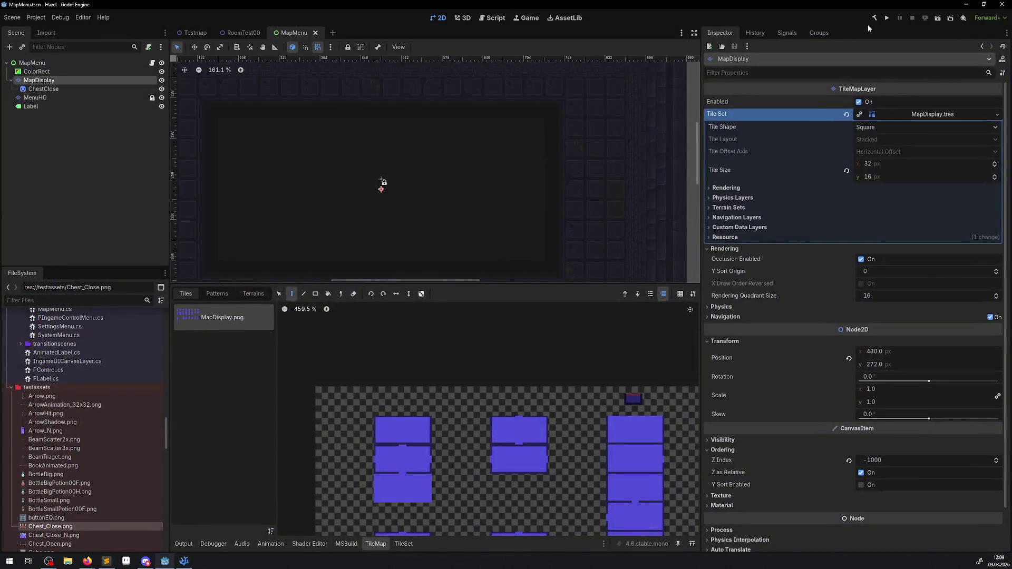
- Rebuild and run the game, pan the map with the arrow keys and Home, then stop it
click(878, 18)
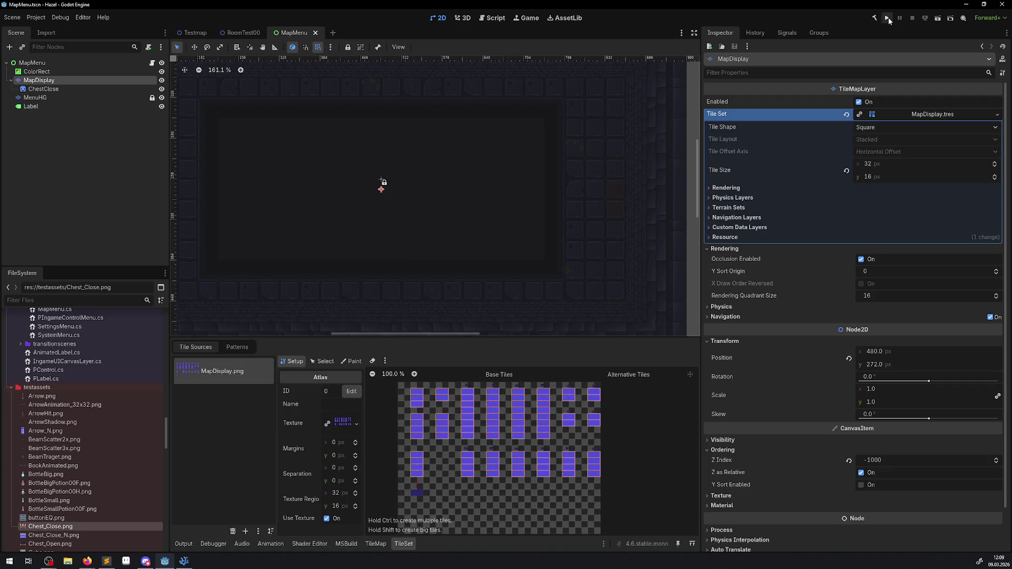
click(887, 19)
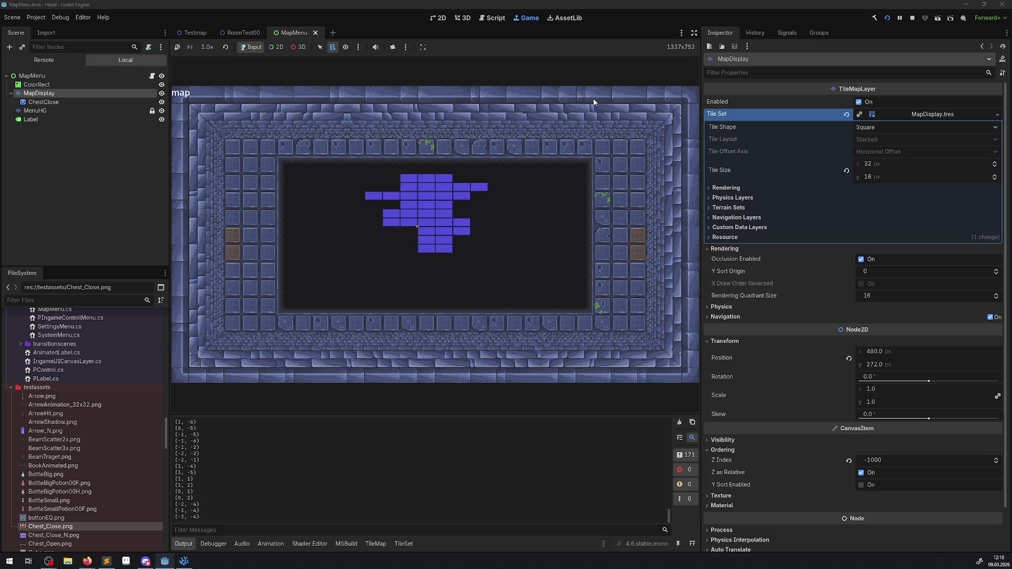
key(Down)
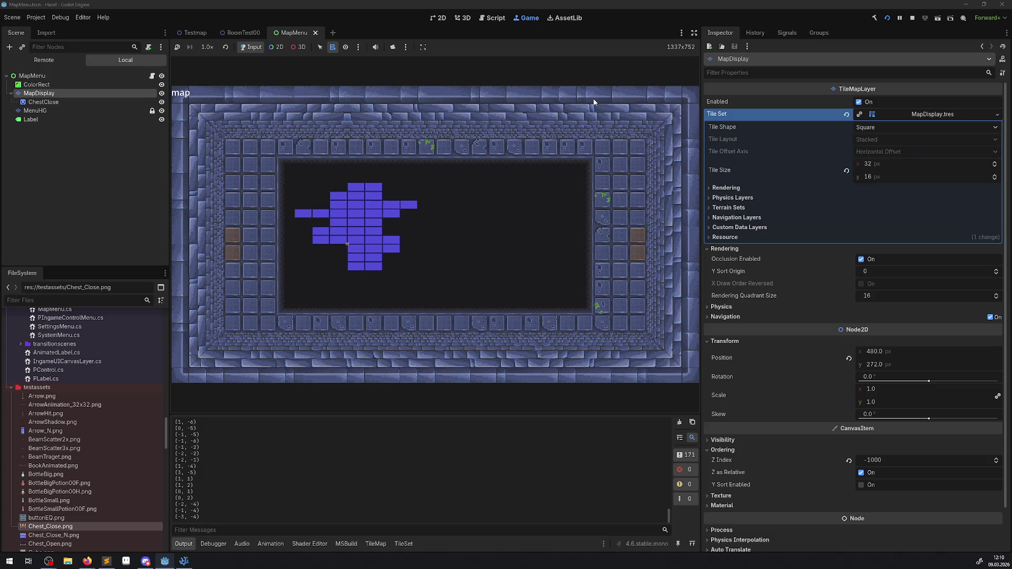
key(Up)
key(Left)
key(Left)
key(Left)
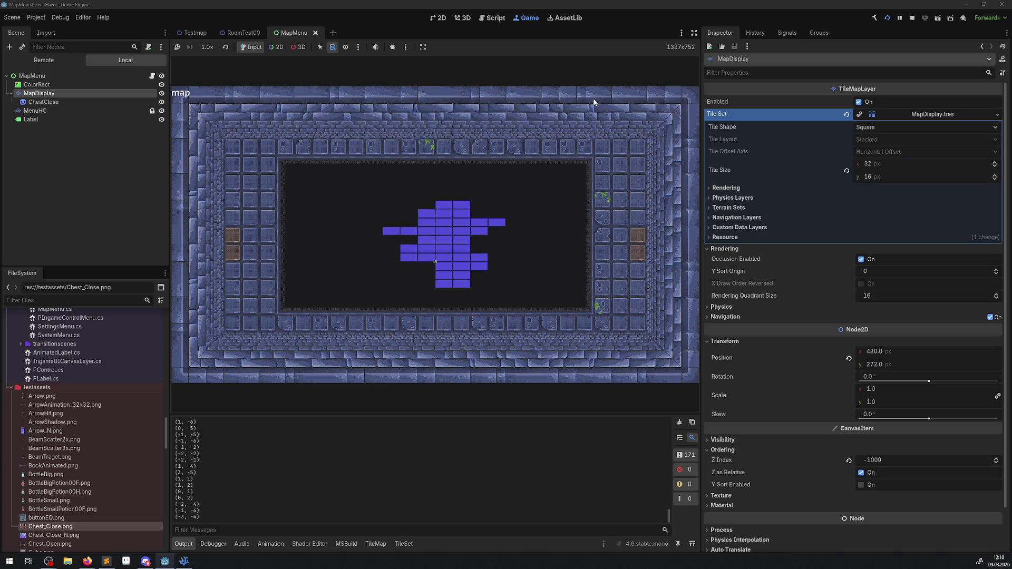
key(Left)
key(Left)
key(Left)
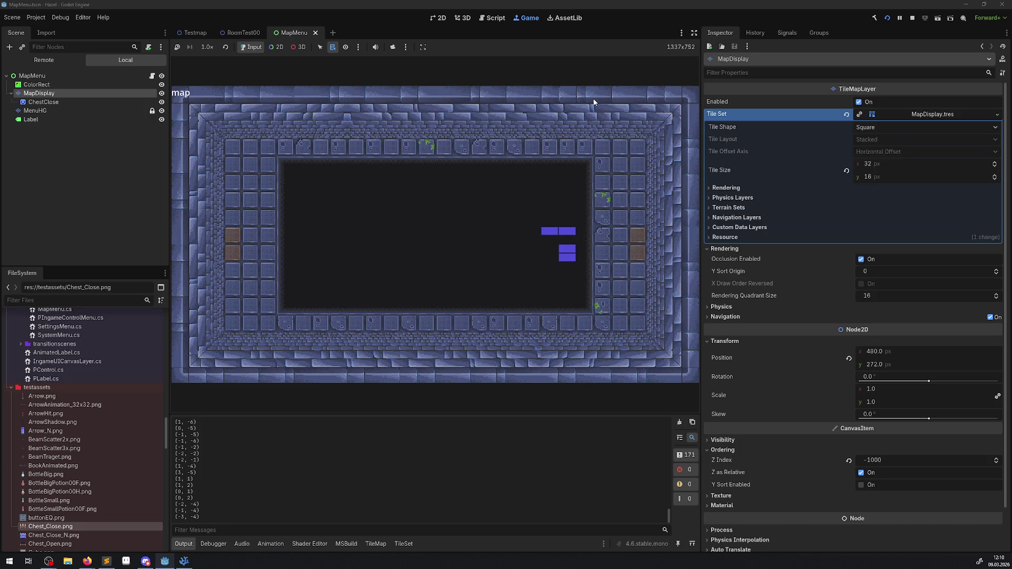
key(Right)
key(Right)
key(Right)
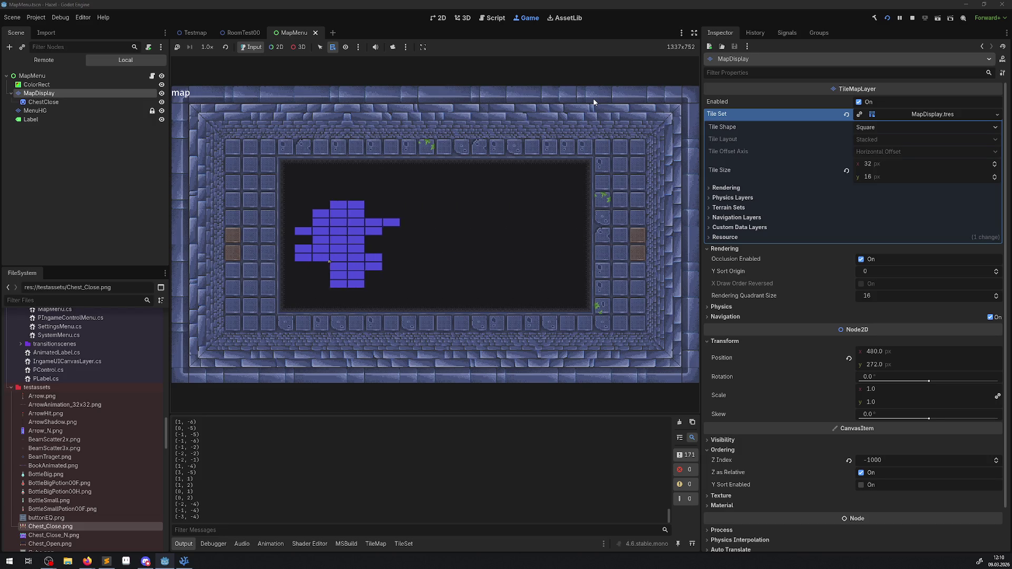
key(Home)
key(Right)
key(Right)
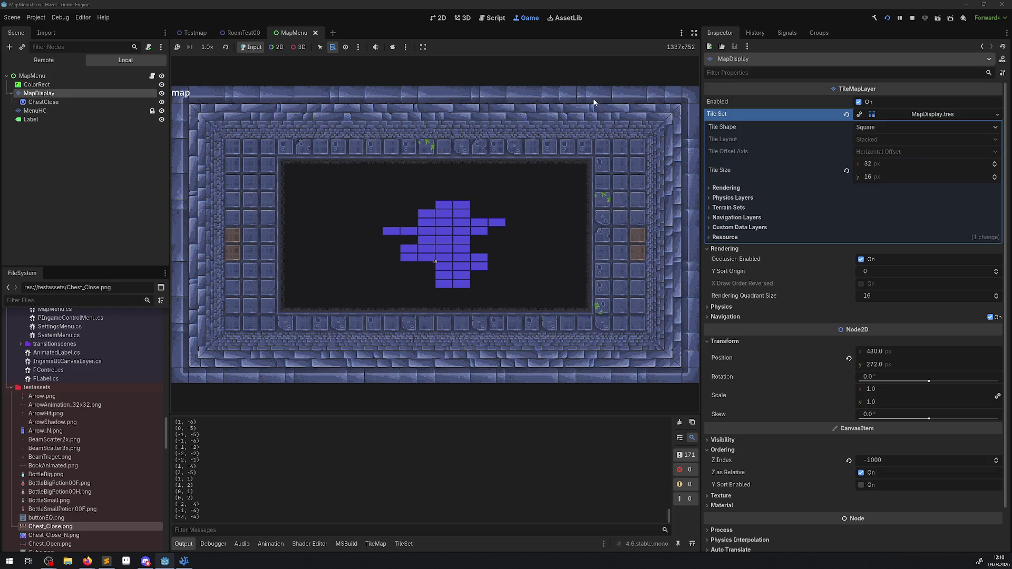
key(Down)
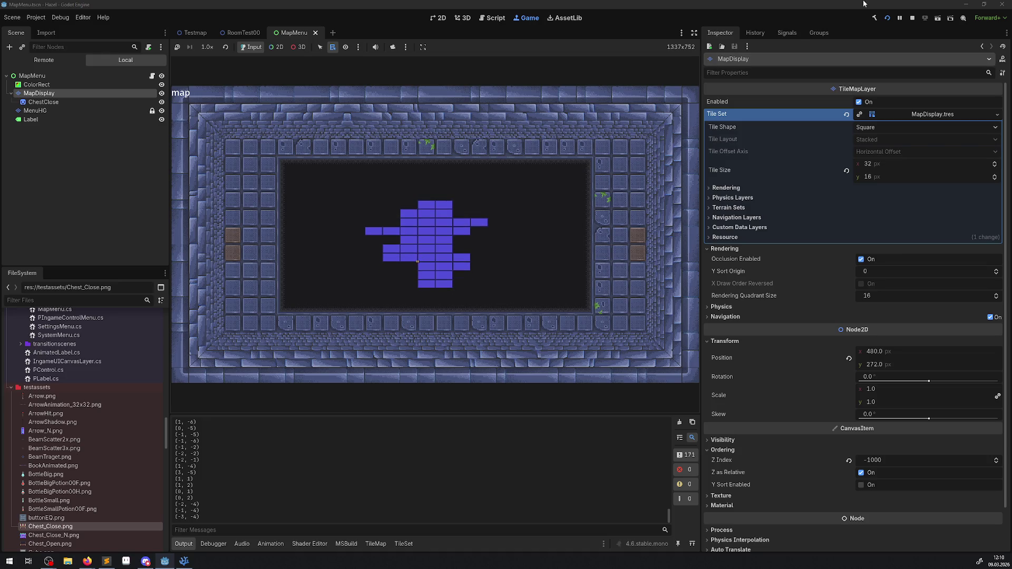
click(913, 18)
click(185, 561)
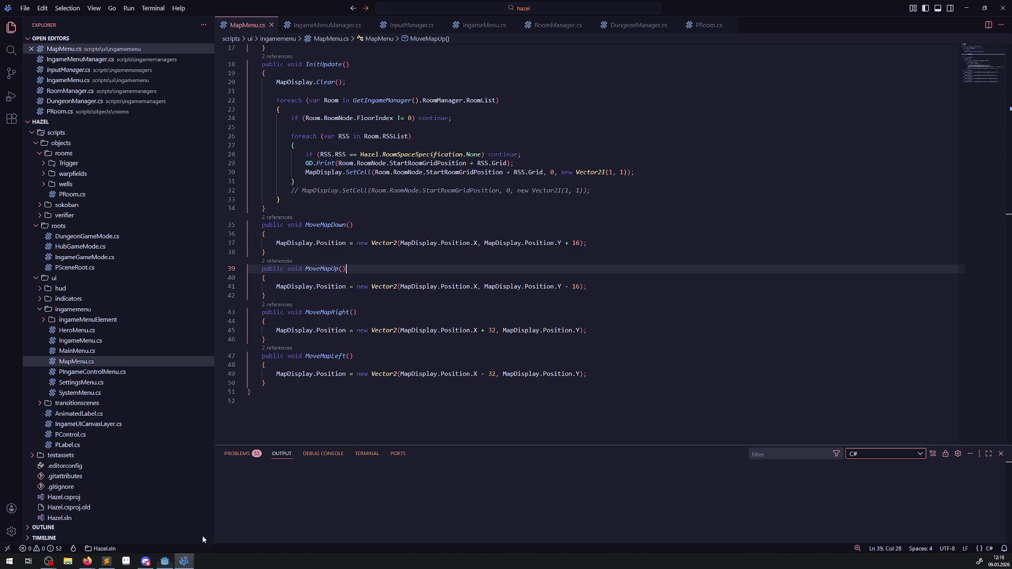
- Paste IsActionJustPressed over the walk checks on lines 61, 66, 71 and 76, and save
click(336, 29)
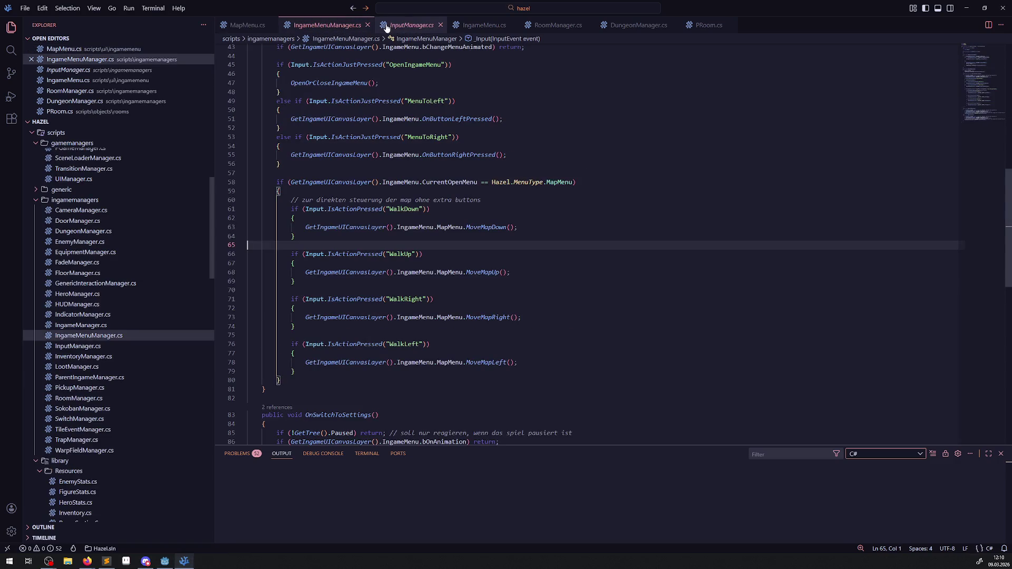
double_click(366, 137)
key(ctrl+c)
double_click(354, 209)
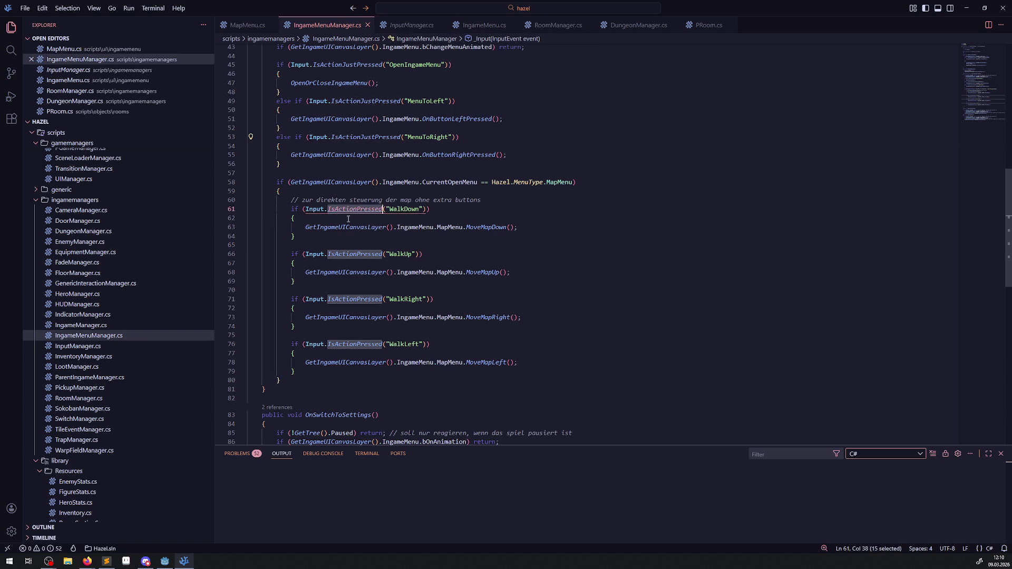
key(ctrl+v)
double_click(355, 254)
key(ctrl+v)
double_click(354, 300)
key(ctrl+v)
double_click(365, 346)
key(ctrl+v)
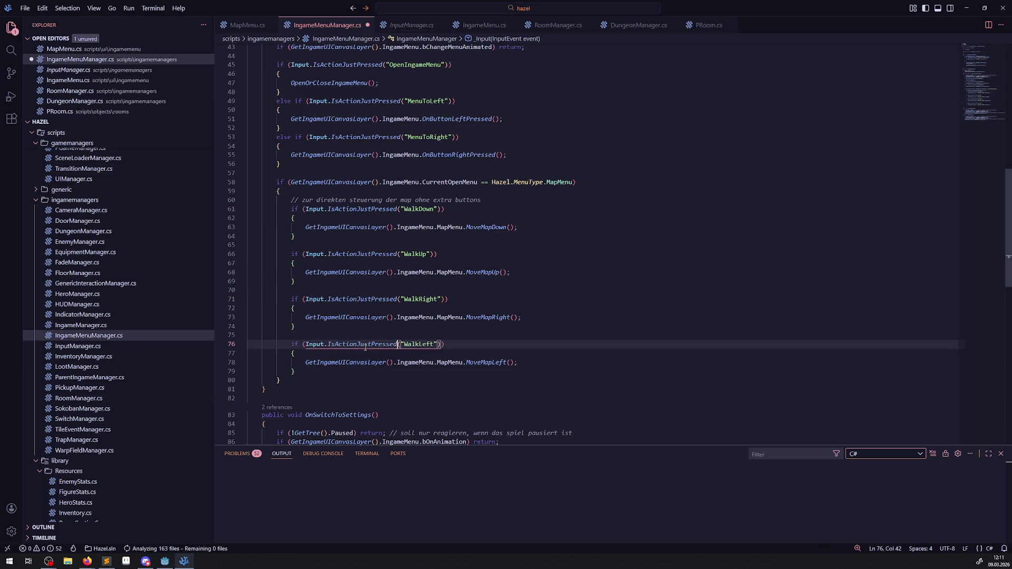
key(ctrl+s)
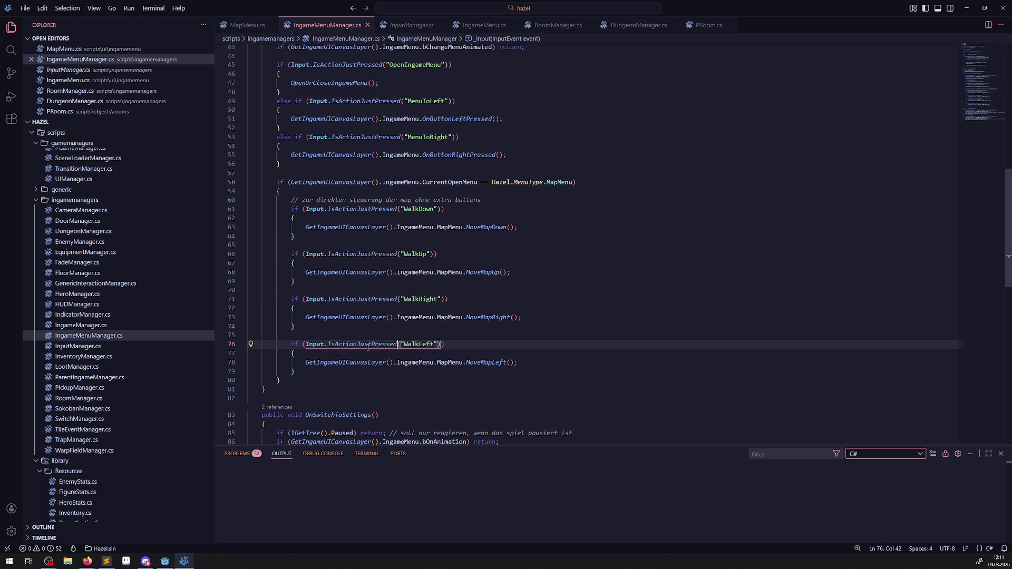
- Undo back to IsActionPressed and return to MapMenu.cs
mouse_move(368, 349)
key(ctrl+z)
key(ctrl+z)
key(ctrl+z)
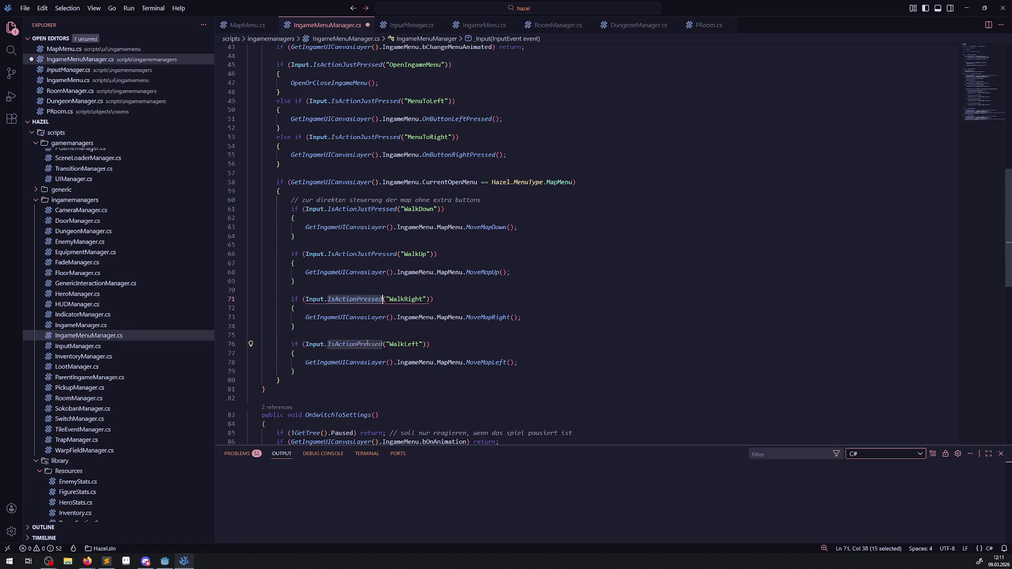
click(463, 319)
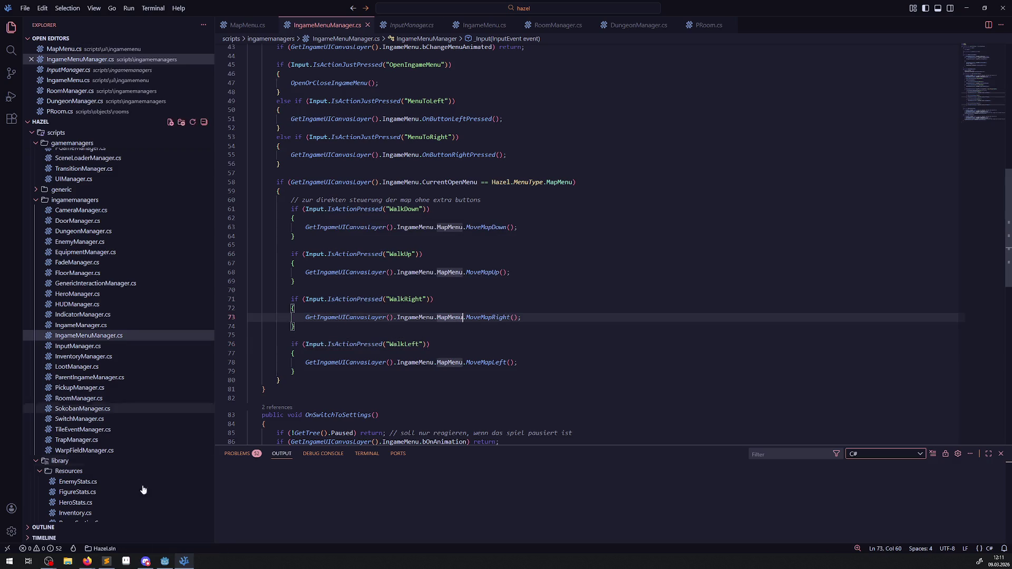
click(164, 561)
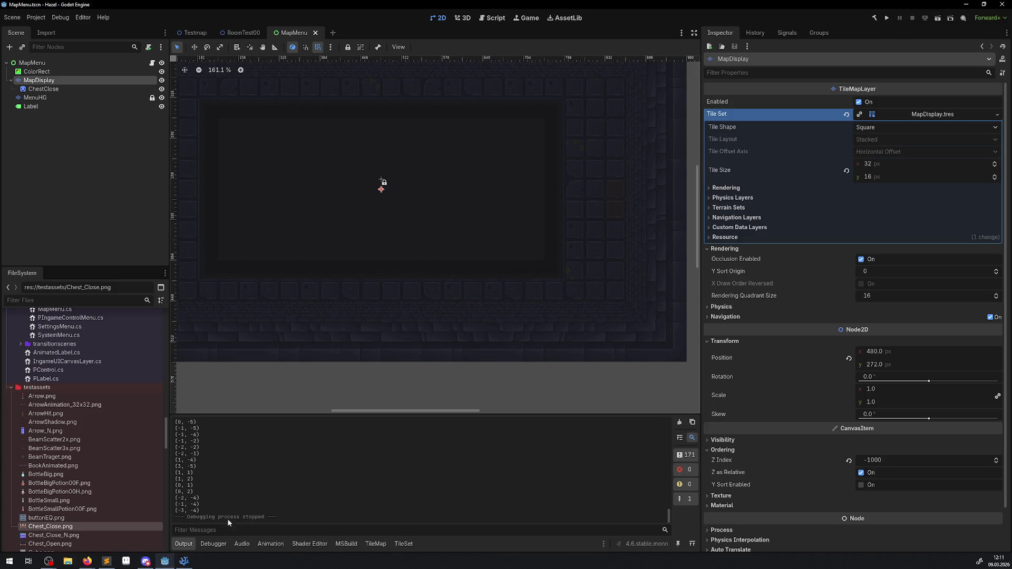
click(184, 560)
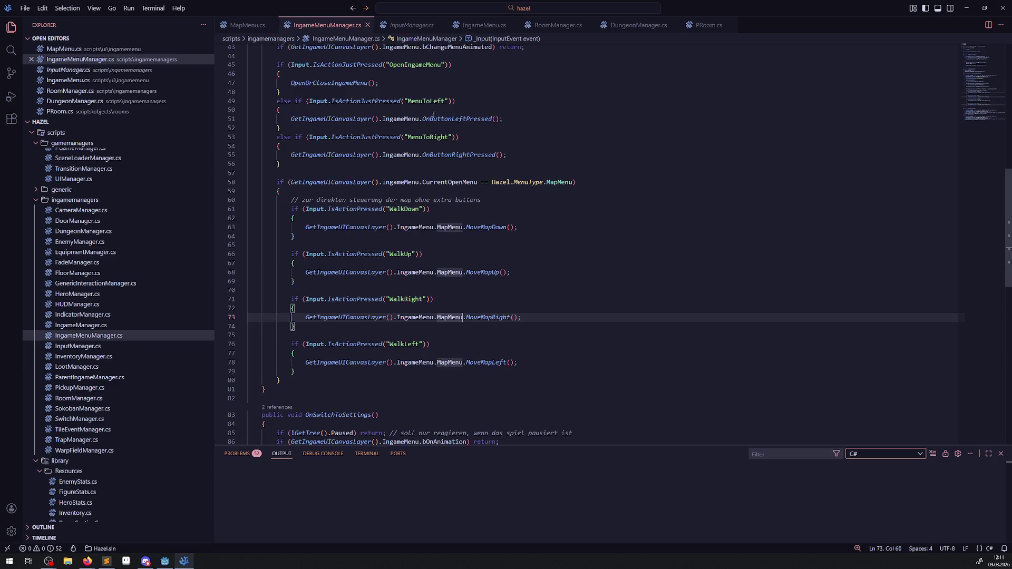
click(247, 25)
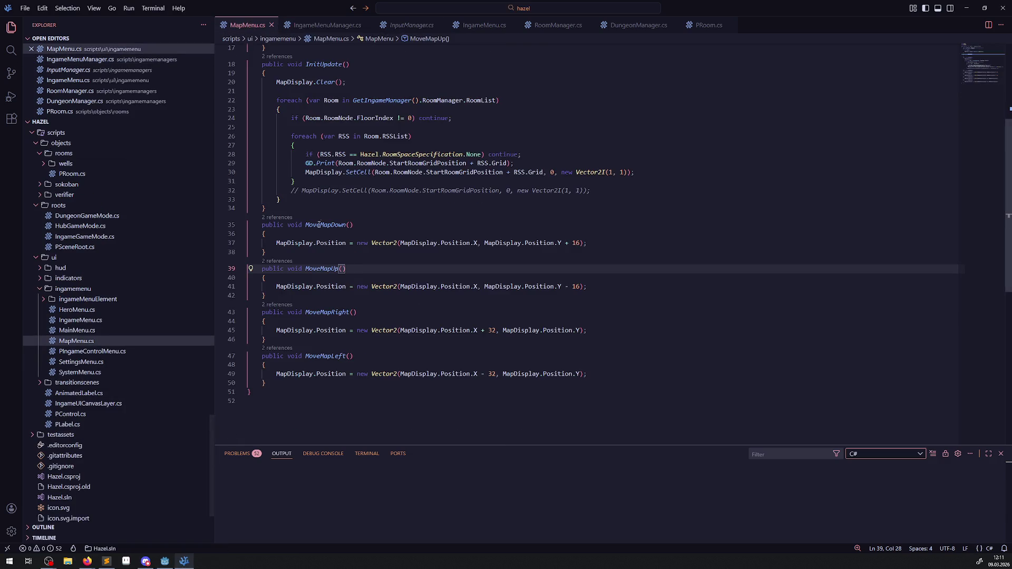
- Add comments '// todo sinnvolle Limits hinzufügen' and 'die frage ist wie das aussehen soll' above MoveMapDown, then save
click(342, 233)
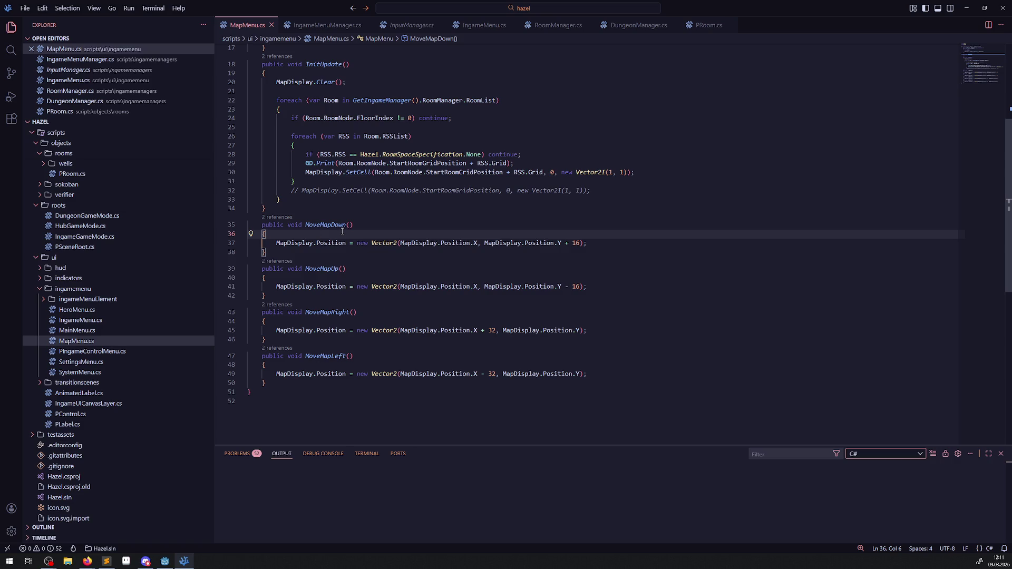
key(Up)
key(Up)
key(Return)
key(Return)
text(/)
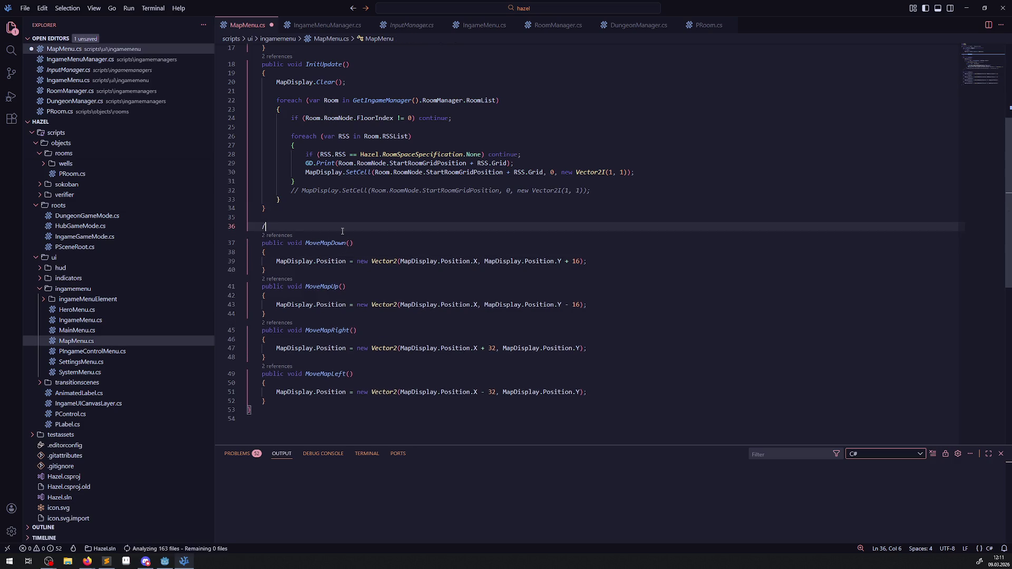
text(/ todo )
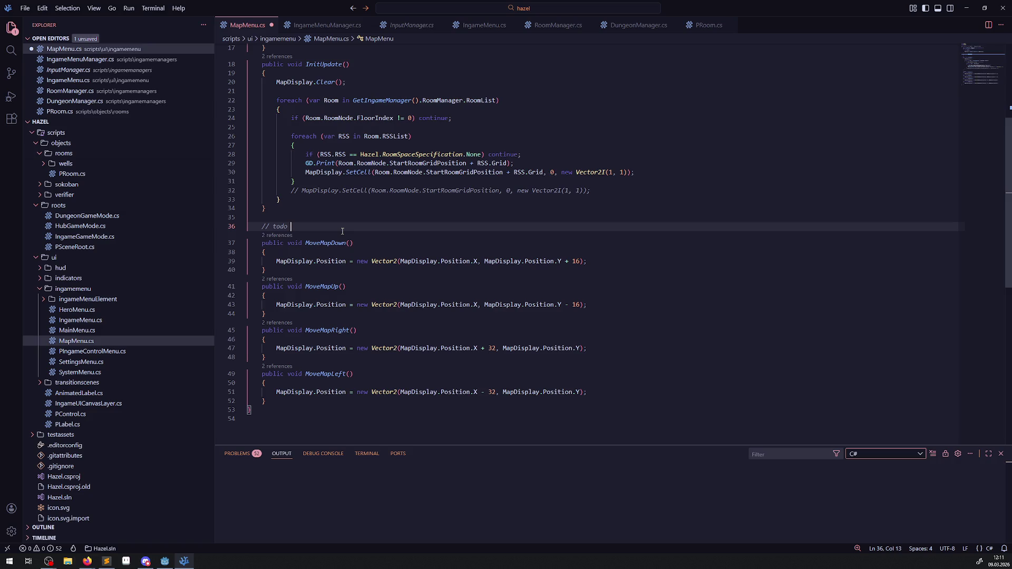
text(sinnvolle Limit)
text(s )
text(hinzufügen)
key(Return)
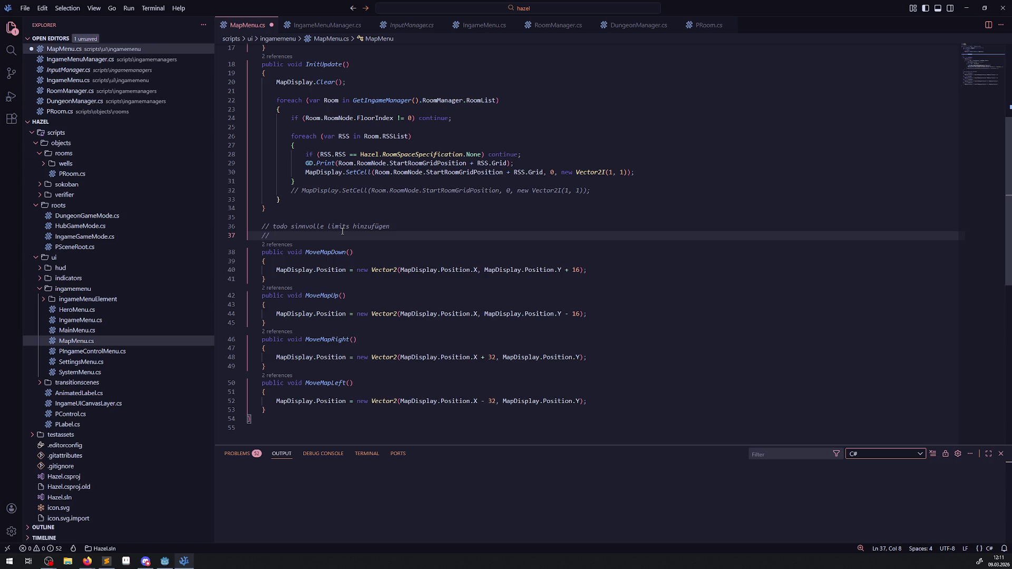
text(die frage ist)
text( wie das ausseh)
text(en soll)
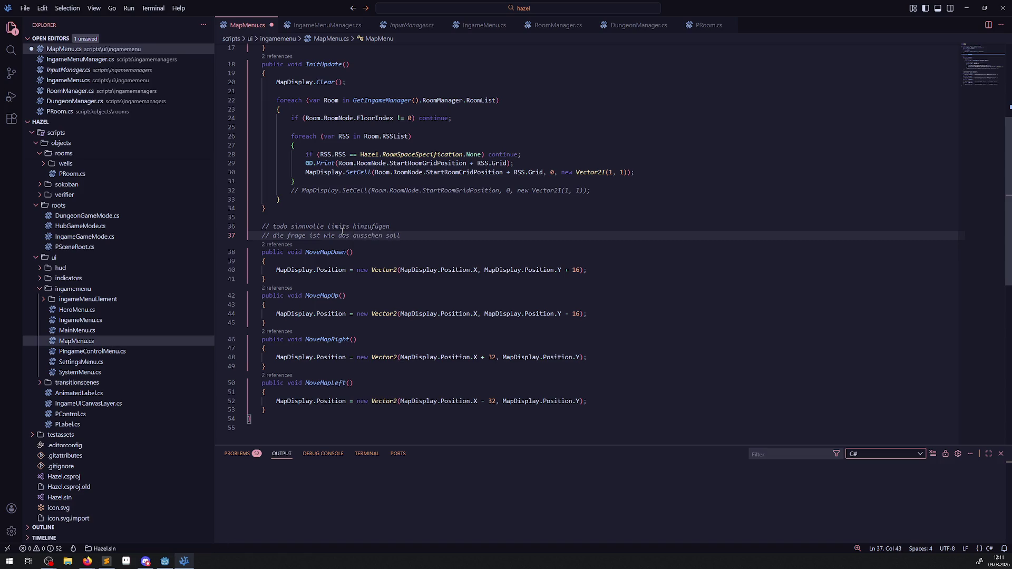
key(ctrl+s)
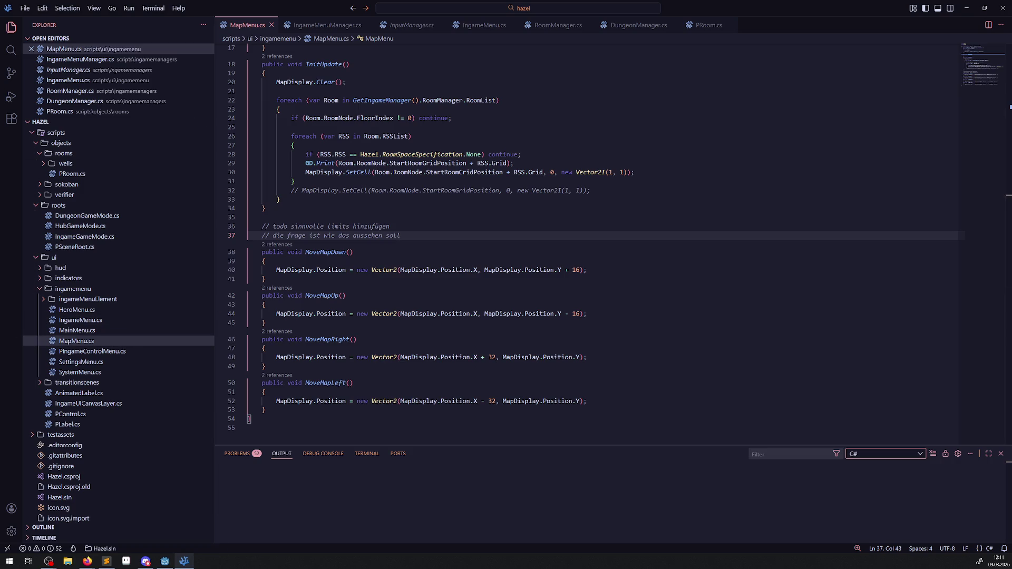
key(alt+Tab)
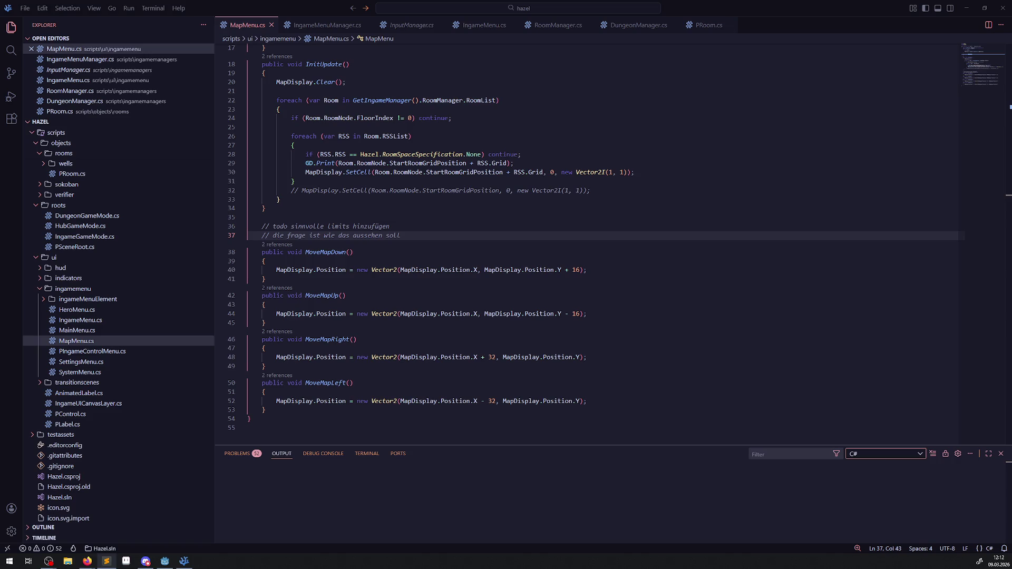
- Open InputManager.cs and keep it as a permanent tab
click(327, 25)
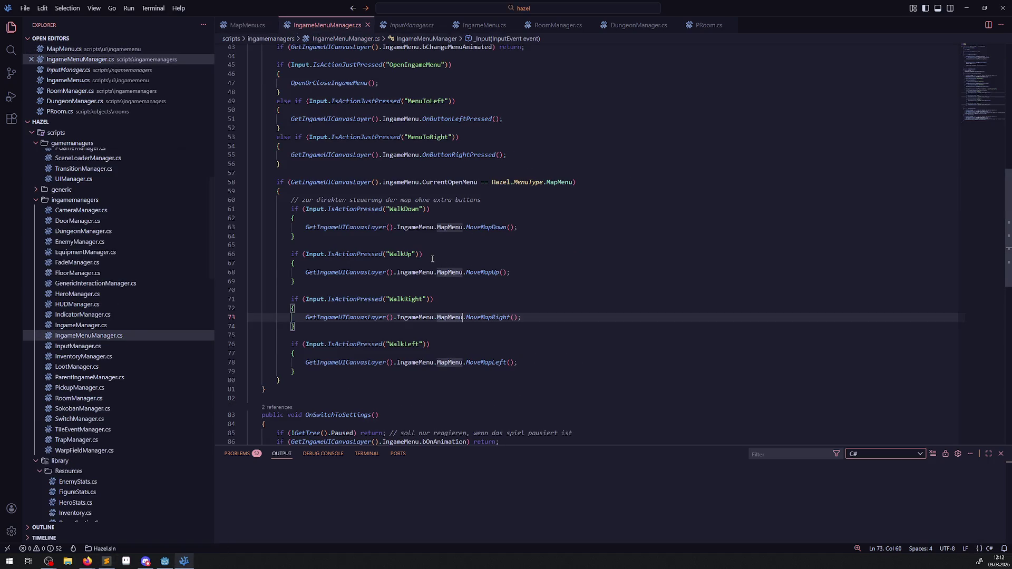
scroll(444, 185, up, 2)
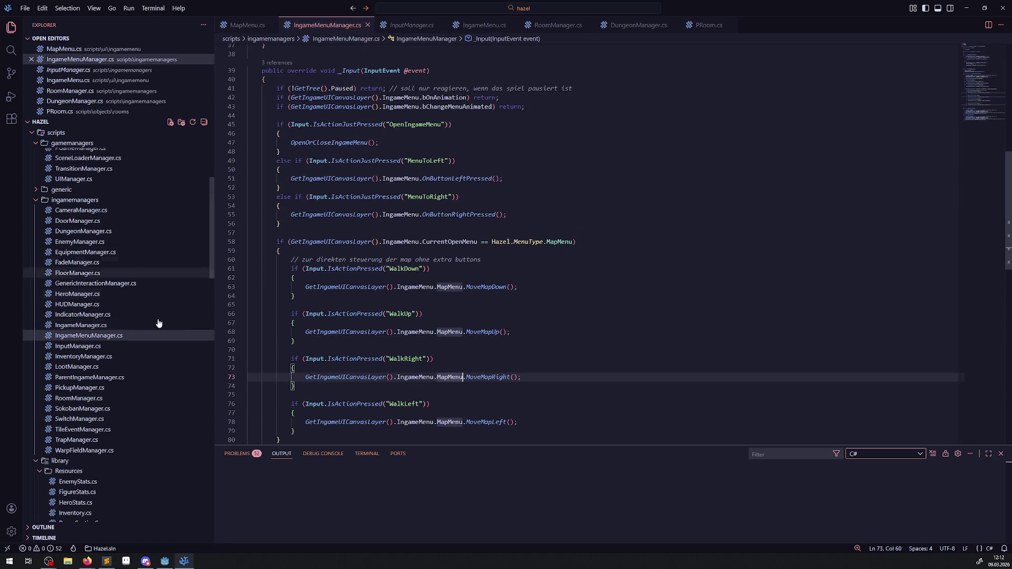
click(97, 346)
scroll(423, 267, down, 20)
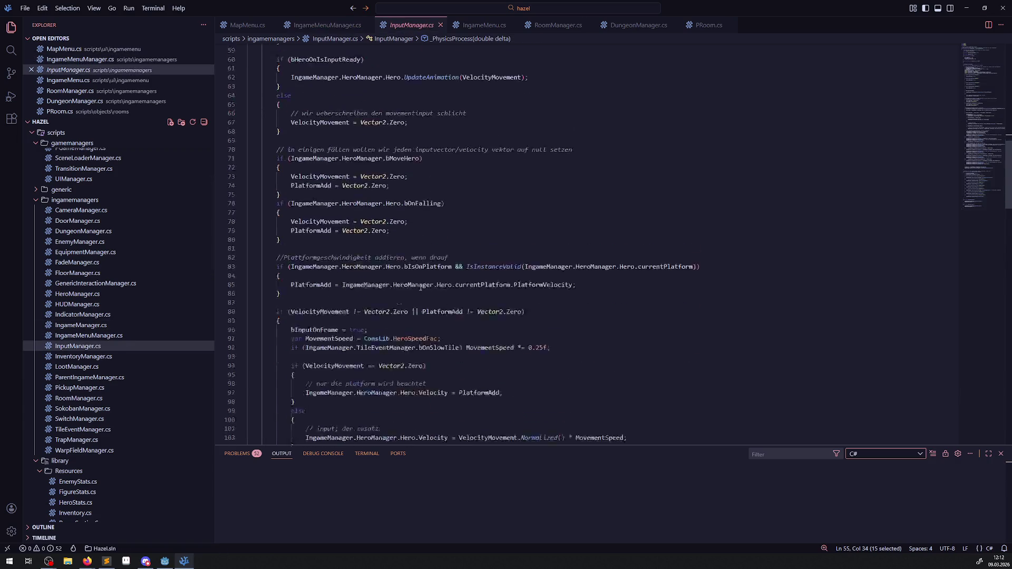
scroll(383, 271, up, 20)
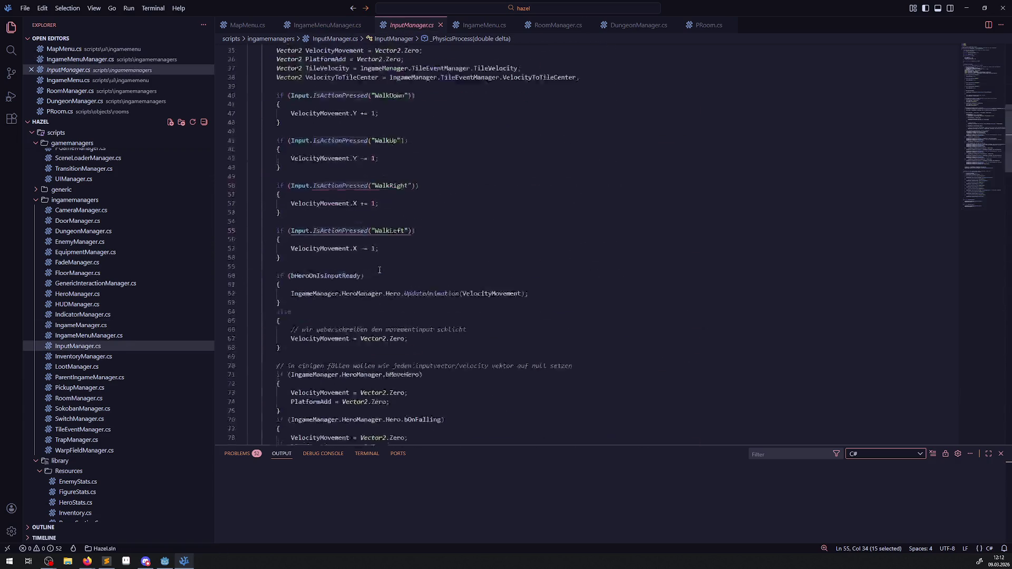
double_click(85, 346)
- Fold _PhysicsProcess to review the _Input checks like DebugAction02, then go back to Godot
scroll(353, 287, down, 5)
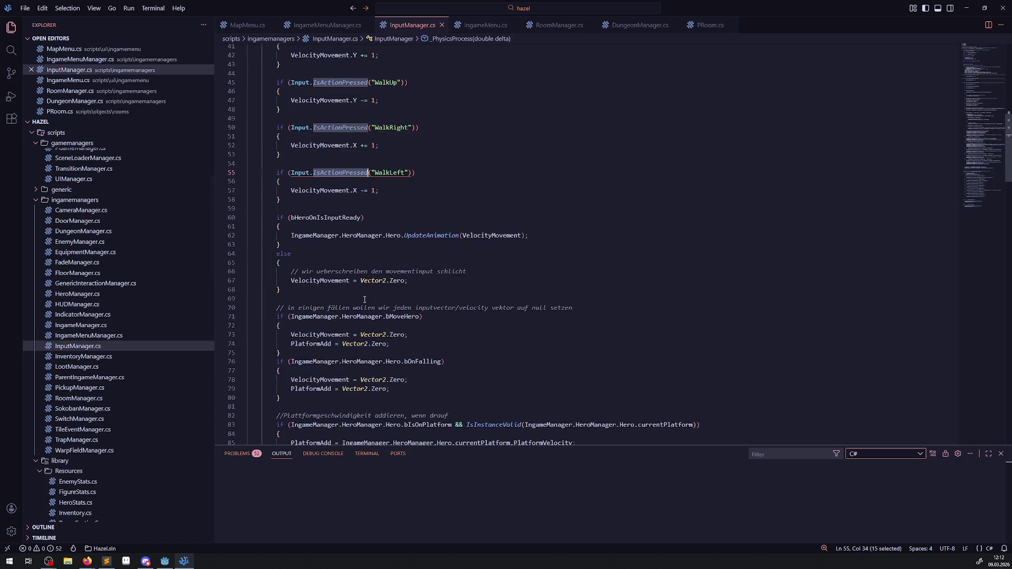
scroll(284, 153, up, 1)
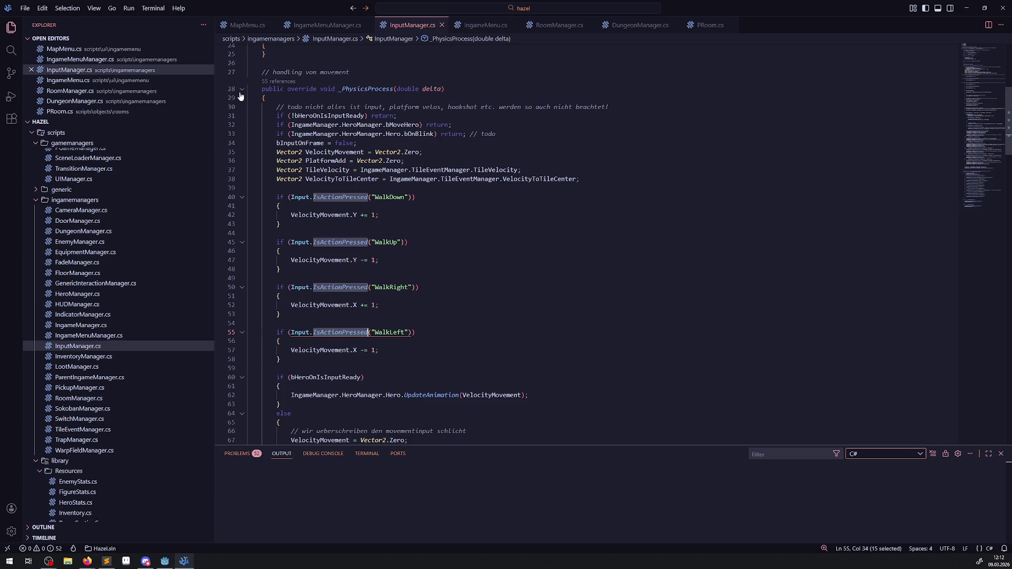
click(242, 89)
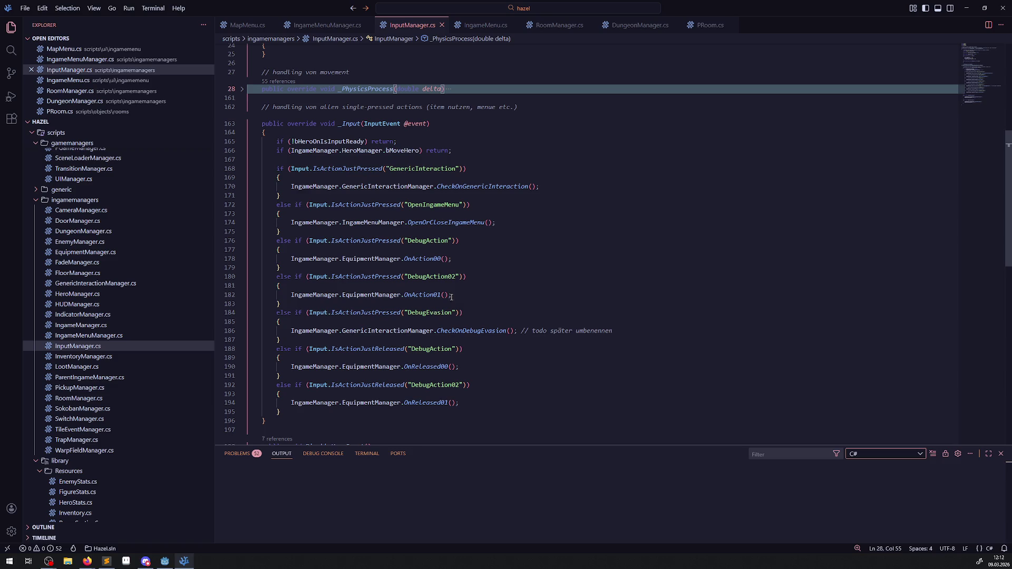
mouse_move(401, 238)
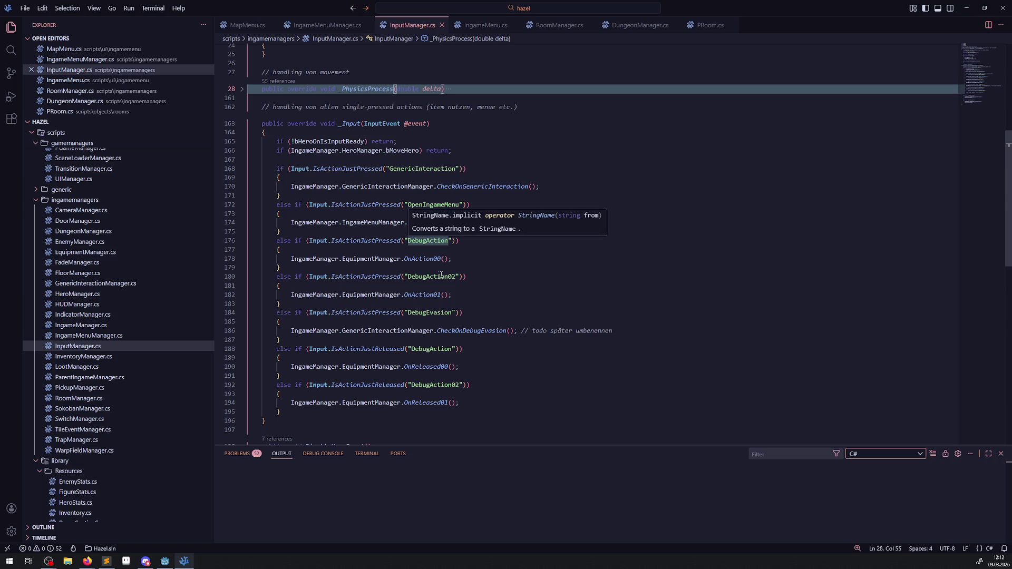
double_click(434, 277)
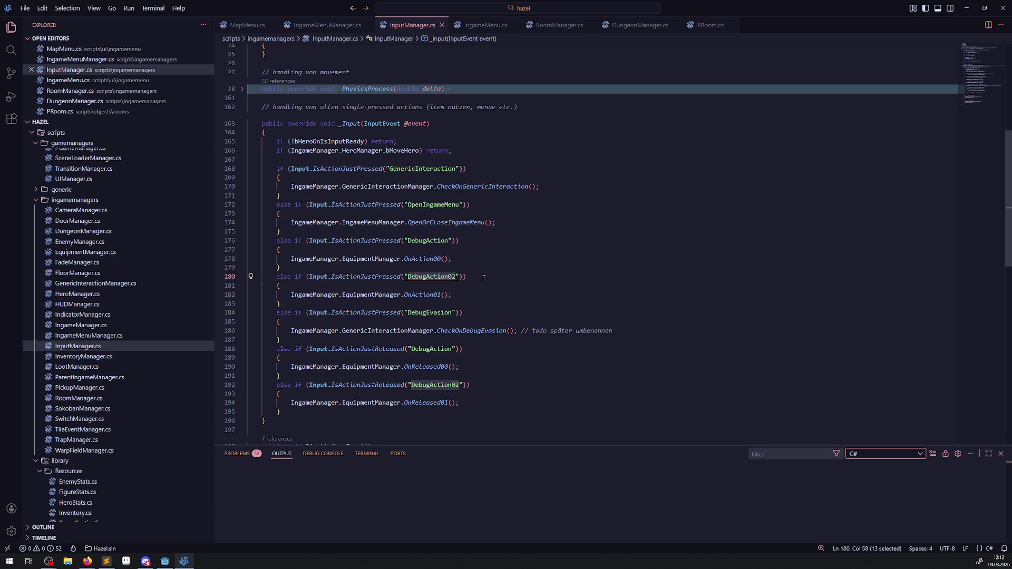
click(165, 561)
click(36, 17)
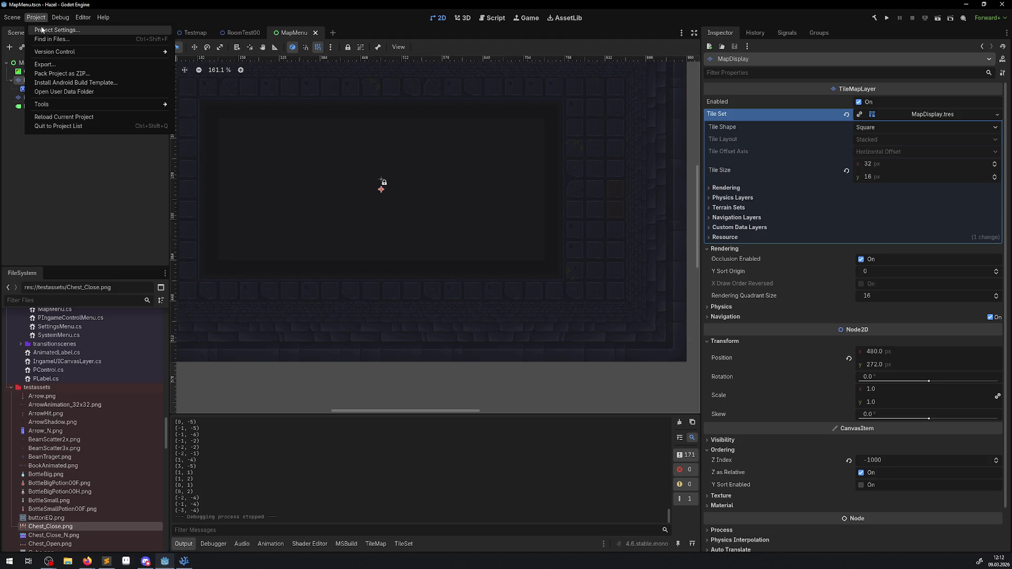
- Review the Input Map in Project Settings, collapsing the WalkDown, WalkLeft, WalkRight and WalkUp actions, then close it
click(50, 33)
click(261, 133)
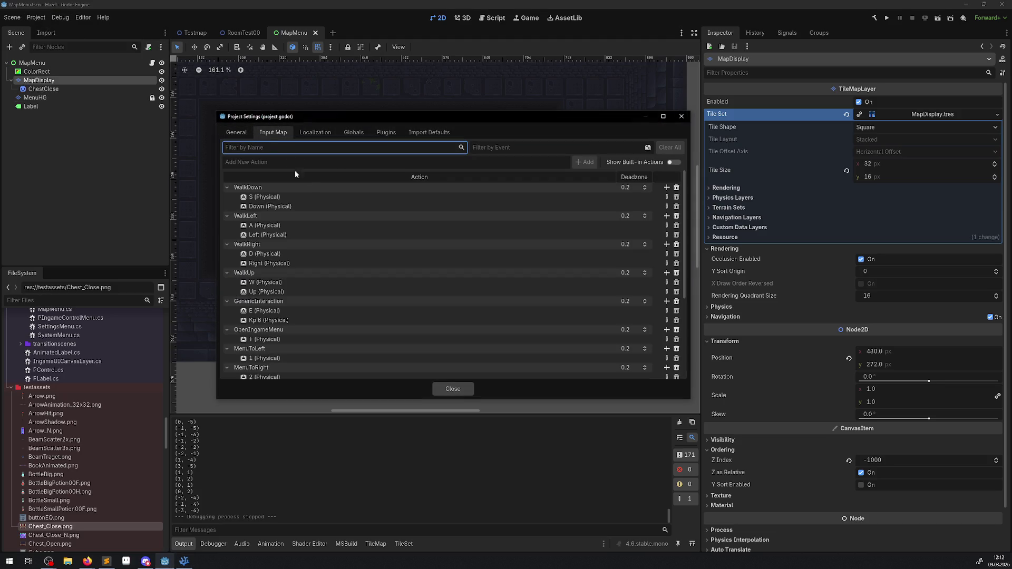
click(226, 187)
click(227, 197)
click(228, 206)
click(228, 216)
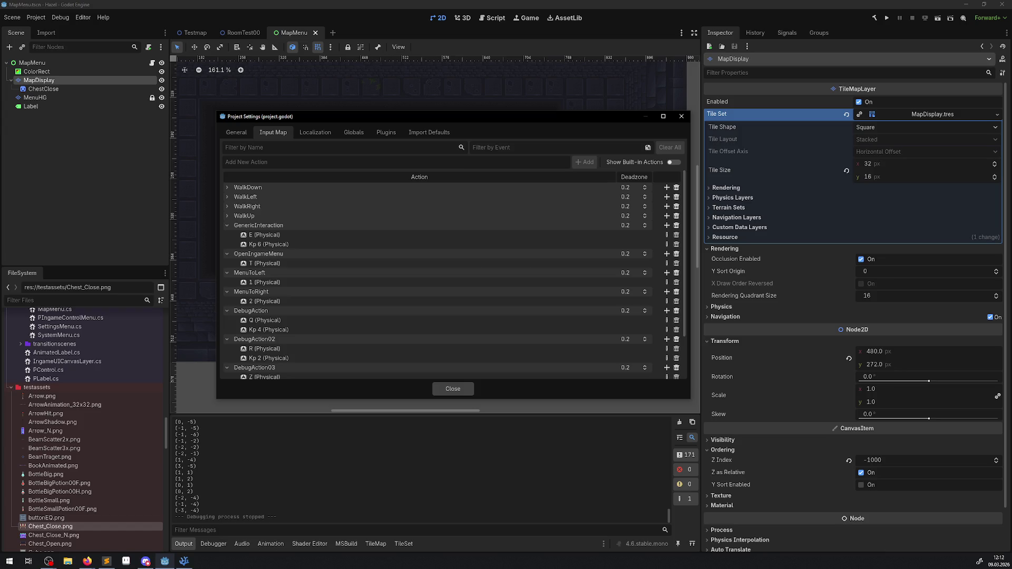
key(alt+Tab)
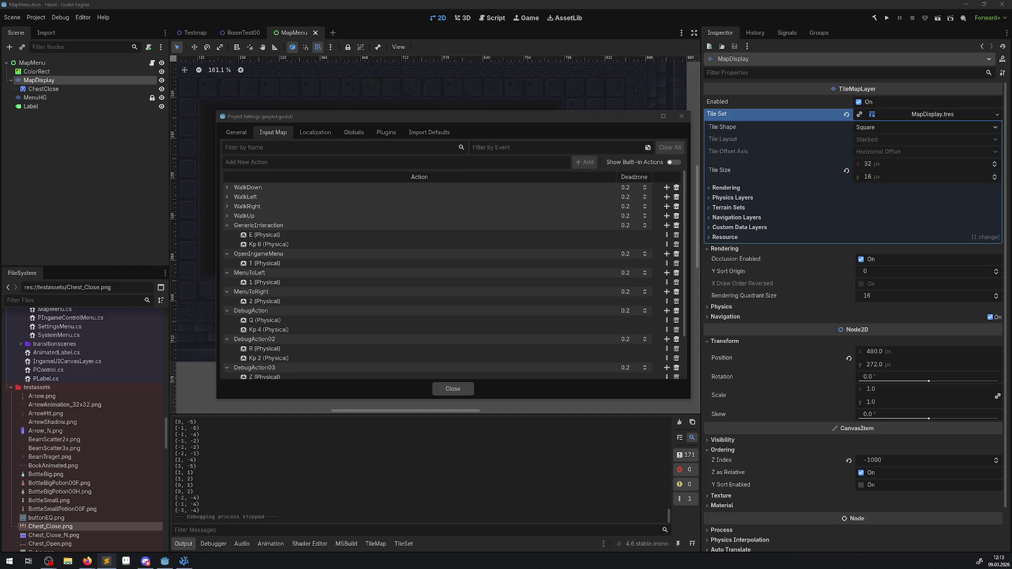
click(681, 117)
- Paste the GenericInteraction input check from InputManager.cs into IngameMenuManager's map menu branch and save
key(alt+Tab)
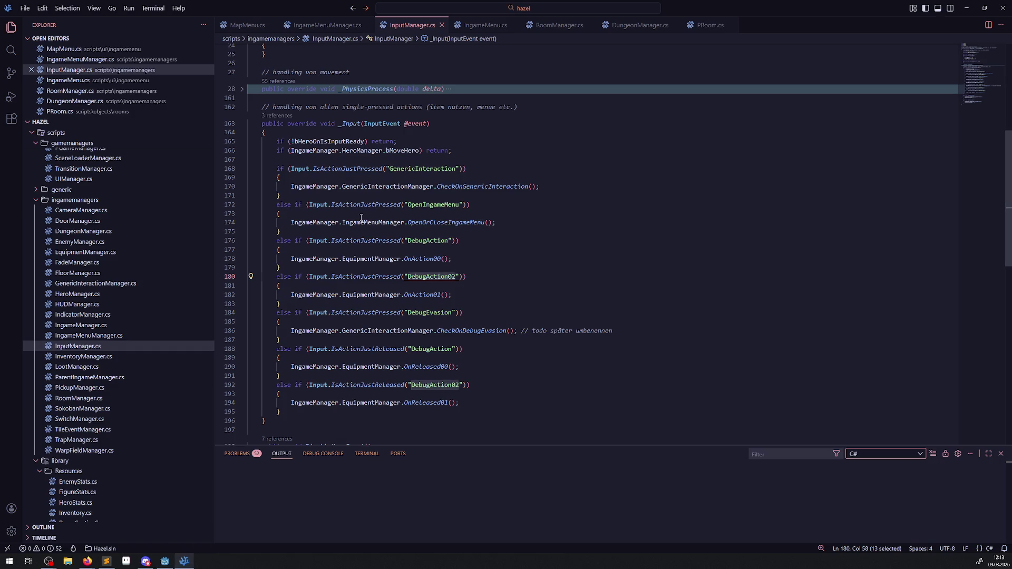
drag(273, 169, 289, 197)
key(ctrl+c)
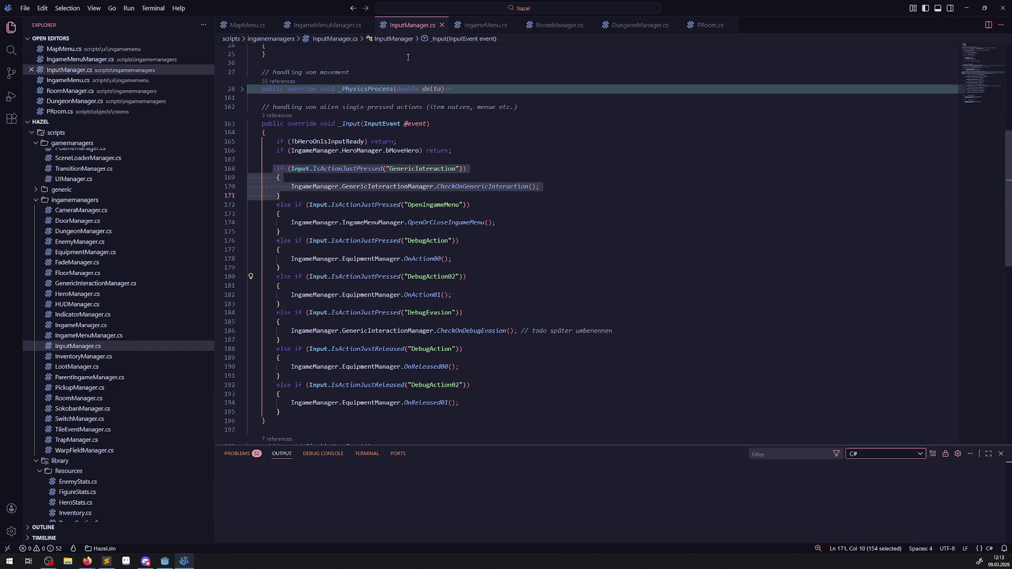
click(323, 25)
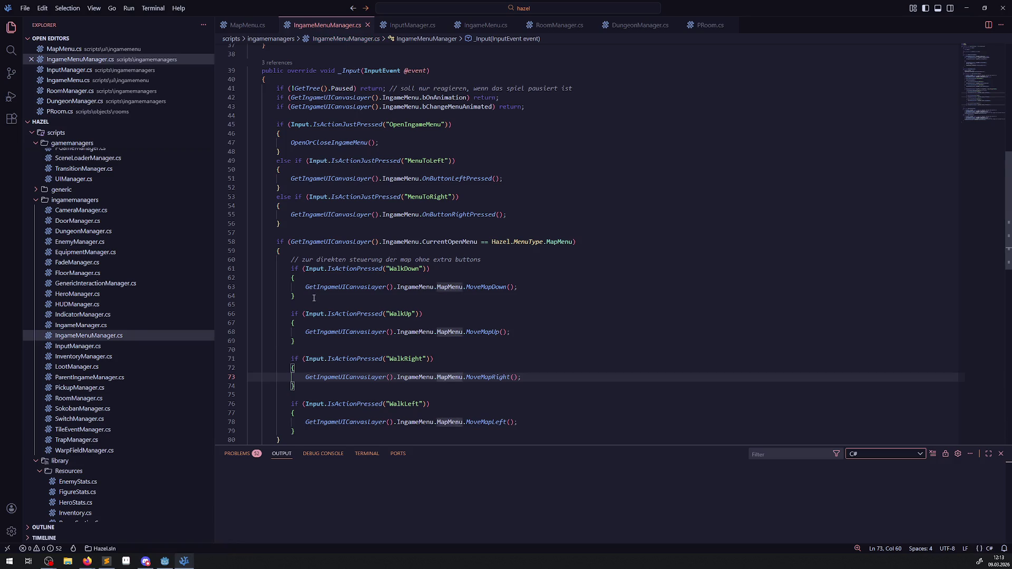
scroll(313, 301, down, 3)
click(301, 351)
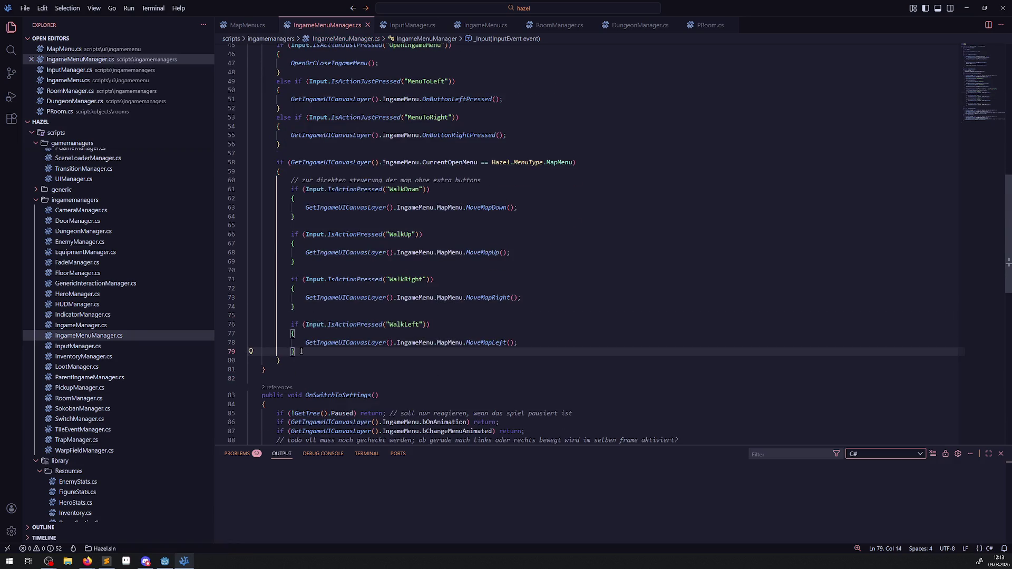
click(302, 174)
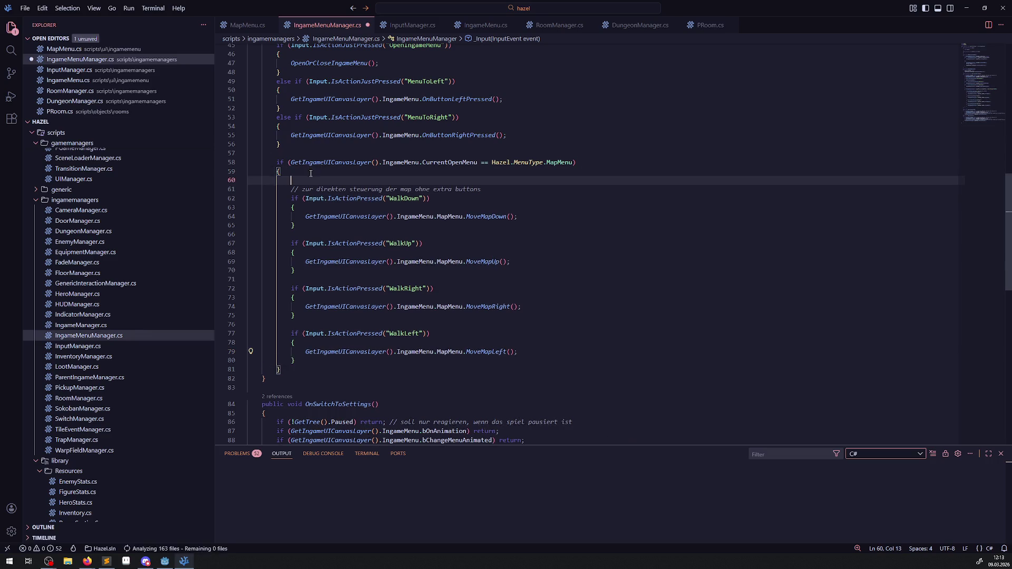
key(Return)
key(Return)
key(Up)
key(ctrl+v)
key(ctrl+s)
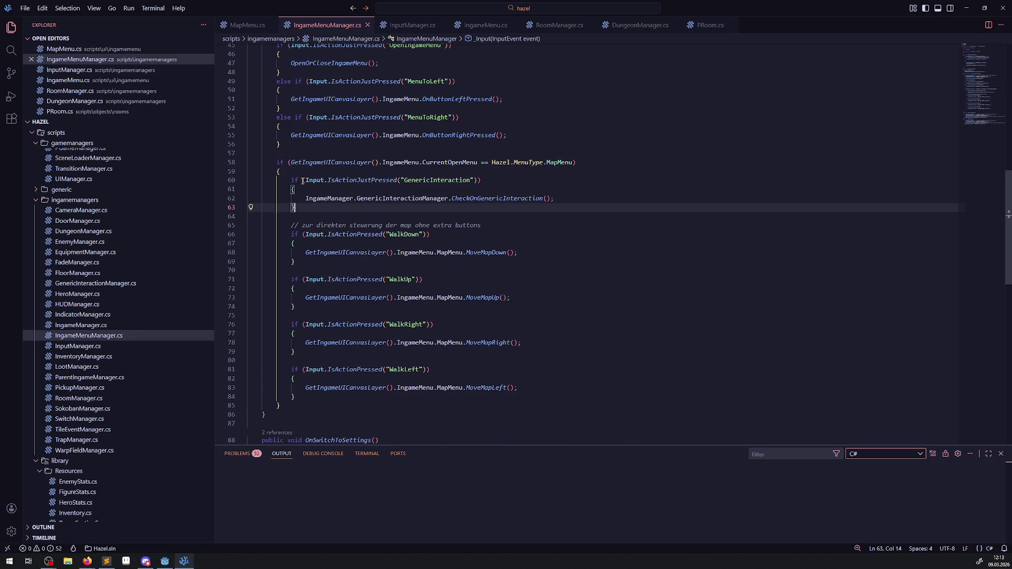
- Add the DebugAction check as an else-if in the map branch, empty both blocks' bodies, and save
click(412, 25)
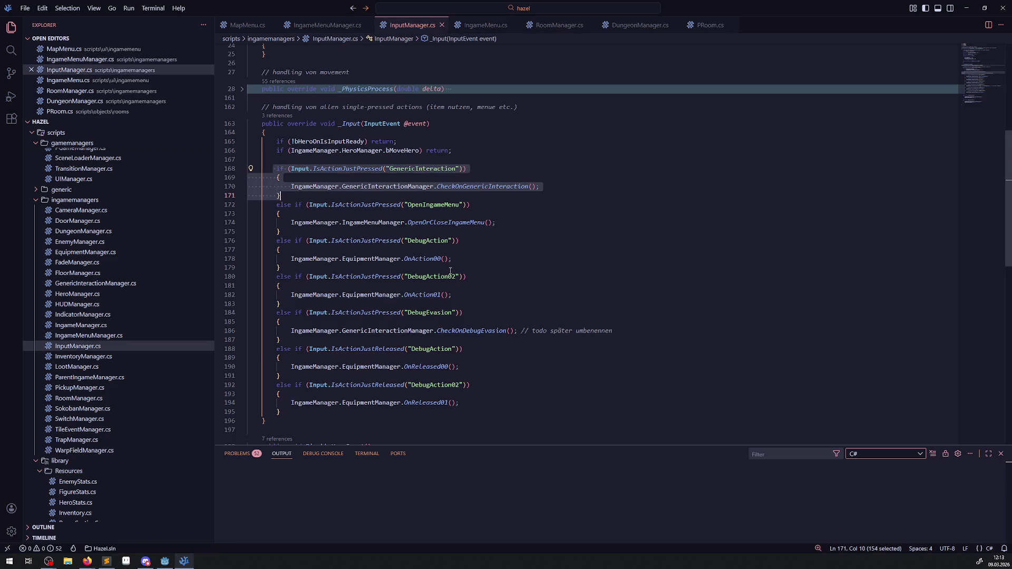
drag(281, 268, 251, 243)
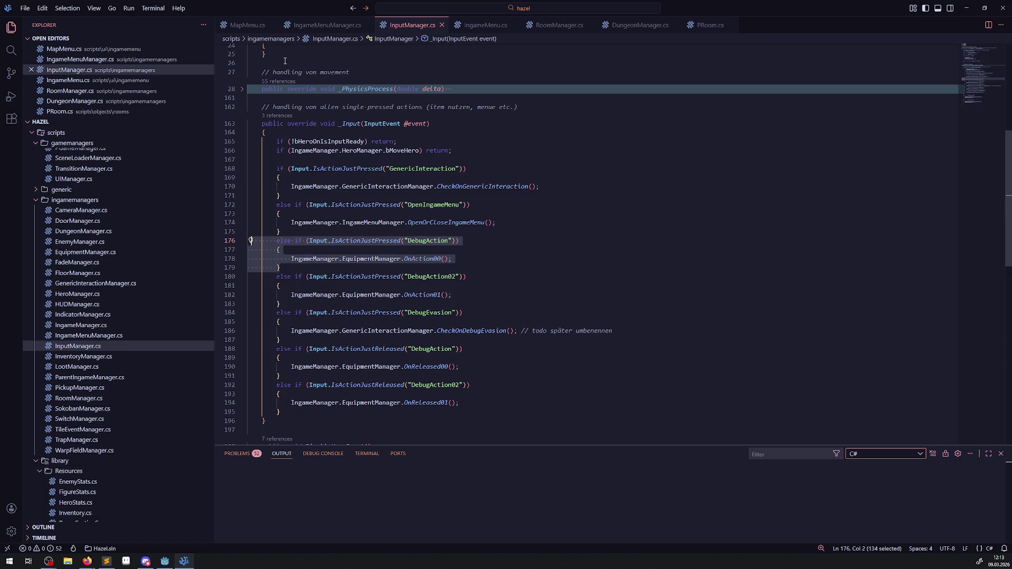
key(ctrl+c)
click(326, 25)
click(315, 209)
key(ctrl+v)
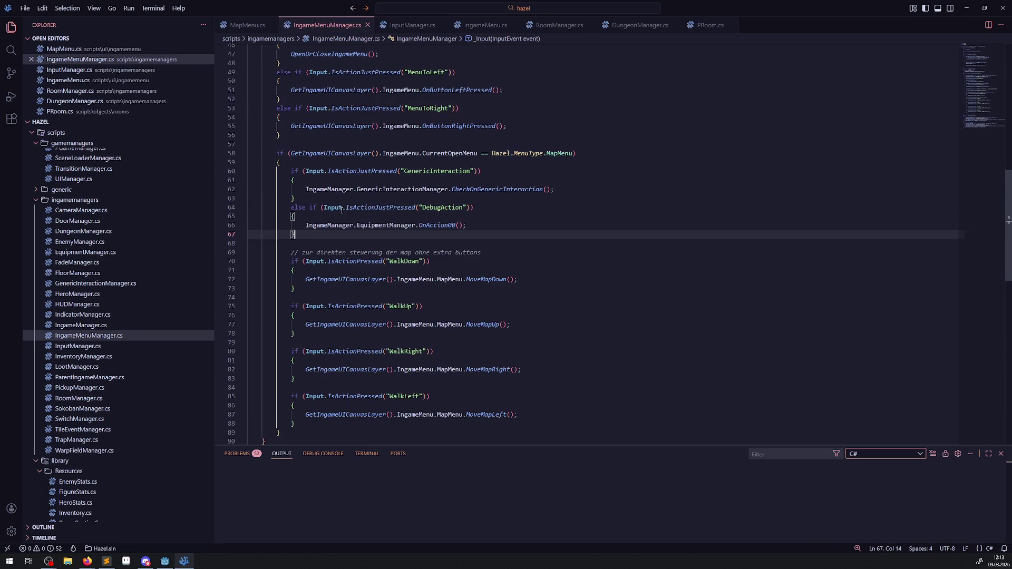
drag(306, 226, 466, 225)
key(BackSpace)
drag(295, 188, 294, 198)
key(BackSpace)
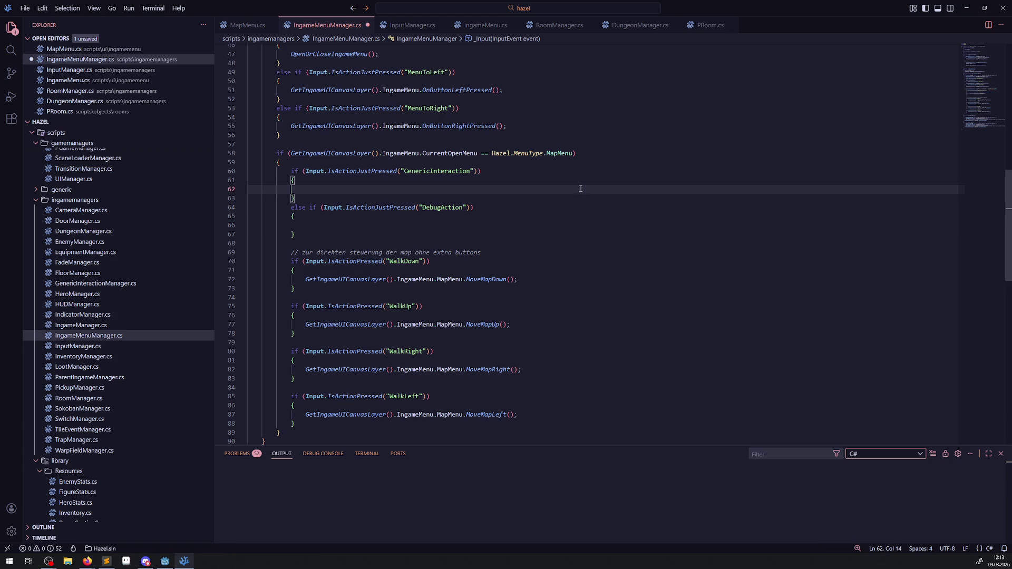
key(ctrl+s)
- Make the GenericInteraction block call the MapMenu's GetFloorUp(), and copy that line into the DebugAction block
drag(298, 279, 466, 279)
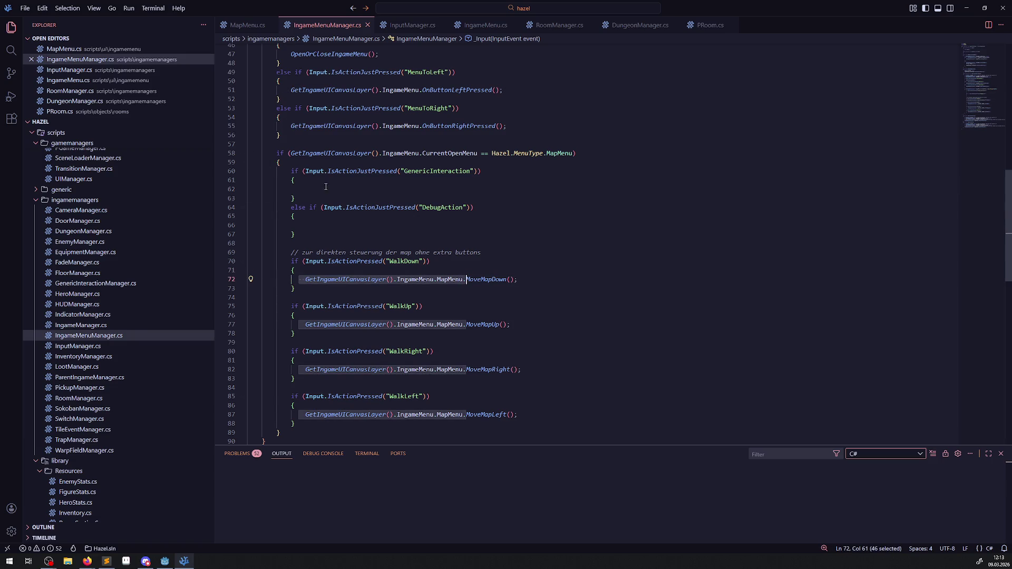
click(401, 191)
key(ctrl+v)
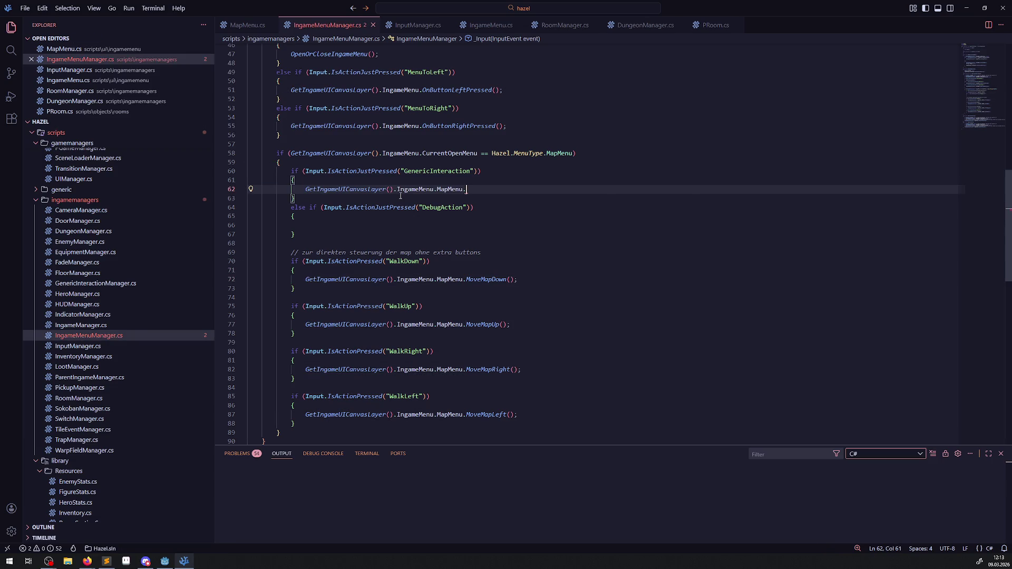
text(Get)
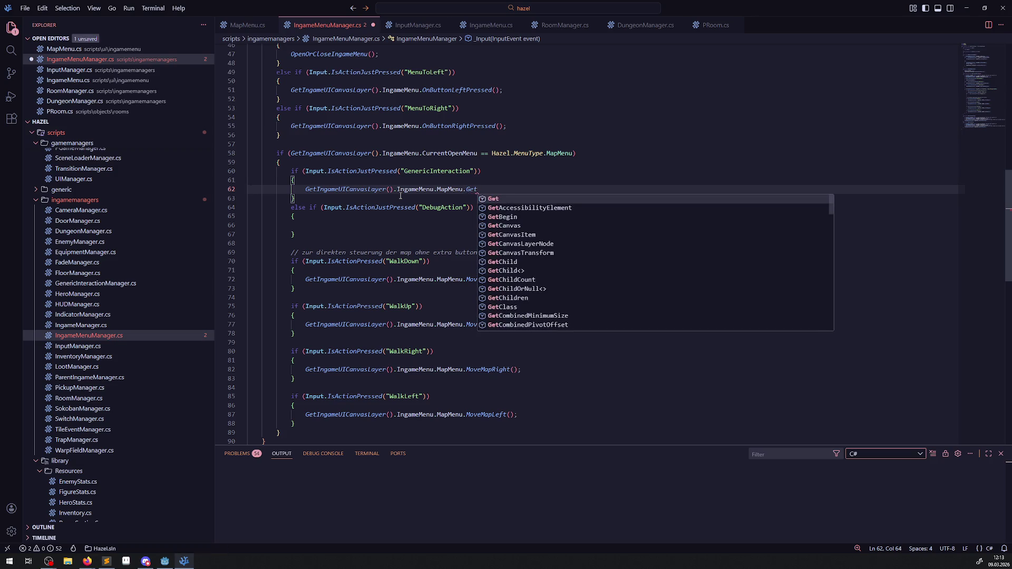
text(Floor)
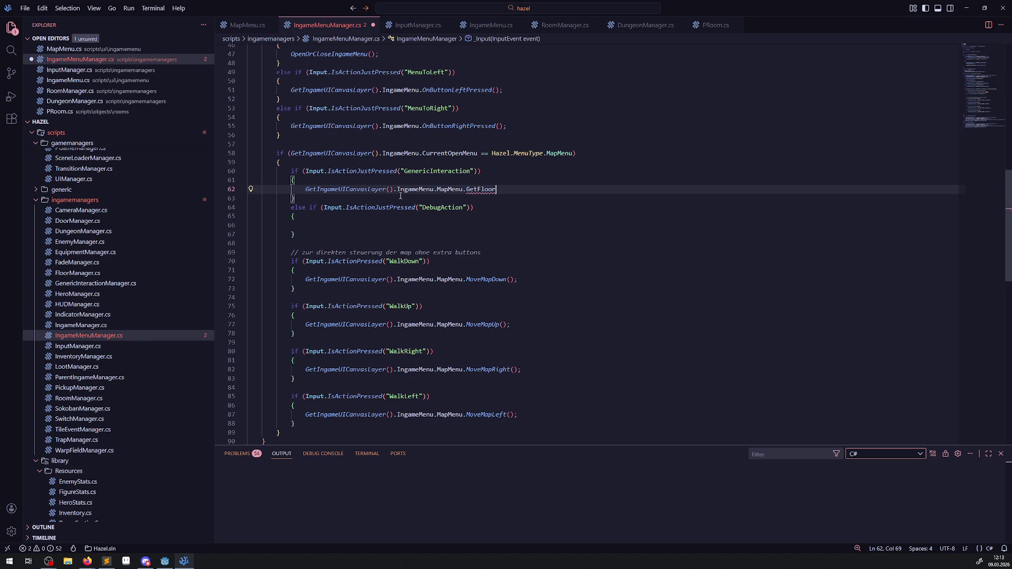
text(Up();)
drag(298, 189, 569, 192)
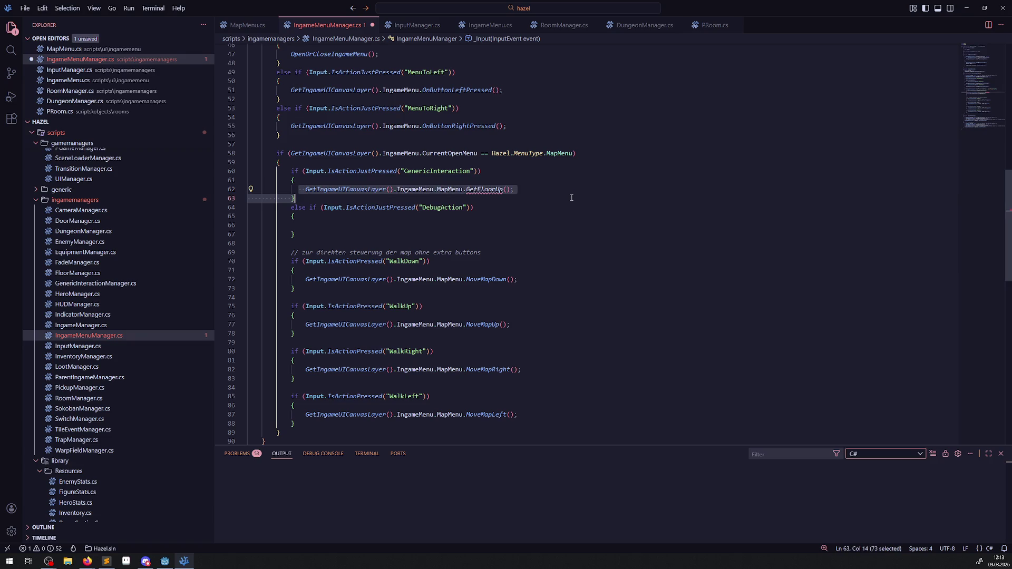
click(351, 228)
key(ctrl+v)
- Change the DebugAction block's call to GetFloorDown() and save IngameMenuManager.cs
key(Left)
key(Left)
key(Left)
key(ctrl+s)
key(BackSpace)
key(BackSpace)
text(Down)
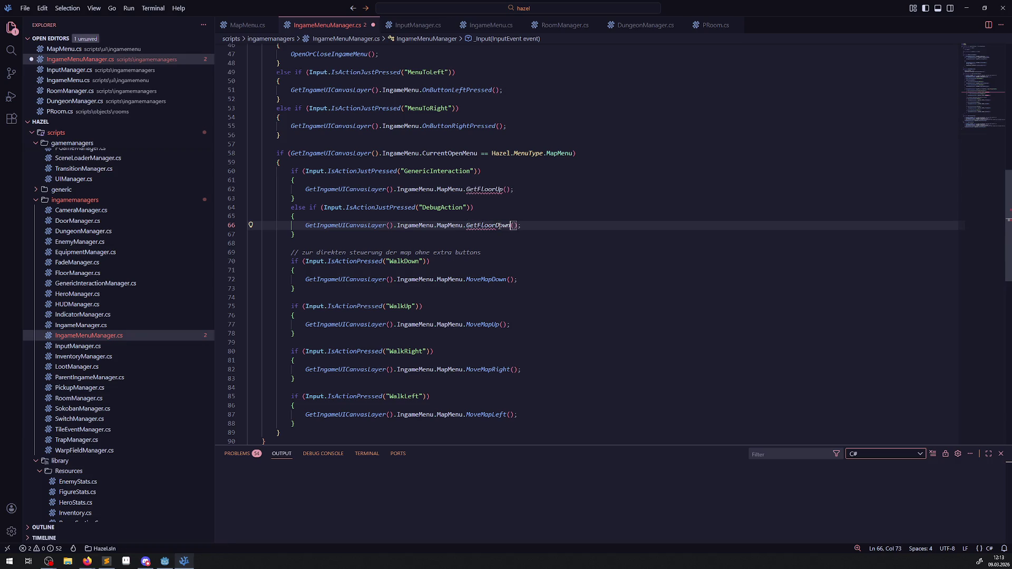
double_click(486, 189)
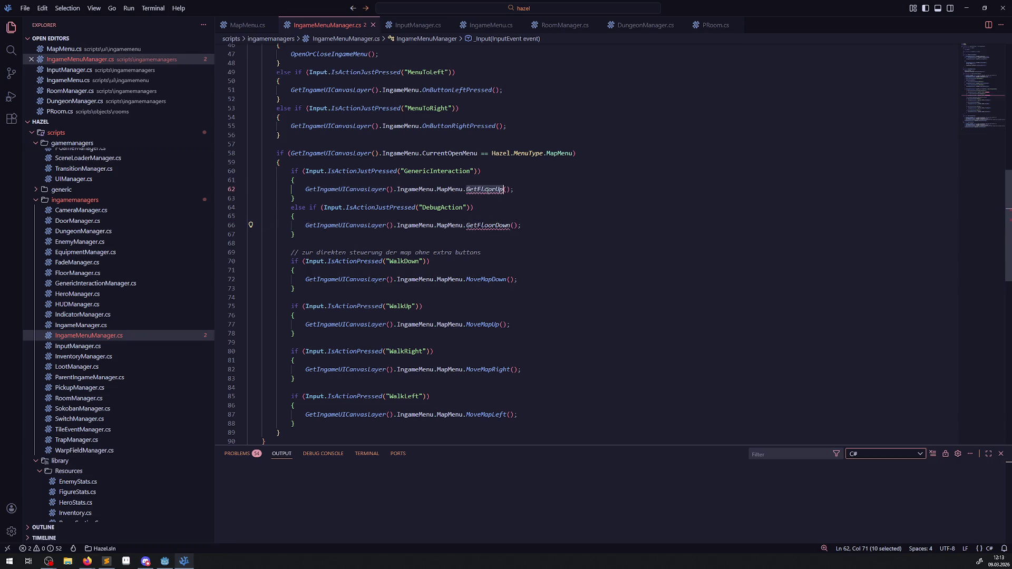
click(247, 25)
click(292, 208)
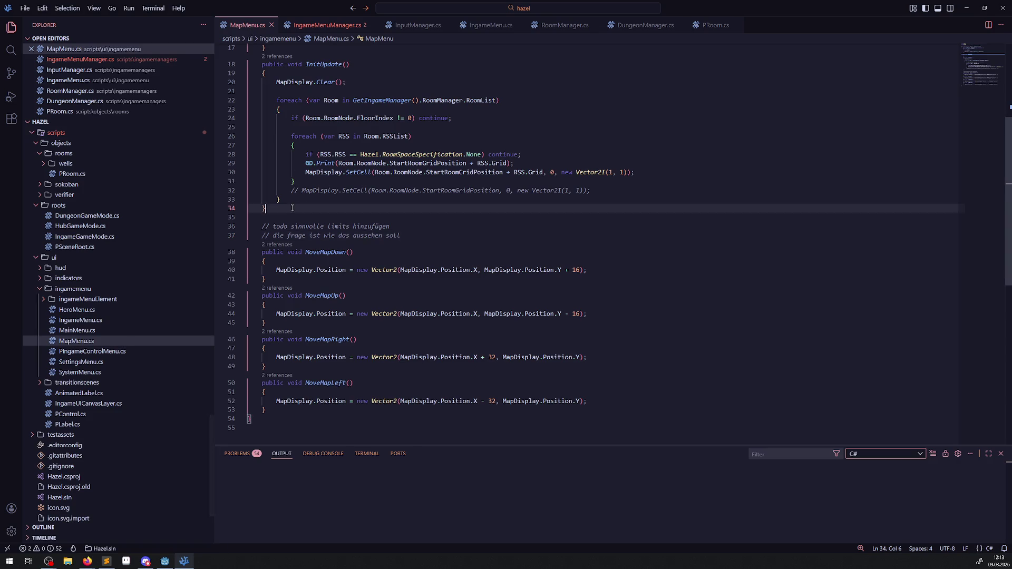
- Declare an empty public void GetFloorUp() method after InitUpdate and save MapMenu.cs
key(Return)
key(Return)
text(public void)
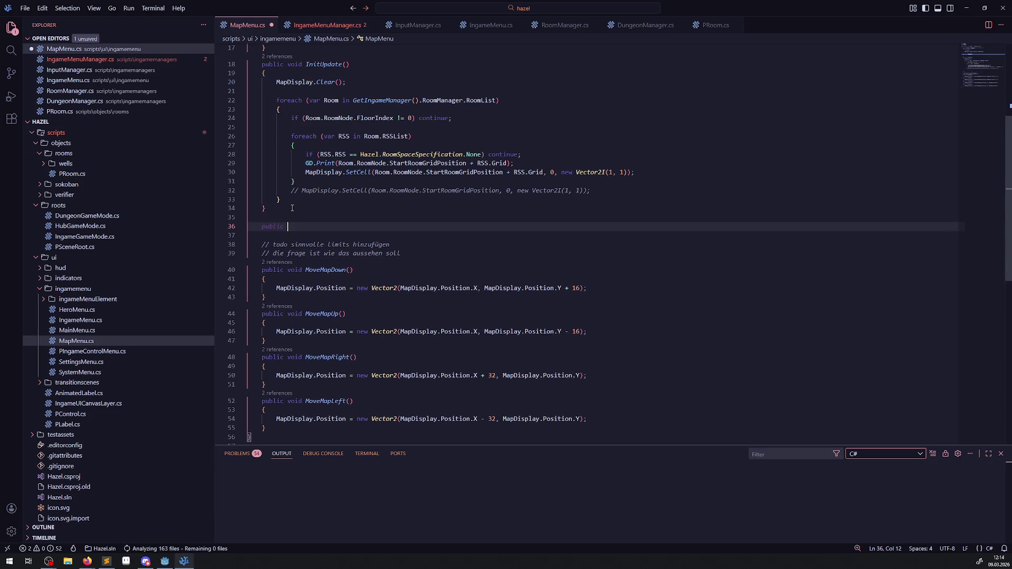
key(ctrl+v)
text(())
key(Return)
text({)
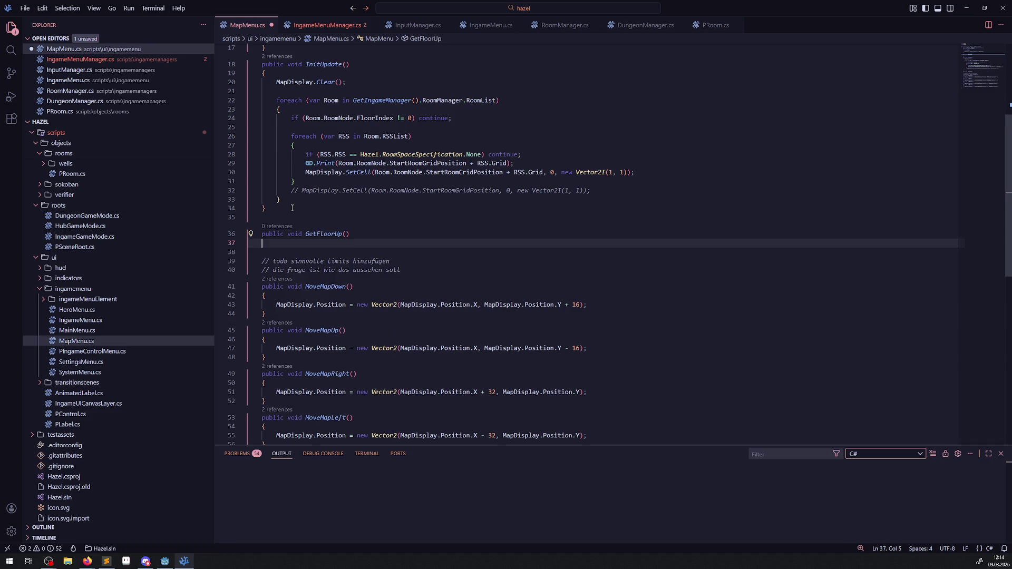
key(Return)
key(ctrl+s)
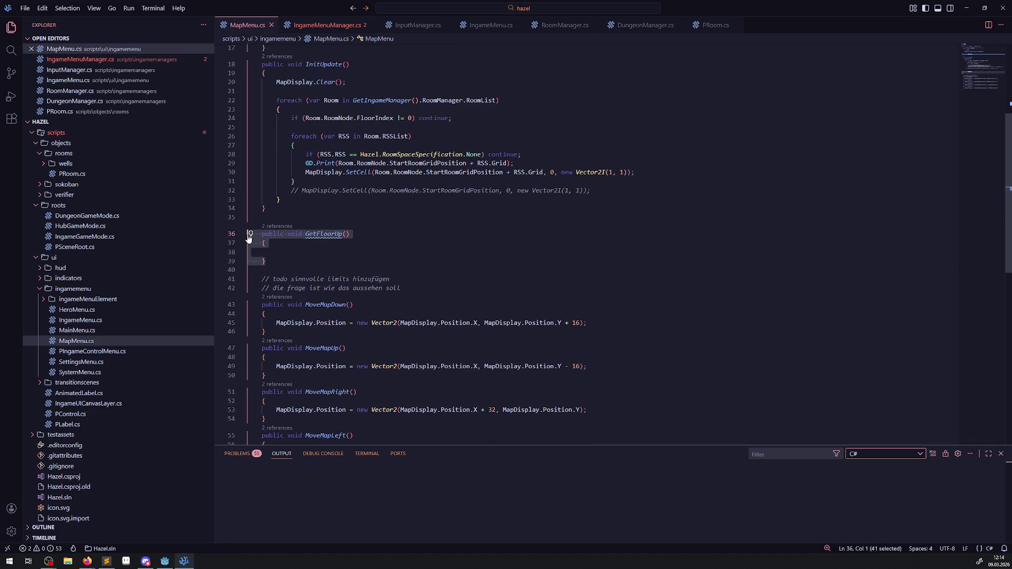
- Duplicate the GetFloorUp method below itself and rename the copy GetFloorDown
click(280, 261)
key(Return)
key(Return)
key(ctrl+v)
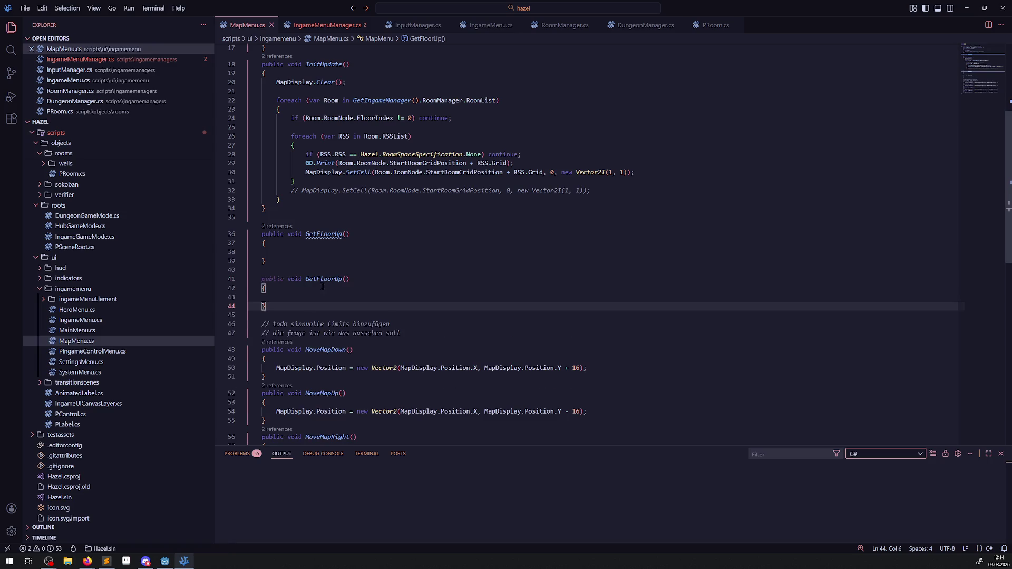
drag(336, 286, 342, 286)
text(Down)
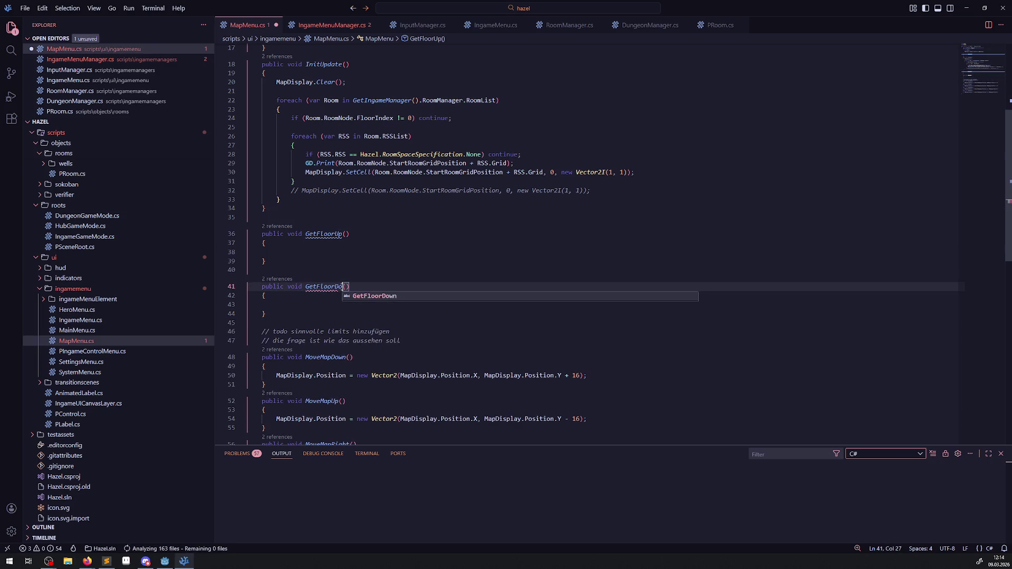
click(377, 232)
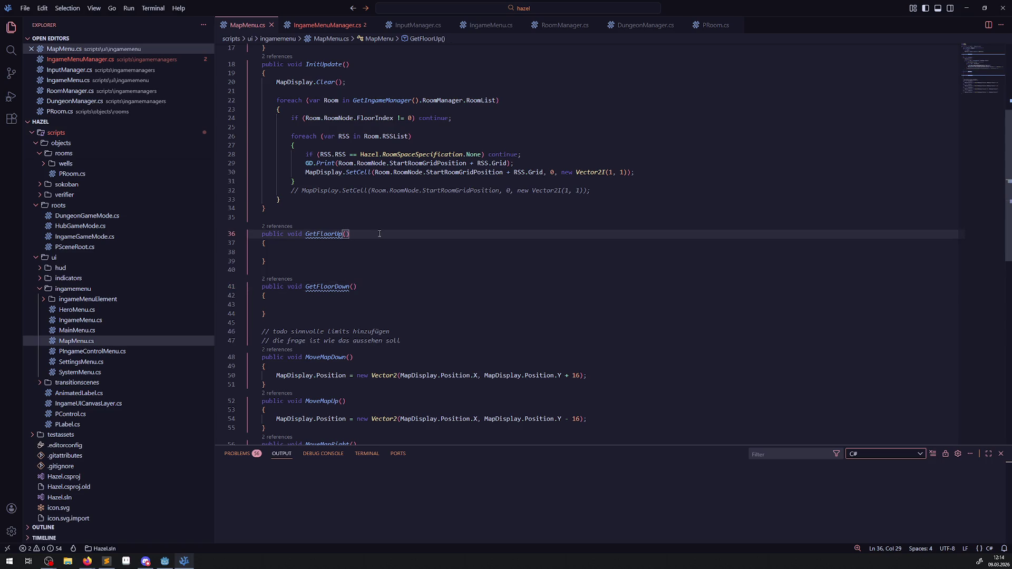
scroll(379, 234, up, 5)
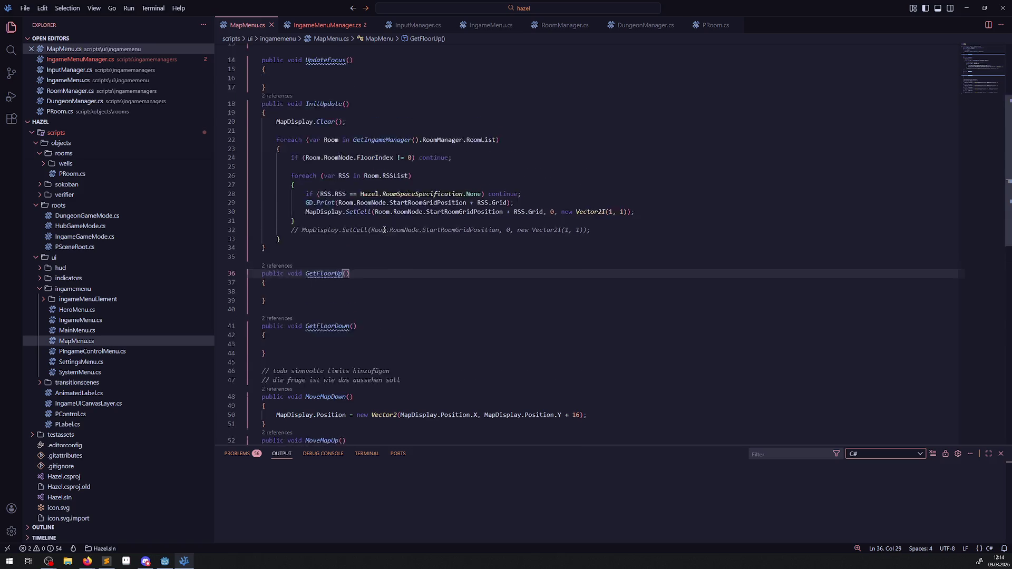
- Add the field 'private int CurrentVisFloor = -1;' below the MapDisplay property and save
click(471, 107)
key(Return)
key(Return)
key(Return)
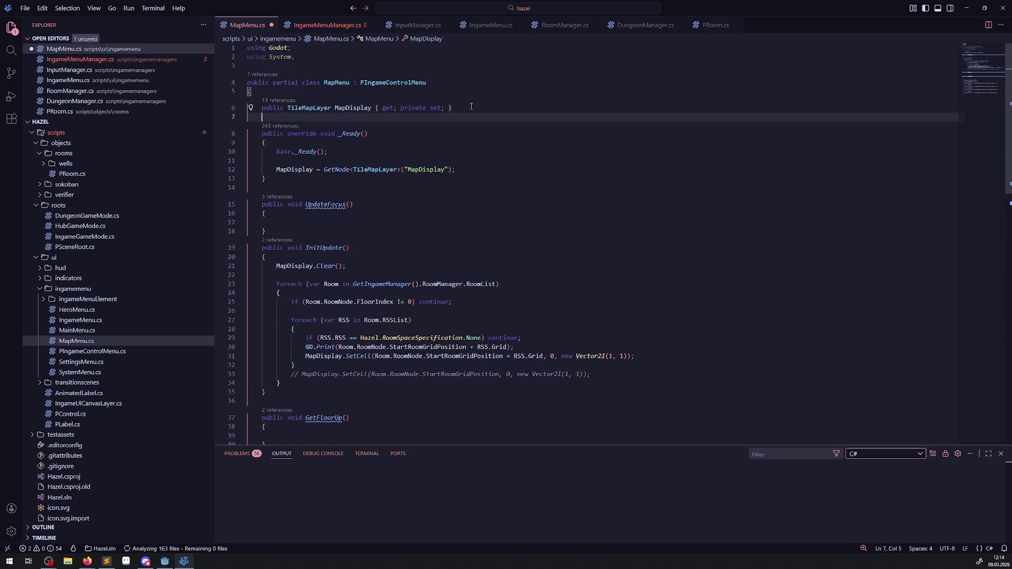
key(Up)
text(private int Cu)
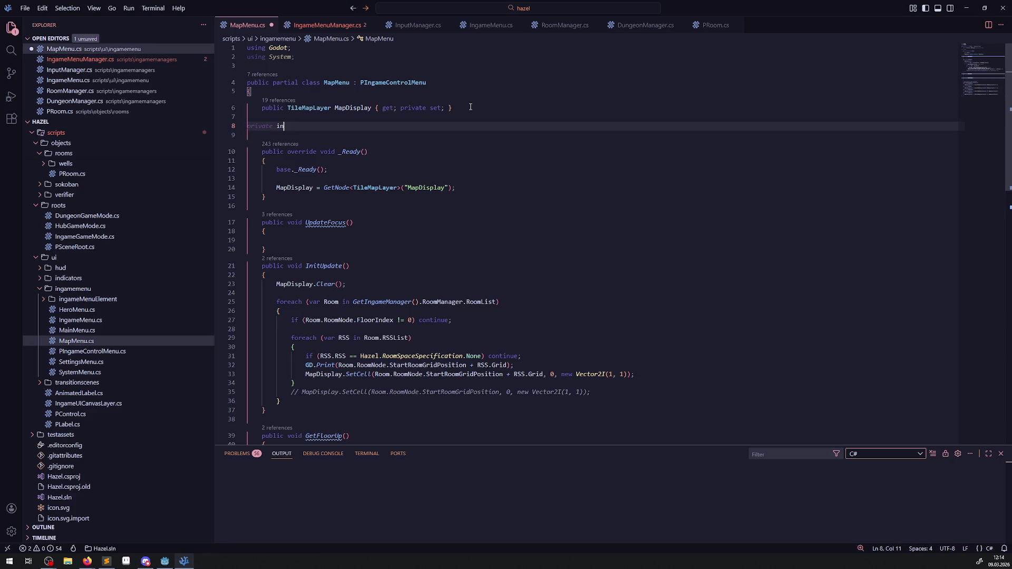
text(rr)
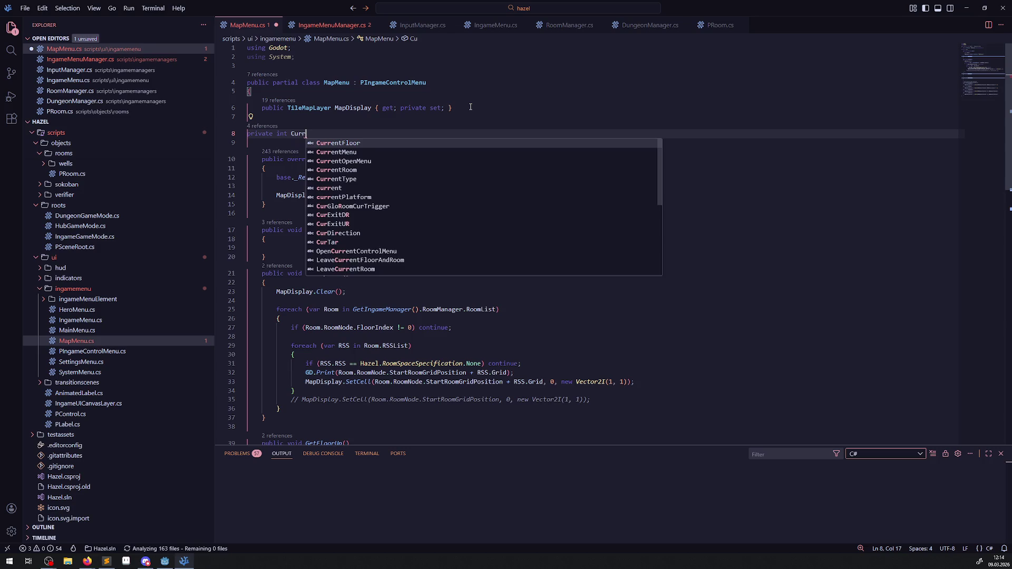
text(entVis)
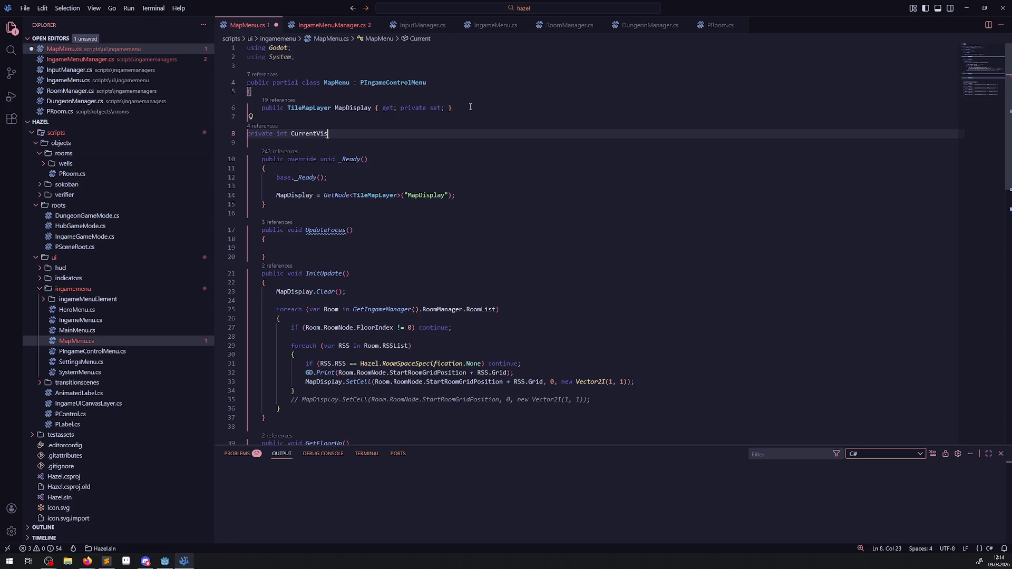
text(Floor = -1)
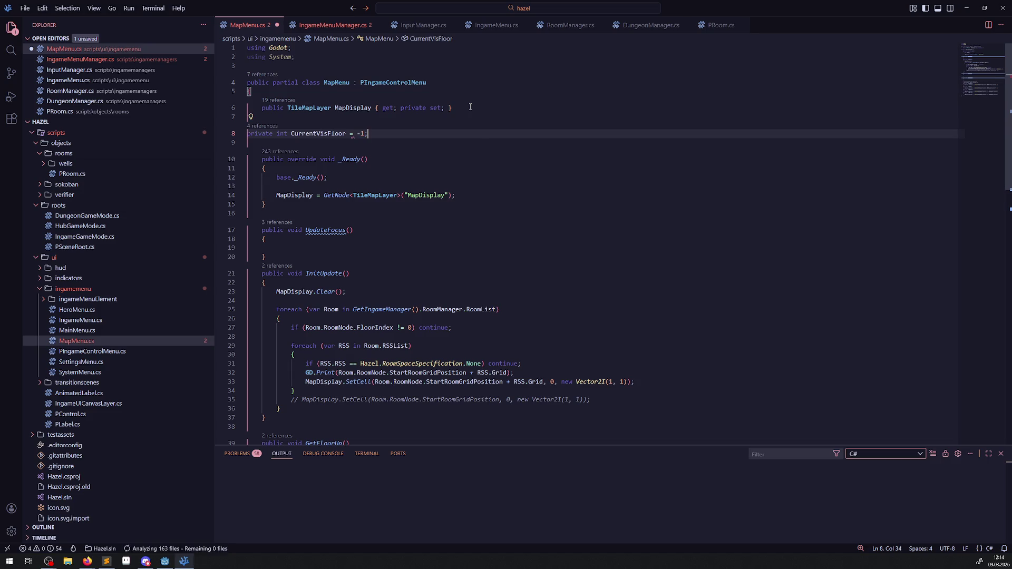
text(;)
key(ctrl+s)
double_click(338, 133)
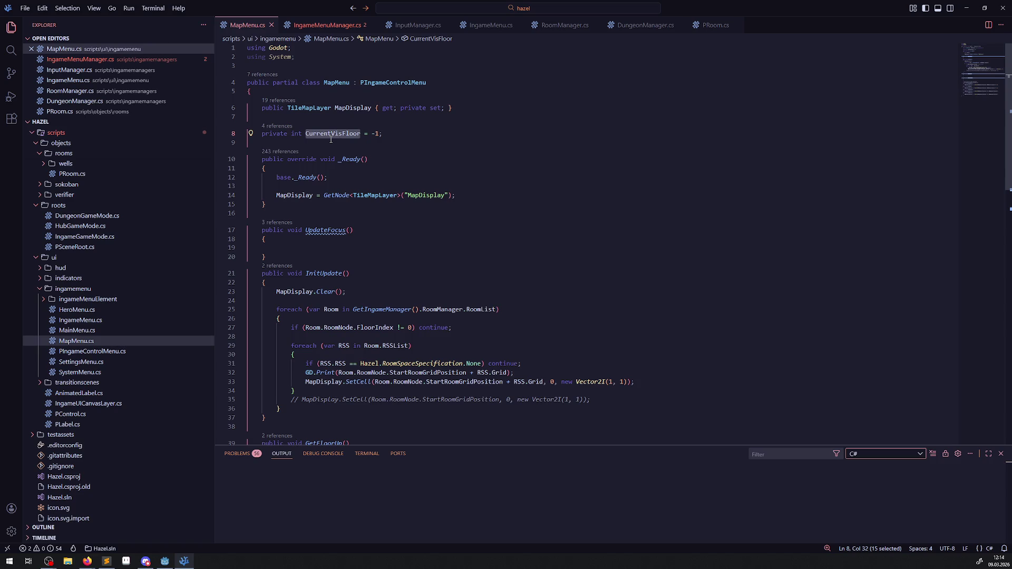
- Begin InitUpdate with 'if(CurrentVisFloor == -1) CurrentVisFloor =' followed by the RoomManager access expression
click(270, 256)
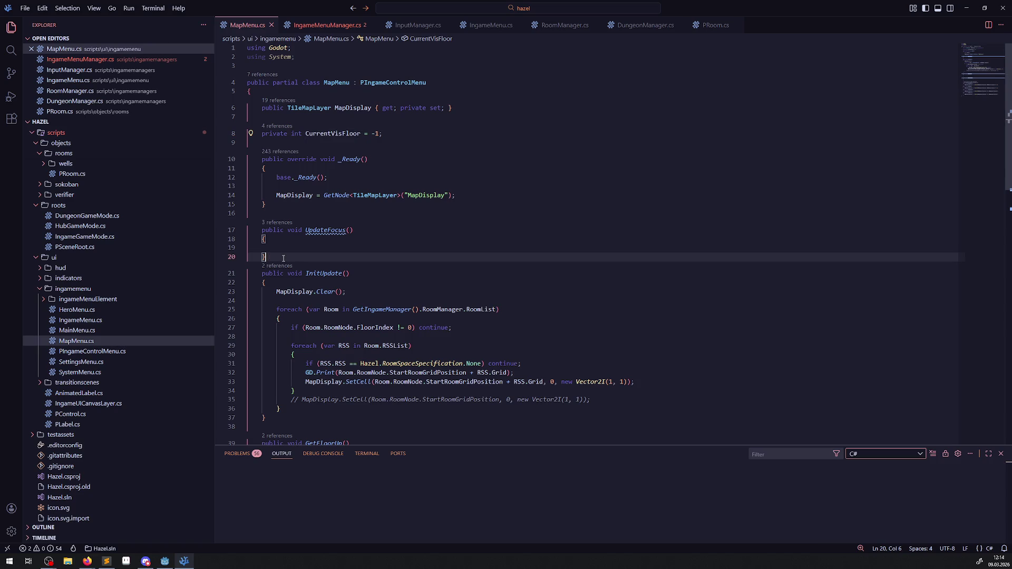
key(Return)
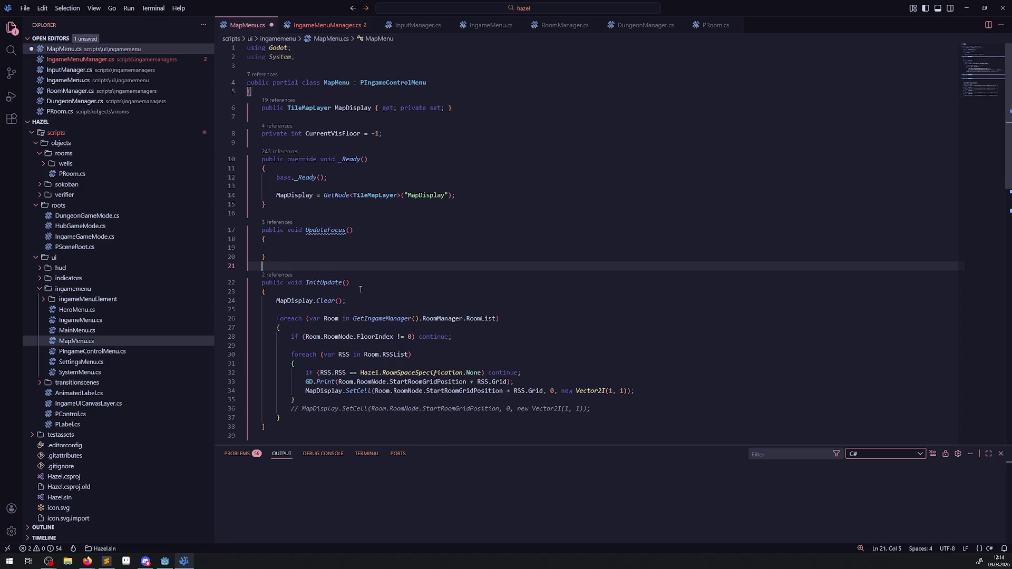
click(360, 290)
key(Return)
text(if(CurrentVisFloor =)
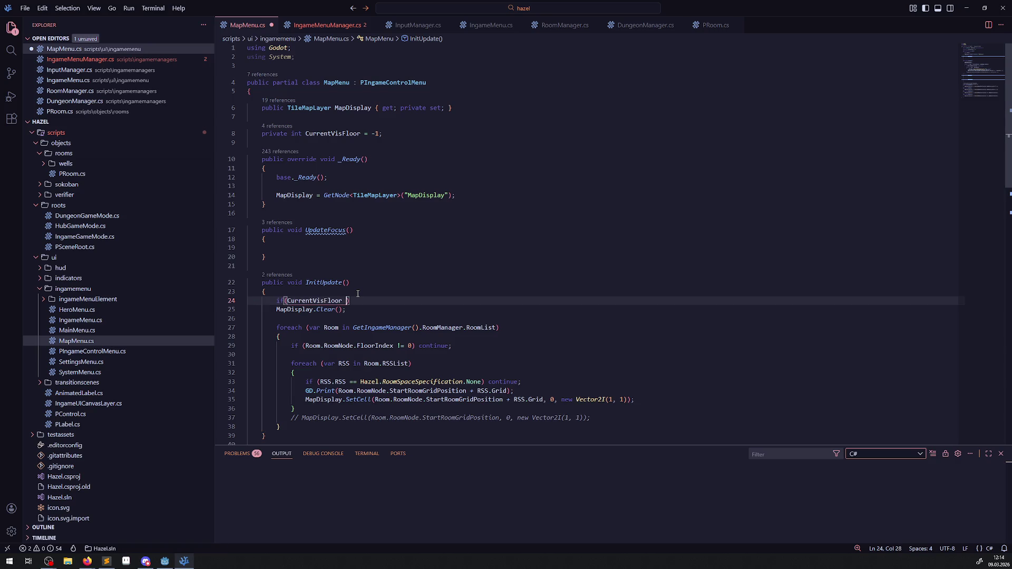
text(= -1))
text( CurrentVisFloor =)
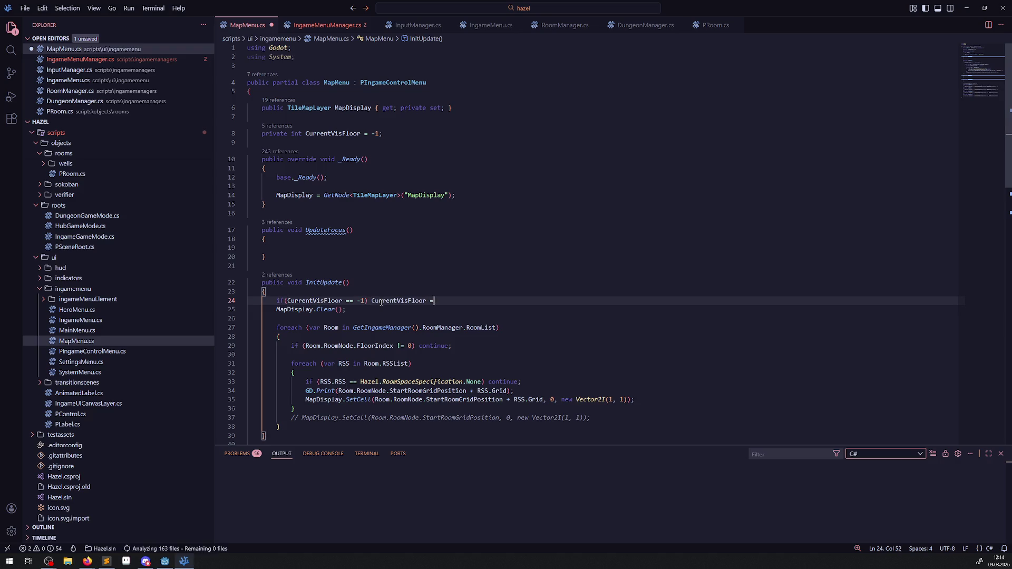
scroll(426, 297, down, 2)
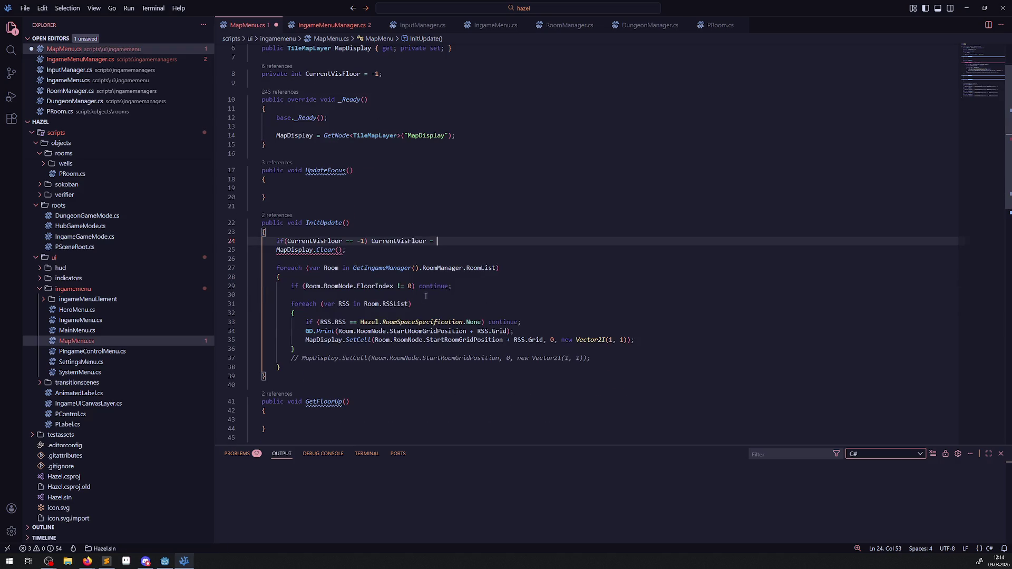
double_click(346, 331)
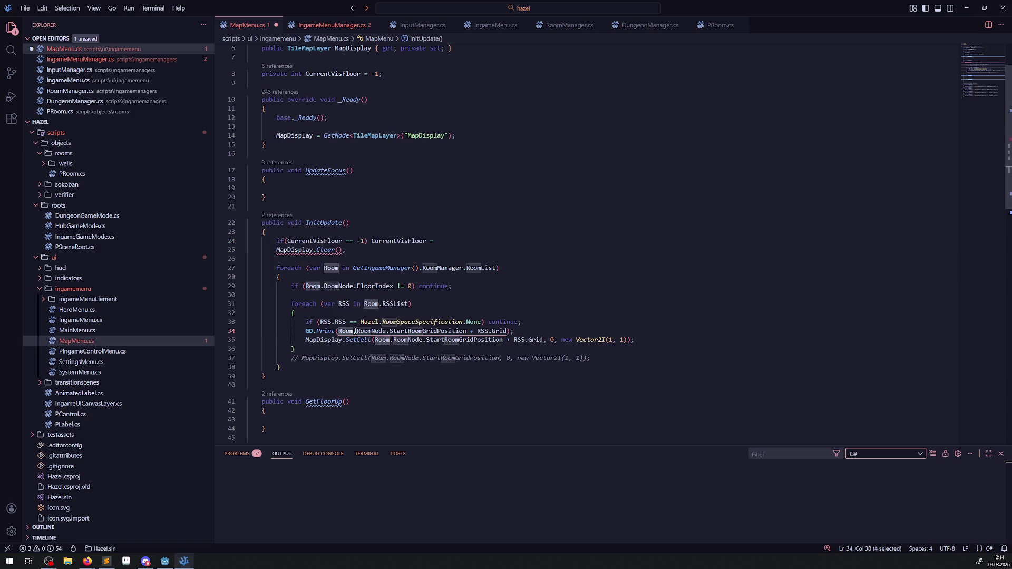
shift+click(389, 331)
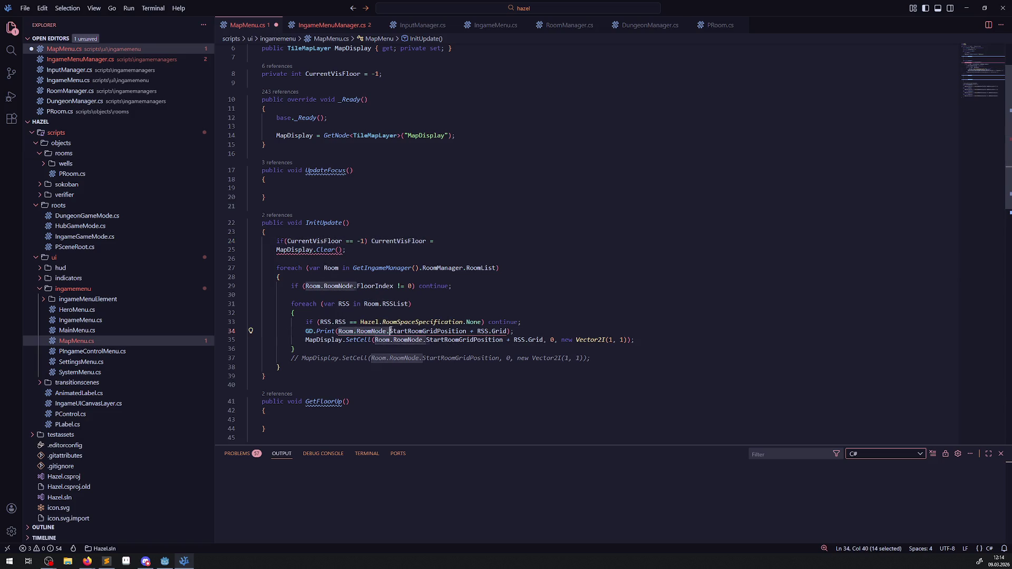
mouse_move(350, 268)
mouse_down()
mouse_move(496, 268)
mouse_move(466, 268)
mouse_up()
key(ctrl+c)
click(447, 241)
key(ctrl+v)
- Finish the assignment with CurrentRoom.RoomNode.FloorIndex and save
text(Curre)
key(Tab)
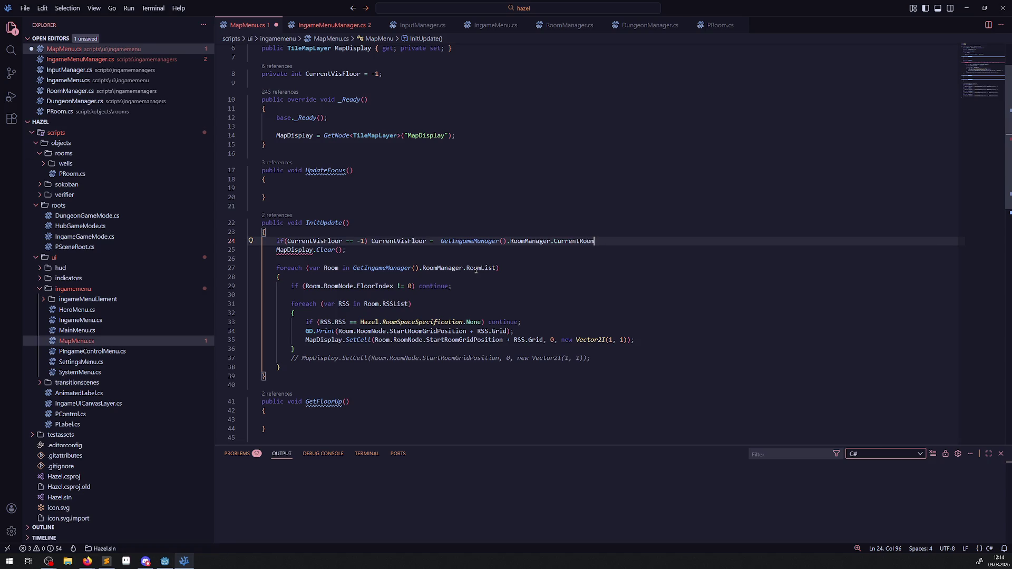
text(R)
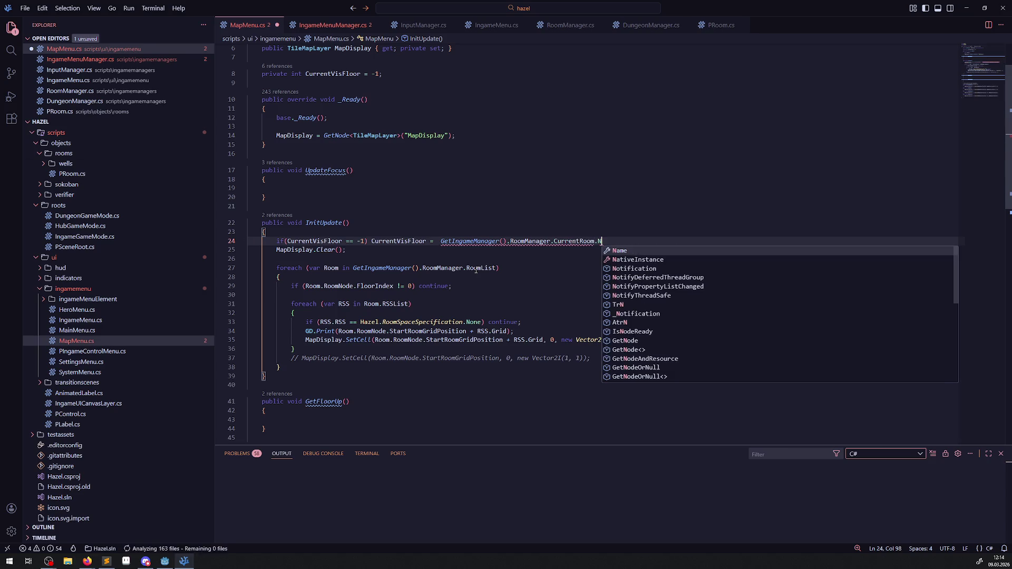
key(BackSpace)
text(.Roo)
key(Tab)
text(.Fl)
key(Tab)
text(;)
key(ctrl+s)
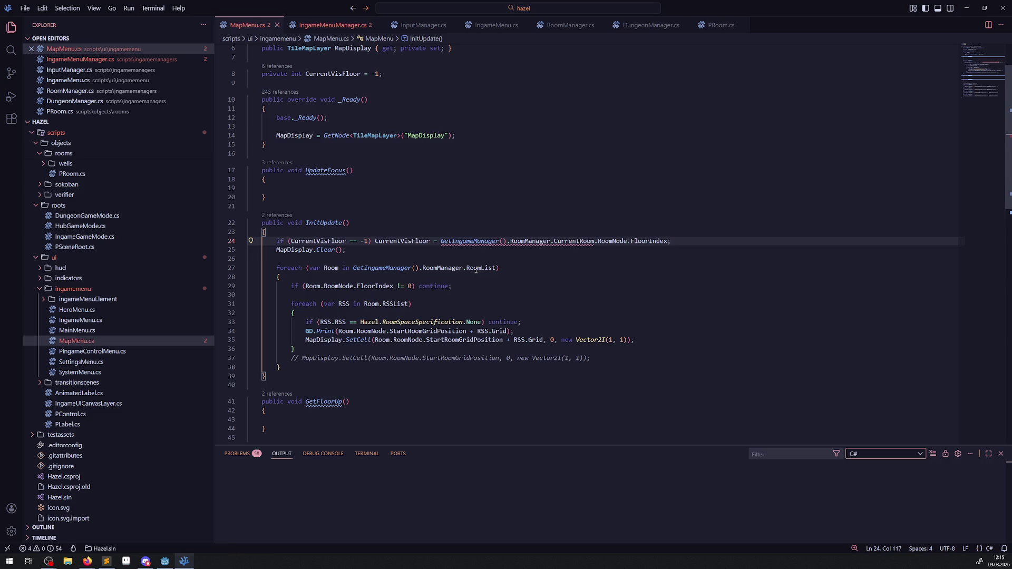
- Replace the 0 in the room loop's FloorIndex filter with CurrentVisFloor
double_click(323, 242)
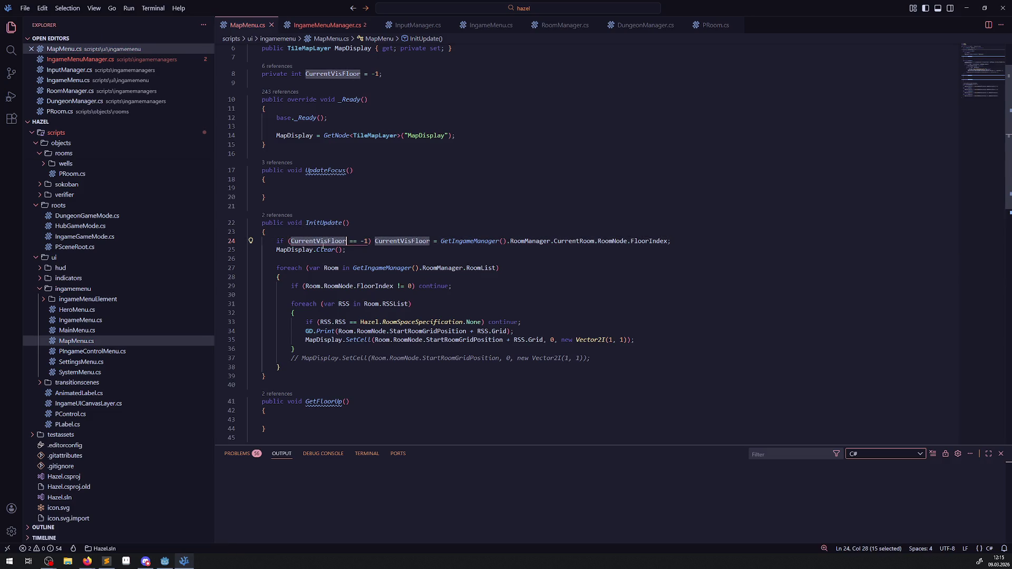
key(ctrl+c)
double_click(410, 286)
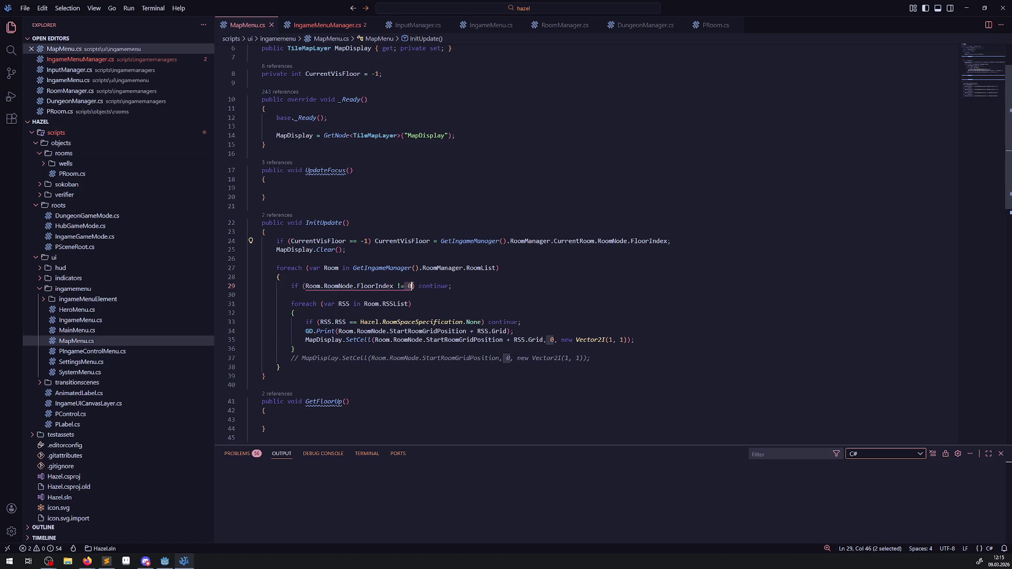
key(ctrl+v)
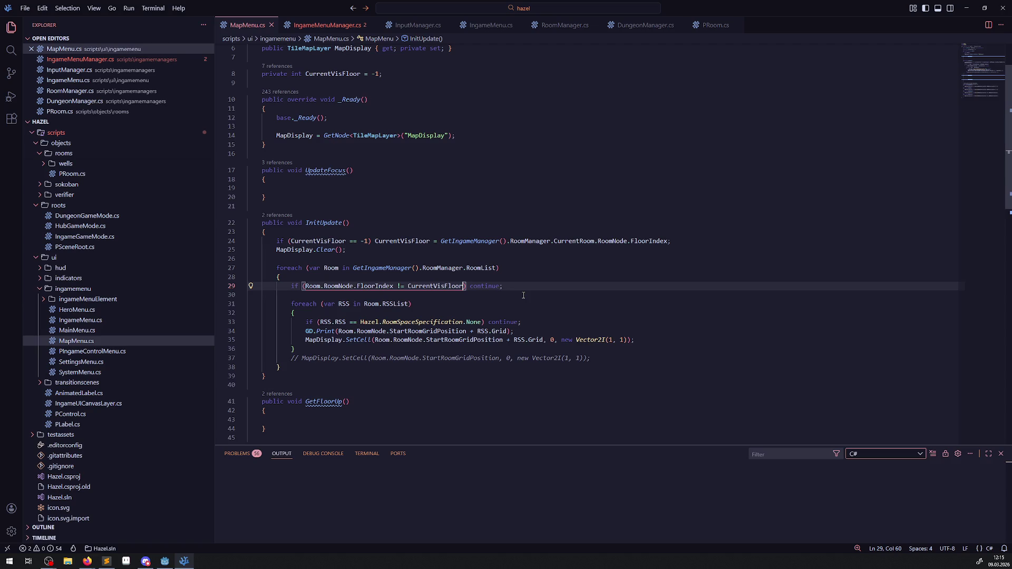
scroll(433, 204, down, 3)
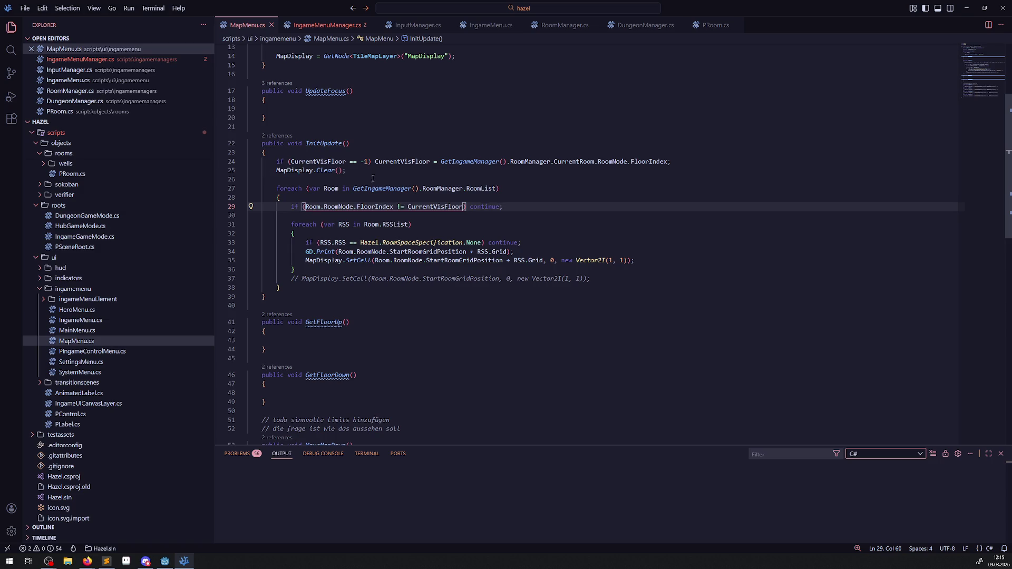
scroll(346, 233, down, 1)
click(294, 304)
double_click(403, 121)
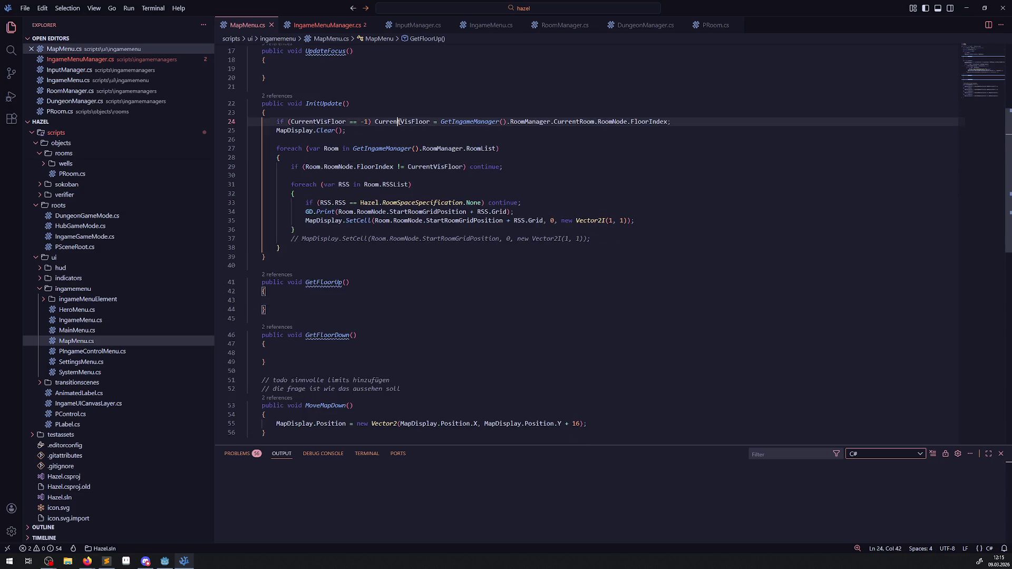
- Start GetFloorUp's body with 'CurrentVisFloor = Mathf', correcting the mistyped MathF
key(ctrl+c)
click(291, 301)
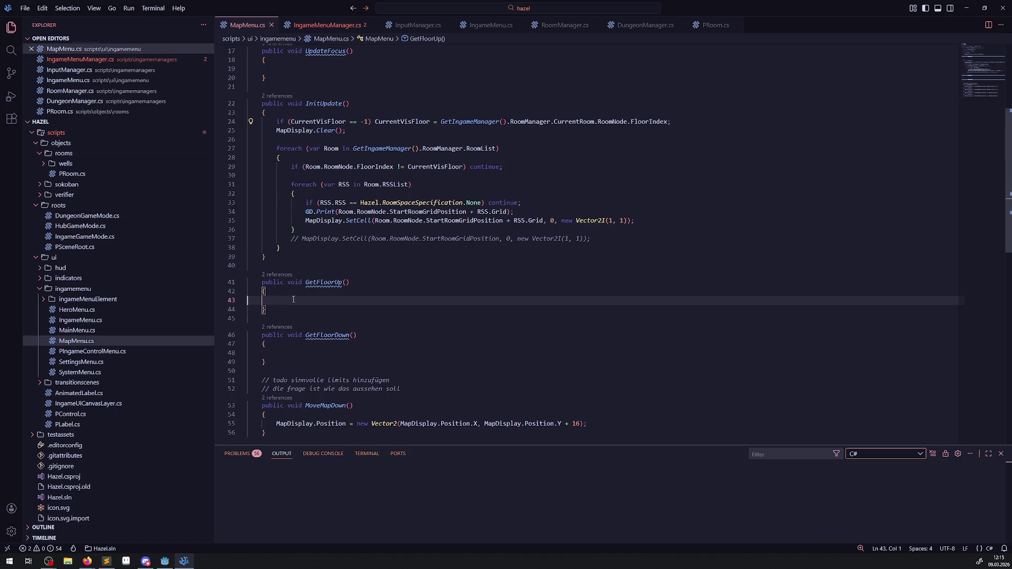
key(ctrl+v)
text(=)
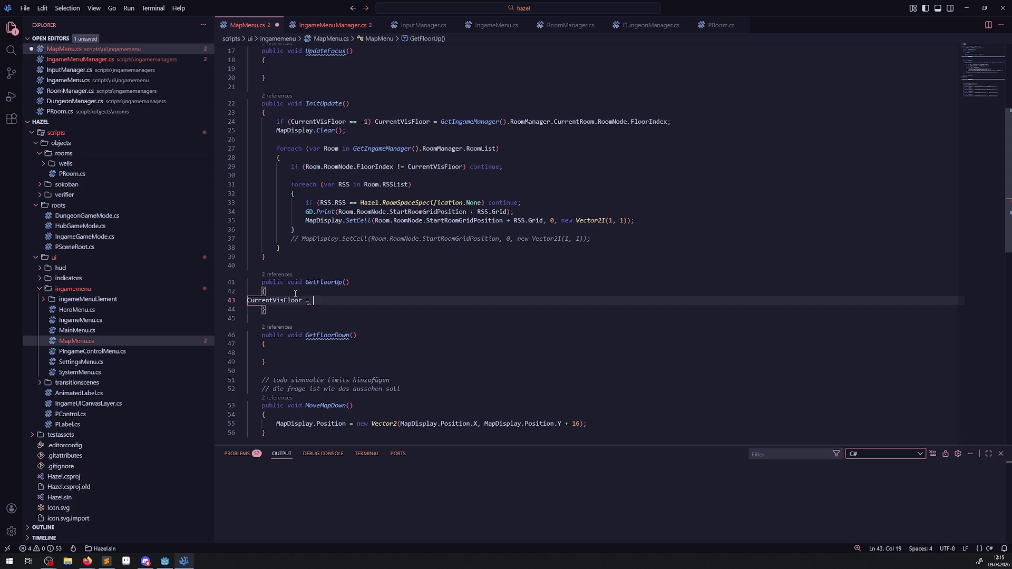
key(ctrl+space)
key(Escape)
text(fMath)
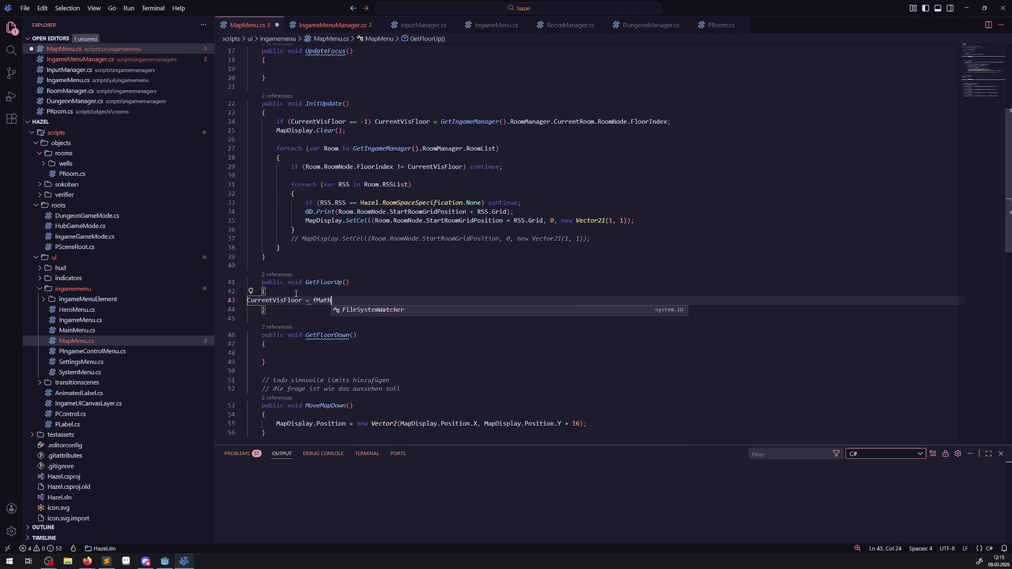
key(ctrl+BackSpace)
text(Math)
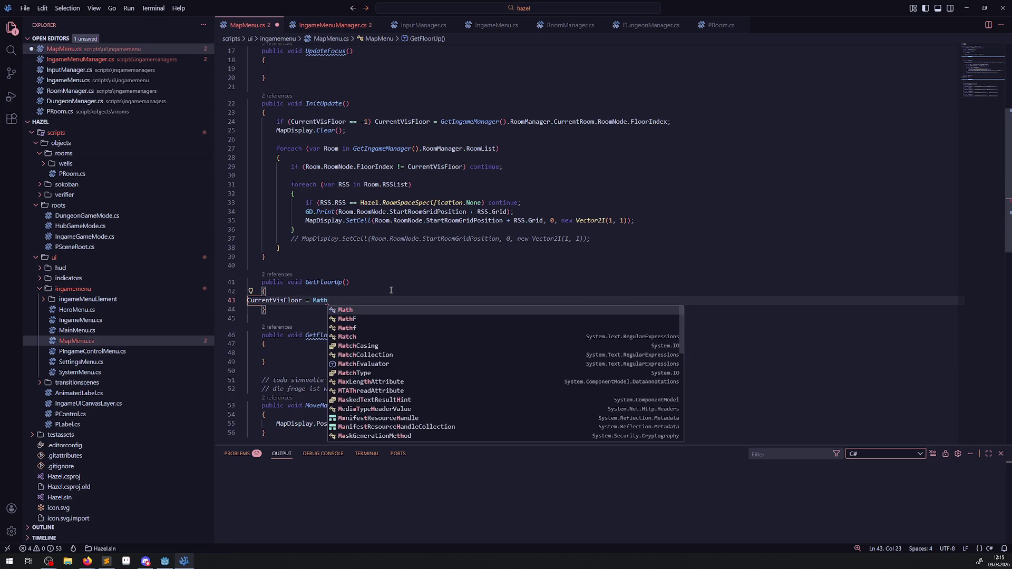
click(347, 319)
mouse_move(321, 300)
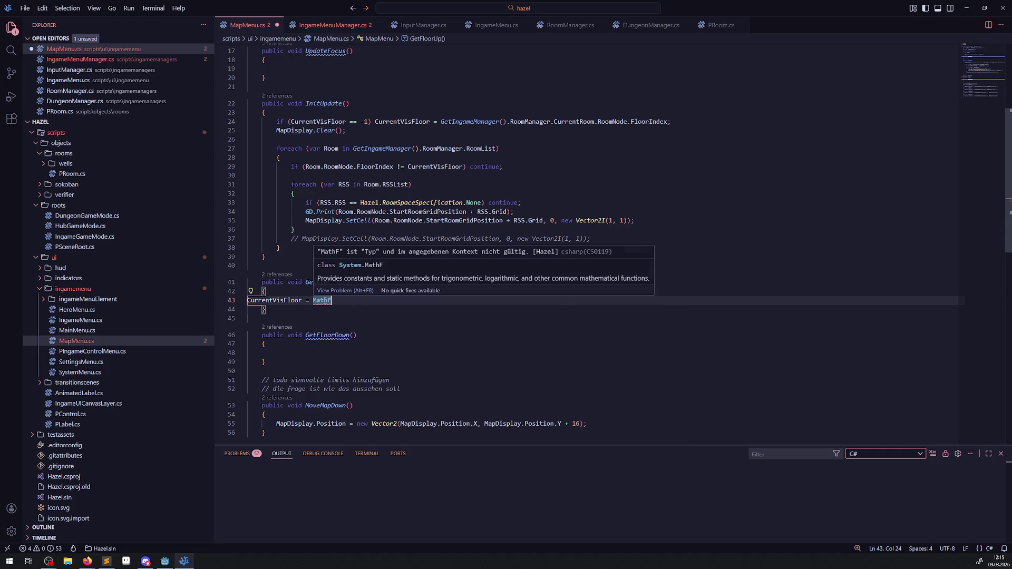
key(BackSpace)
text(F)
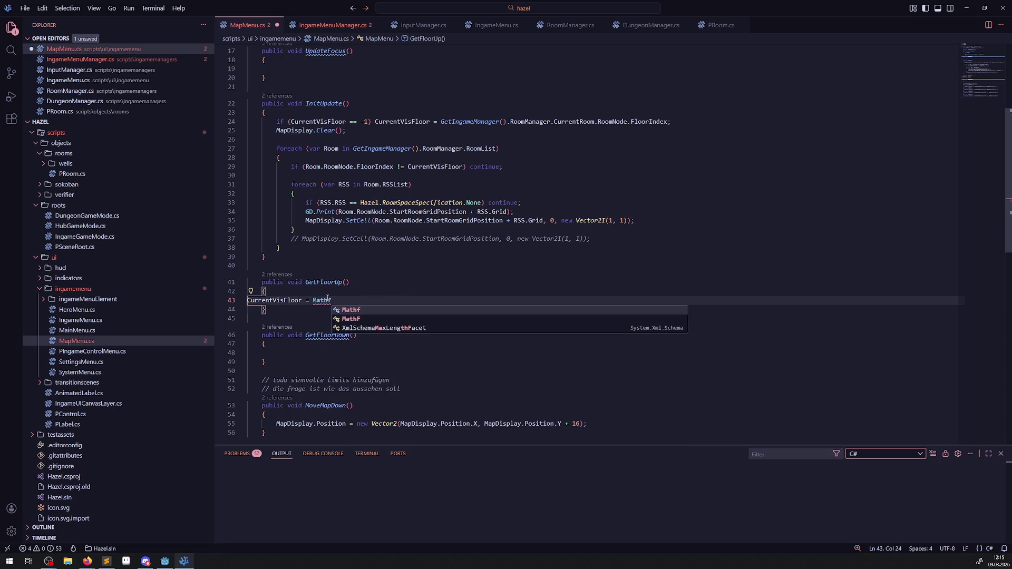
key(Escape)
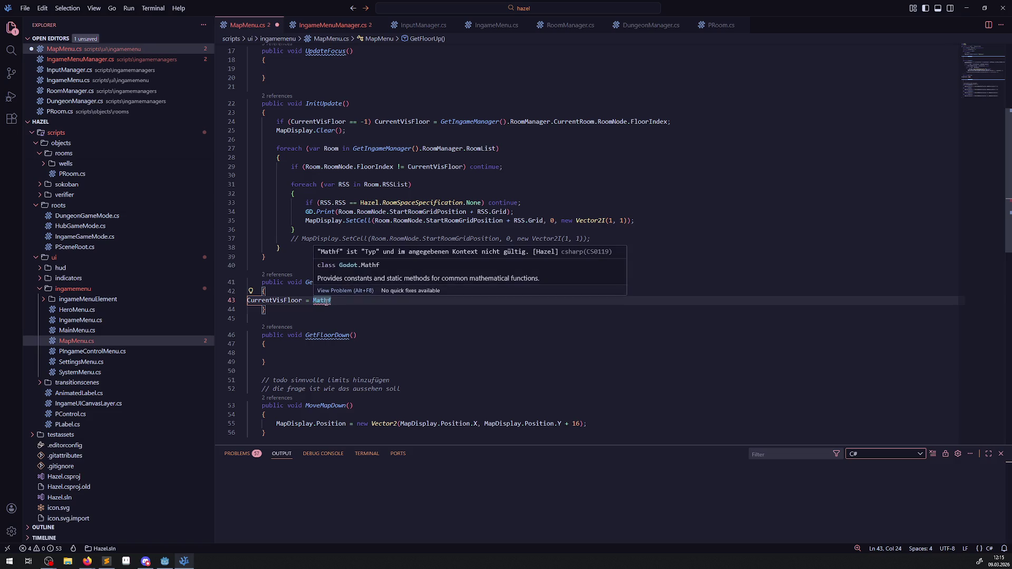
- Complete it as Mathf.Clamp(CurrentVisFloor+1, 0, ) and save
text(.Cla)
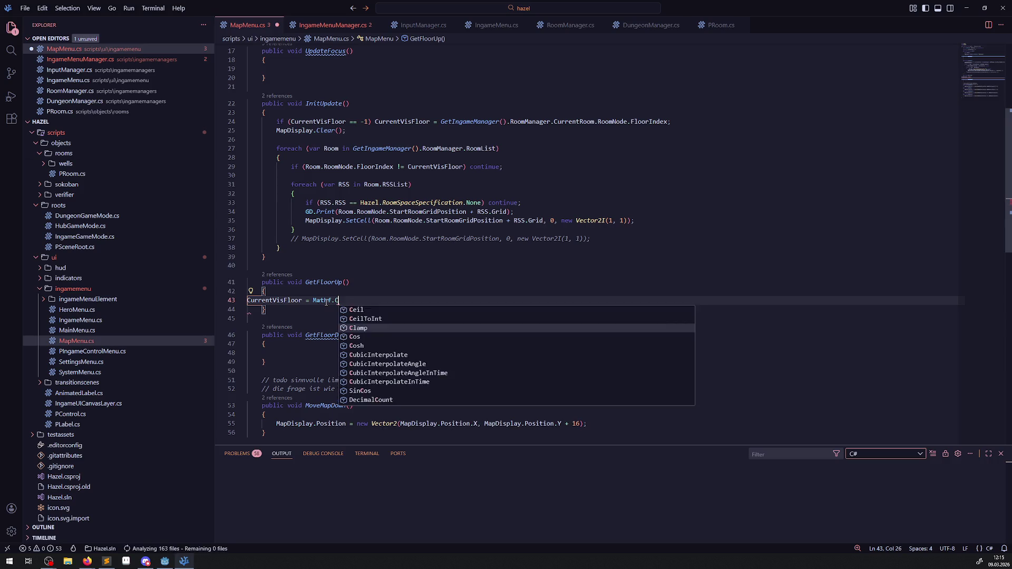
key(Tab)
text(();)
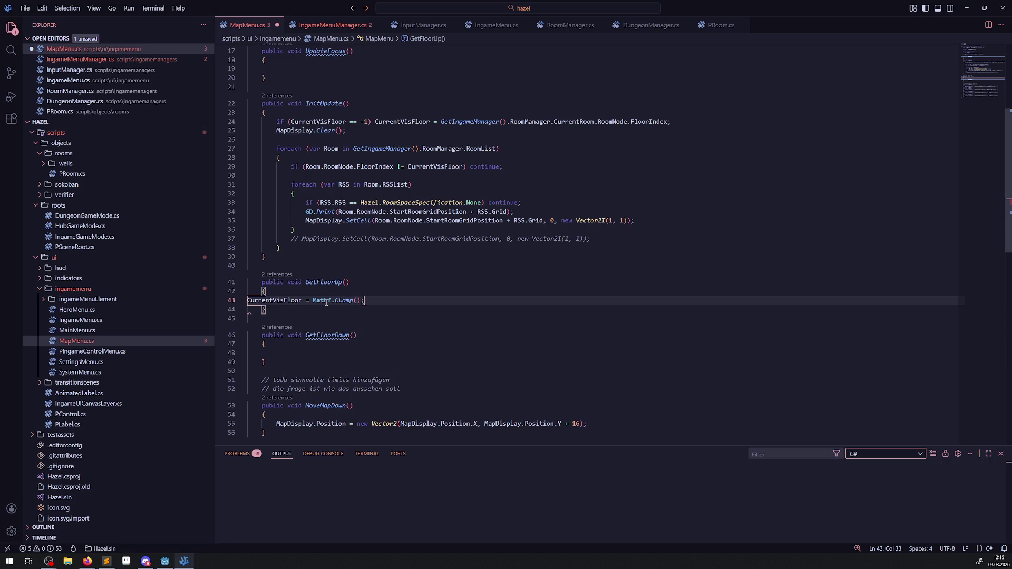
key(ctrl+s)
mouse_move(370, 300)
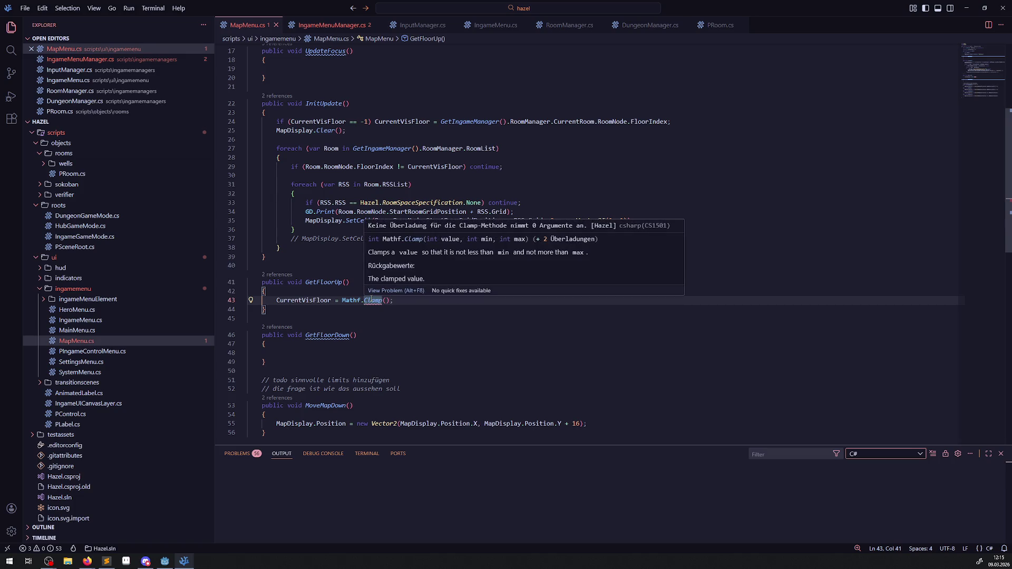
key(Left)
key(Left)
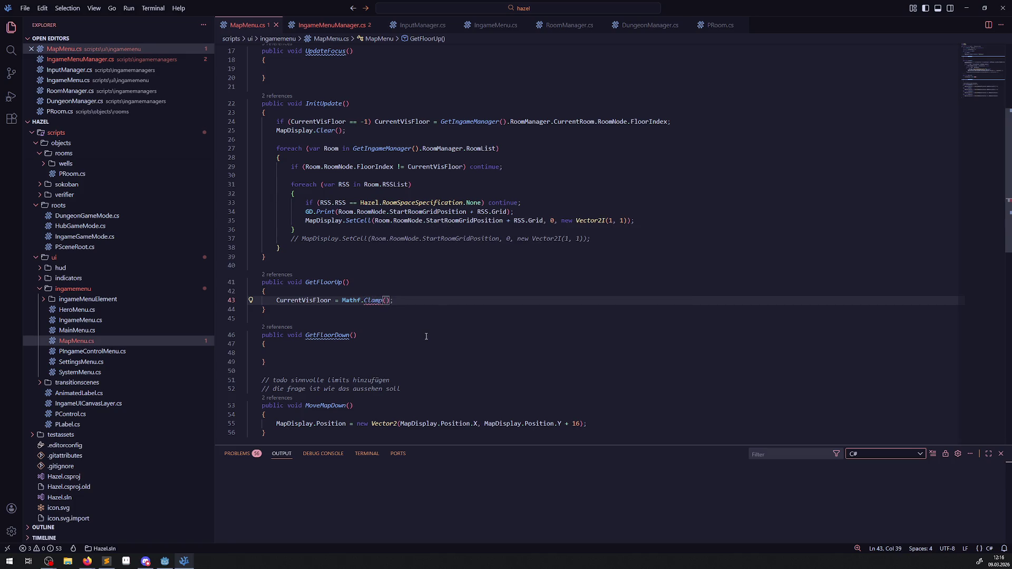
text(CurrentVisFloor+1, 0,)
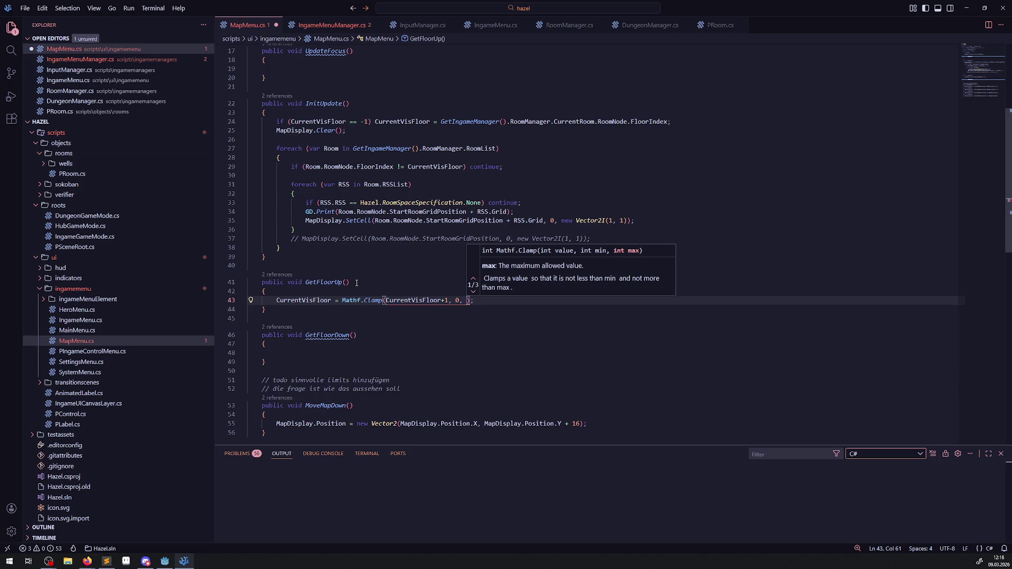
click(339, 292)
- Add a '// todo später' comment about signalling the maximum floor (sound etc.) in GetFloorUp and save
key(Return)
text(// todo später d)
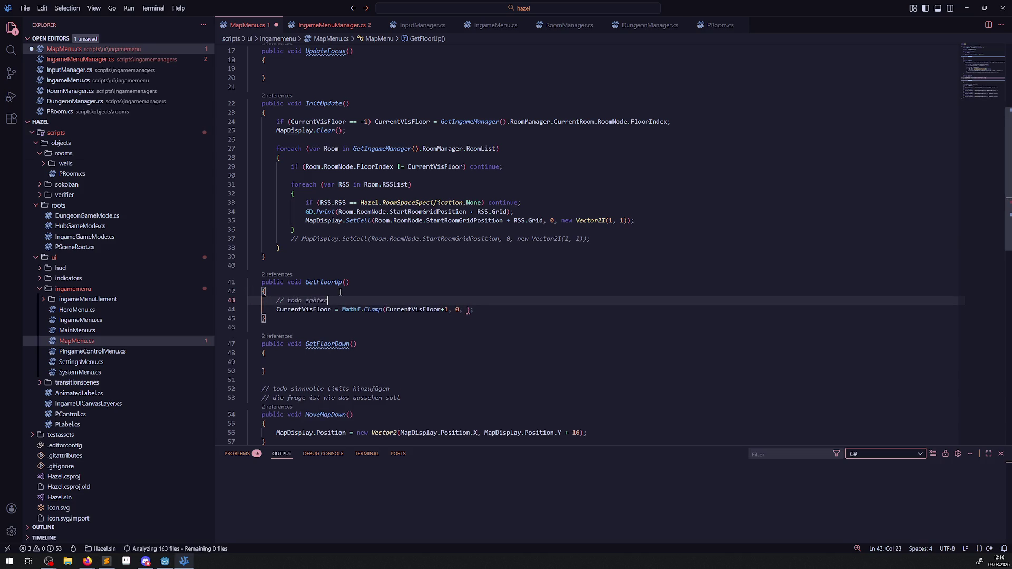
key(BackSpace)
text(anzeigen das )
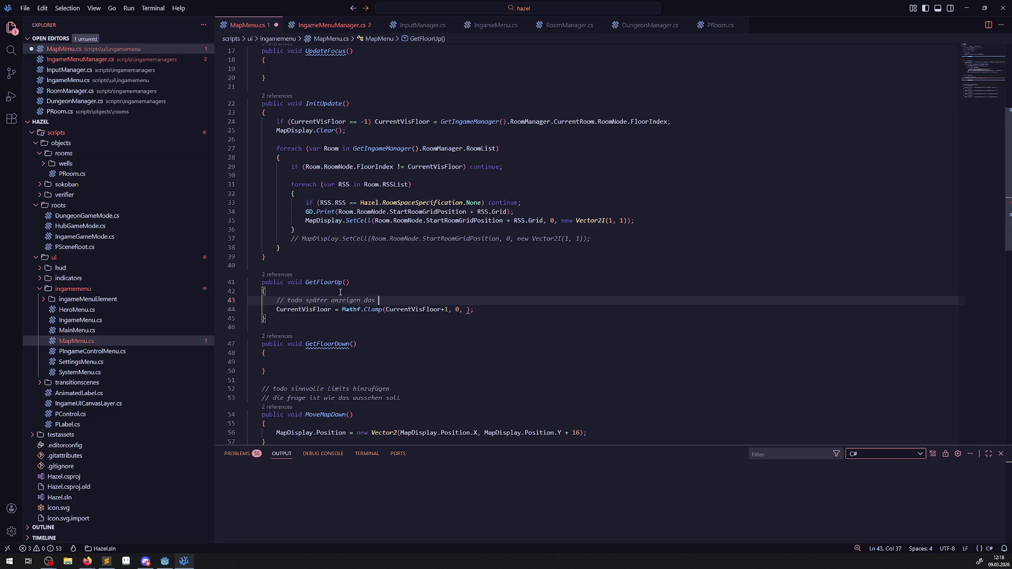
text(es breits das )
text(maximale s)
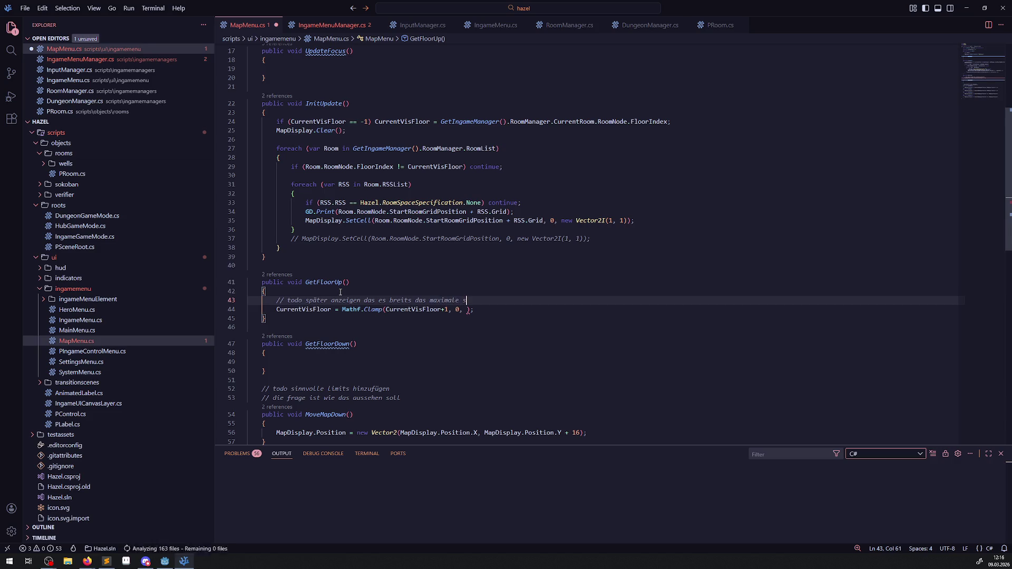
text(tockwerk ist)
text(, sound etc.)
key(ctrl+s)
- Copy that todo comment into GetFloorDown, changing maximale to minimale
key(shift+Home)
key(ctrl+c)
click(398, 362)
key(ctrl+v)
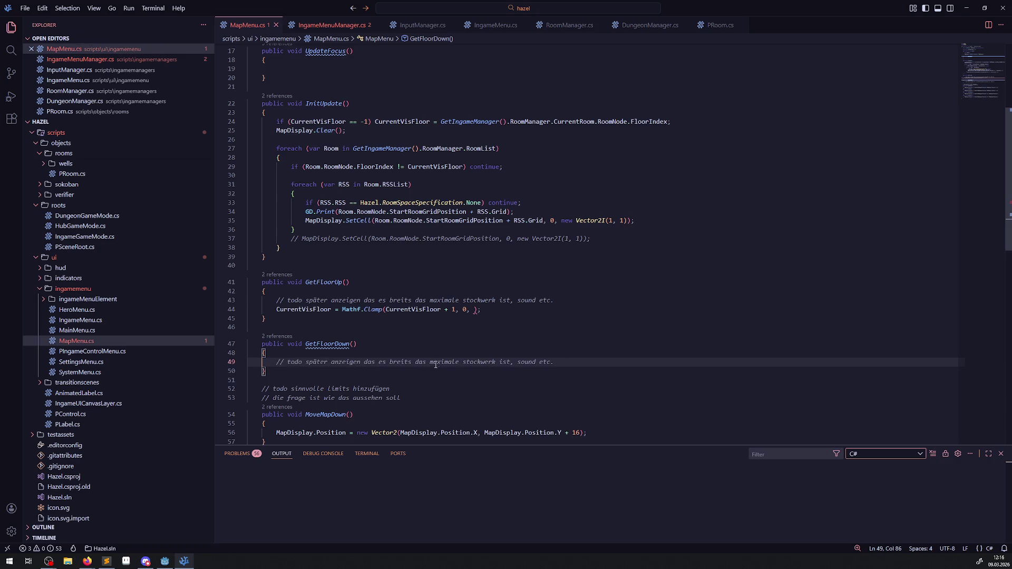
double_click(445, 362)
text(minimale)
- Set the Clamp's upper limit to 20 and add a todo about reading the real last floor; save
click(472, 309)
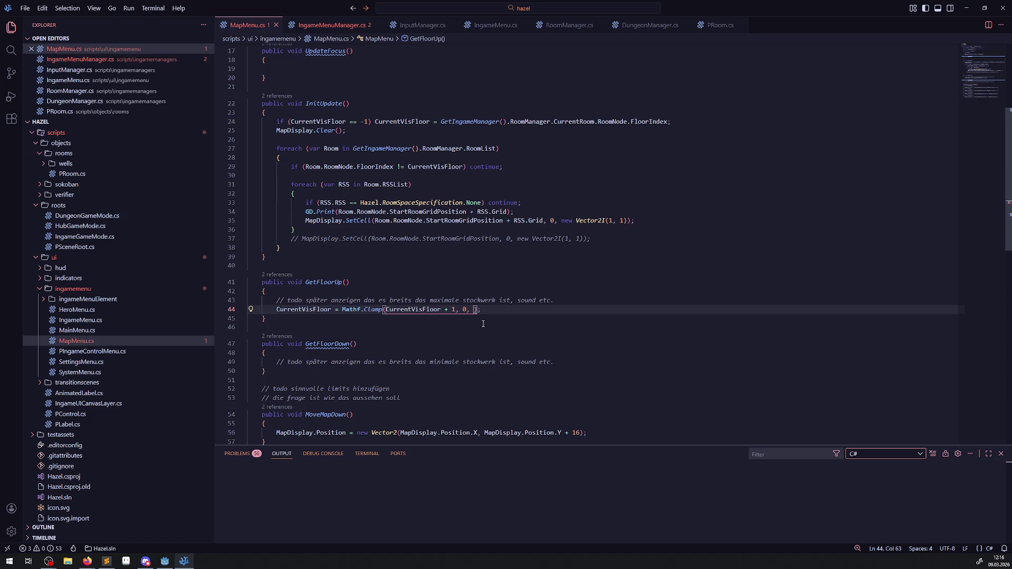
text(20)
click(574, 303)
key(Return)
text(// todo auslesen was der wirklich letz)
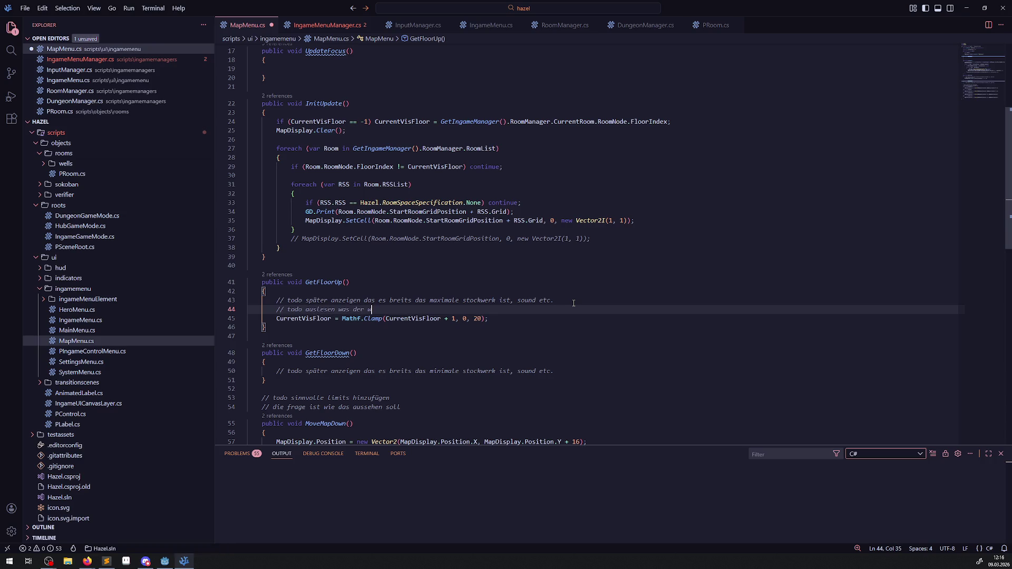
text(te stock)
text(werk wäre)
key(ctrl+s)
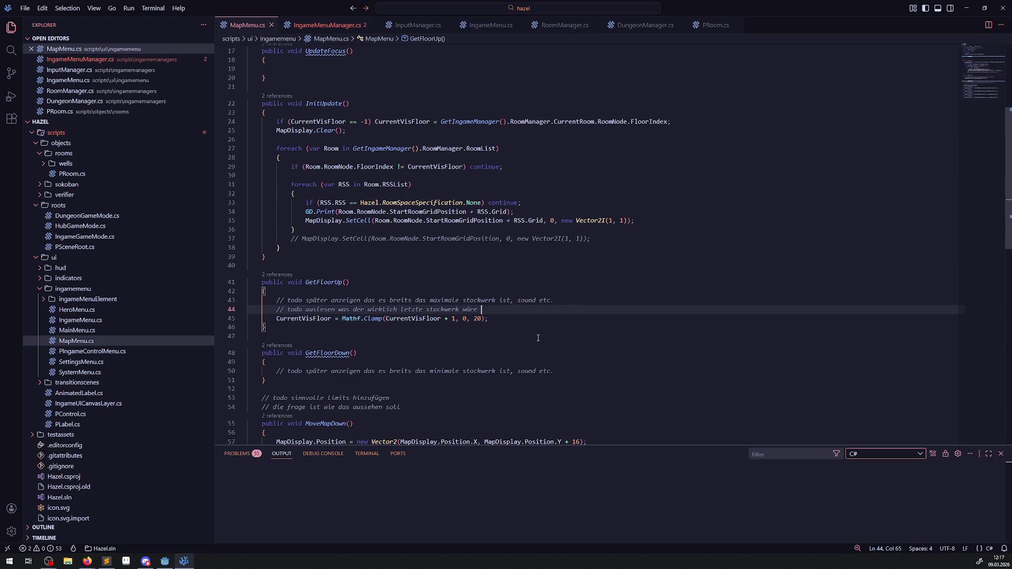
scroll(477, 273, down, 3)
drag(497, 236, 262, 238)
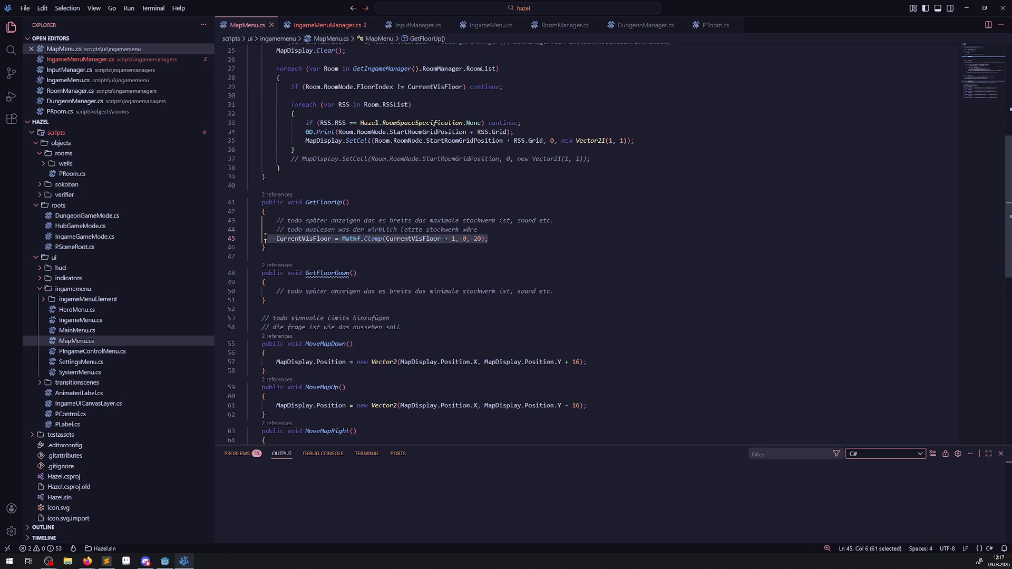
- Add a German todo comment in GetFloorDown noting negative floors may not exist
click(565, 291)
key(Return)
text(// todo scha)
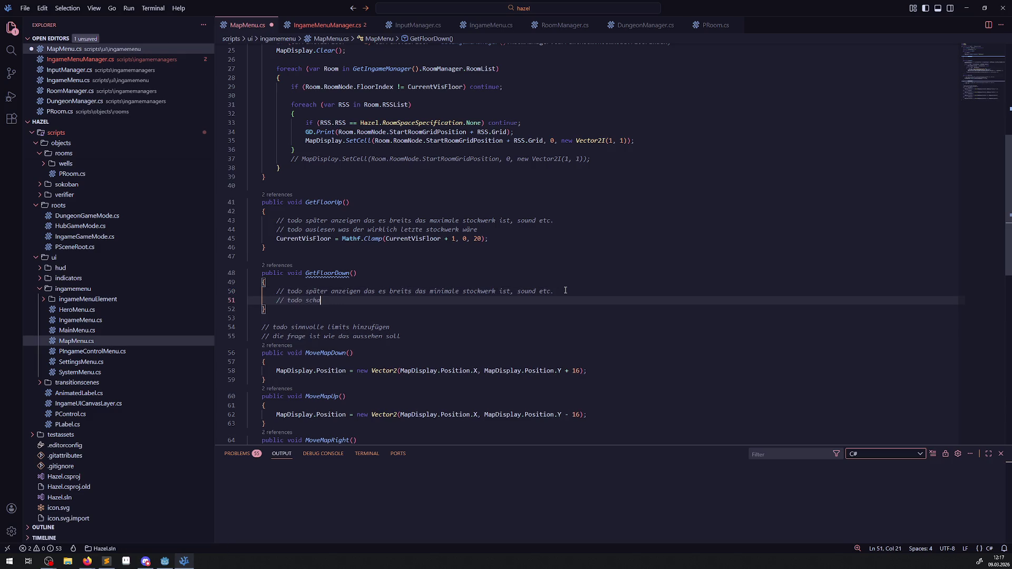
key(BackSpace)
key(BackSpace)
key(BackSpace)
text(beachten mi)
text(ni)
key(BackSpace)
key(BackSpace)
key(BackSpace)
text(kleinste)
key(ctrl+BackSpace)
text(stockwerke)
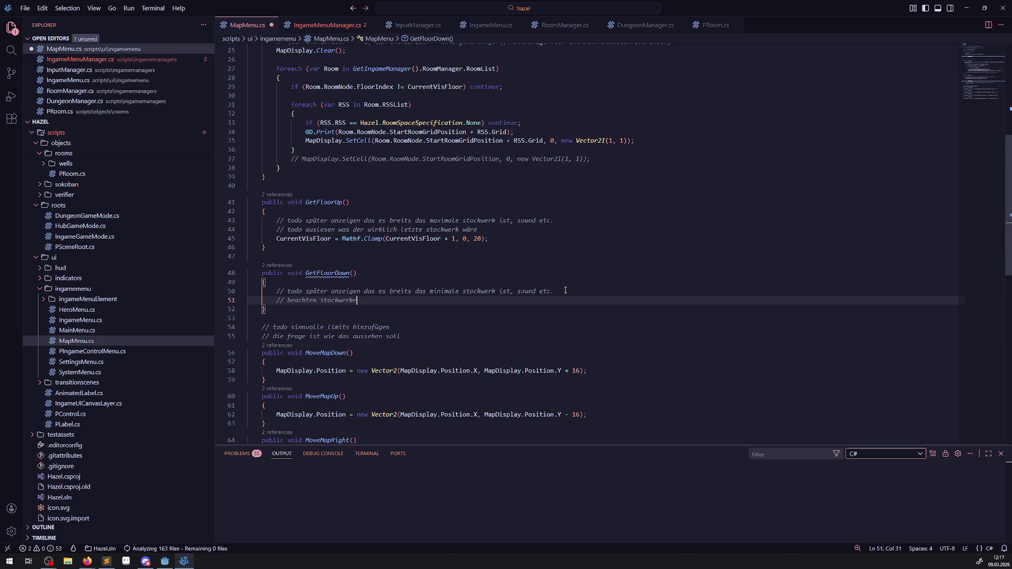
text( im negativen bereich gibt es vll nicht? )
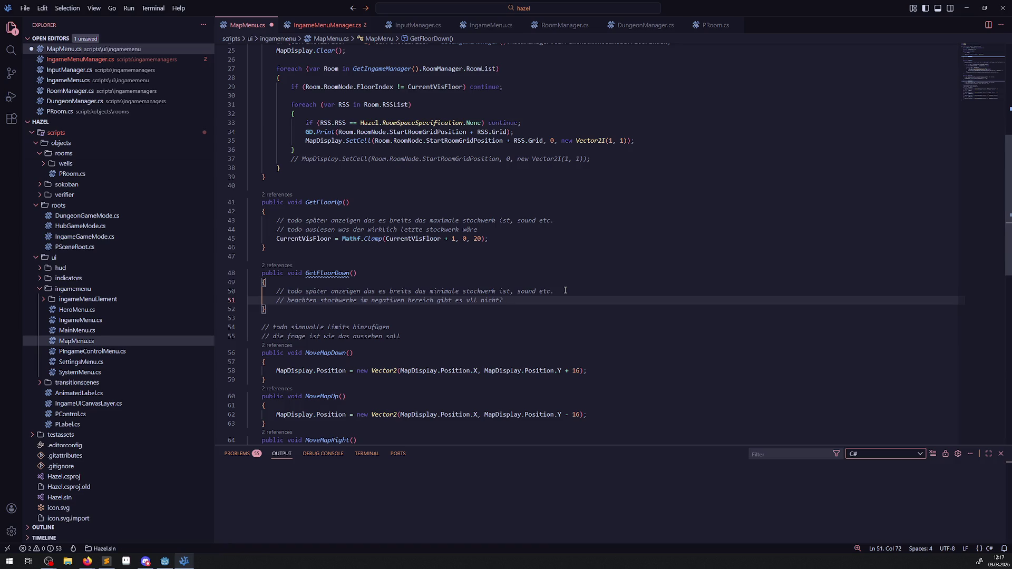
text(mal schauen )
text(und w)
key(BackSpace)
key(BackSpace)
key(BackSpace)
key(BackSpace)
key(BackSpace)
text(wie die anzeige und der aufbau hier dann wird)
- Add CurrentVisFloor = Mathf.Clamp(CurrentVisFloor - 1, 0, 20); to GetFloorDown and save
key(Return)
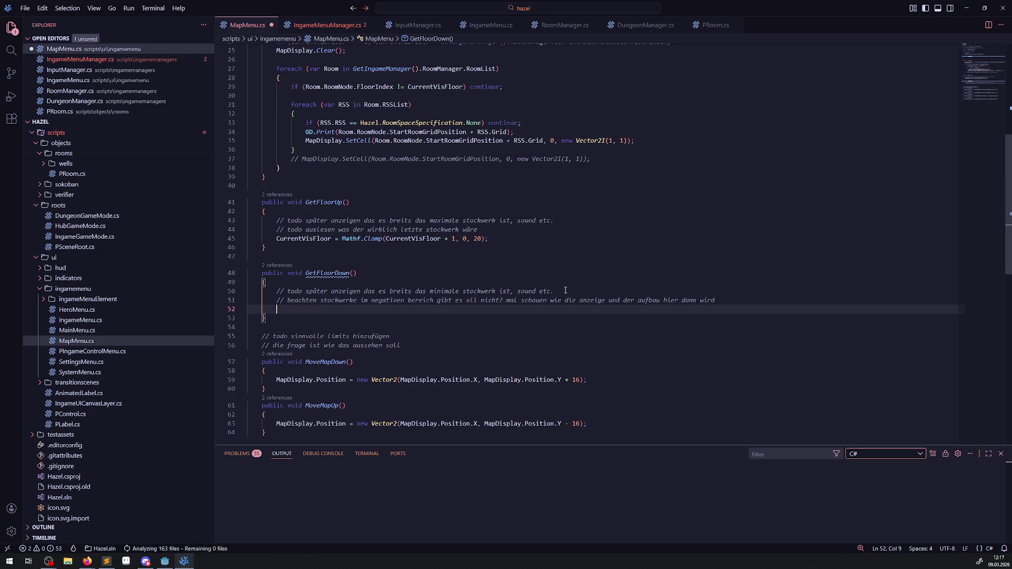
key(Tab)
key(ctrl+s)
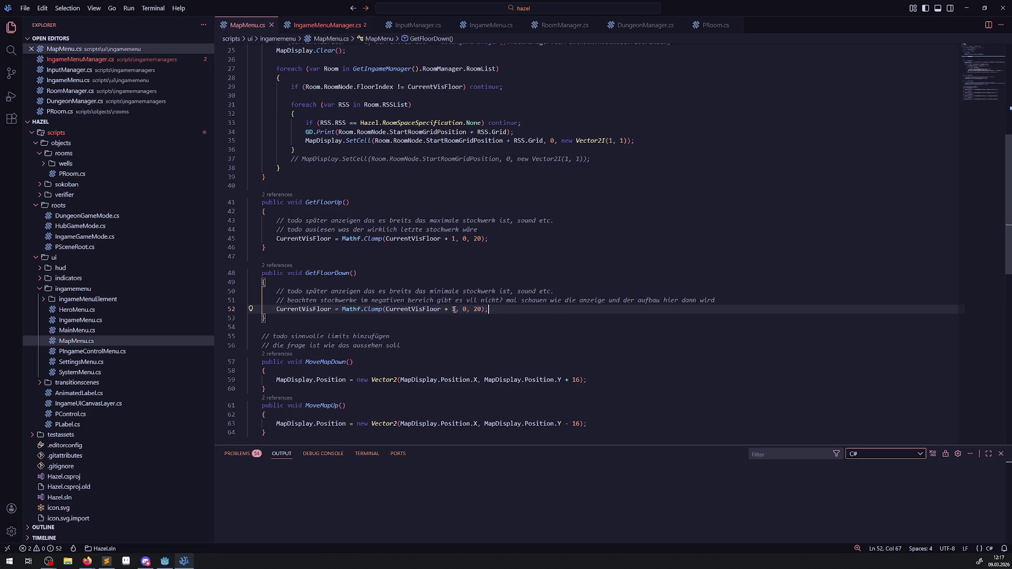
double_click(447, 310)
text(-)
click(472, 328)
key(ctrl+s)
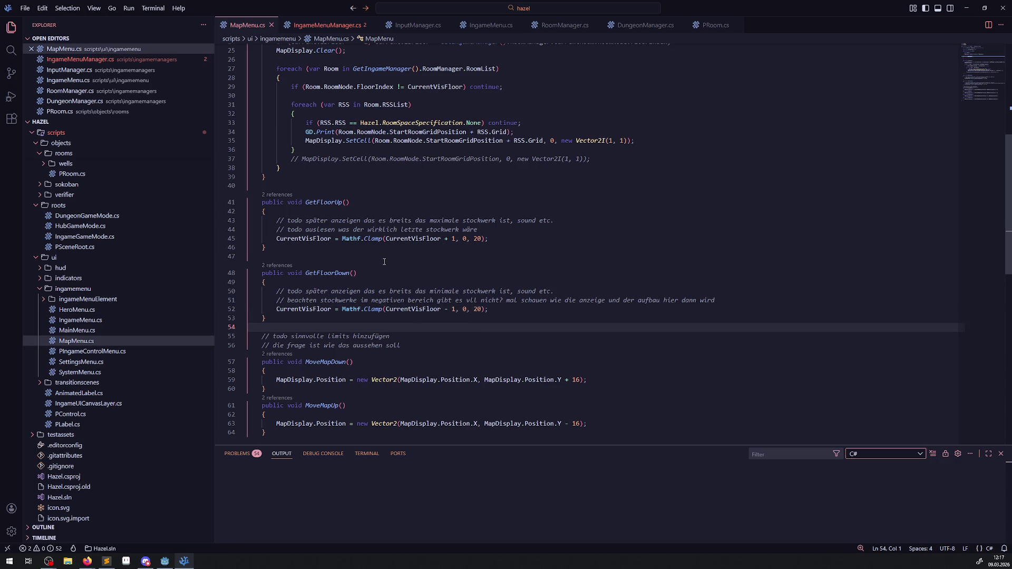
- Call InitUpdate(); after the clamp line in GetFloorDown and save
scroll(320, 108, up, 2)
double_click(323, 64)
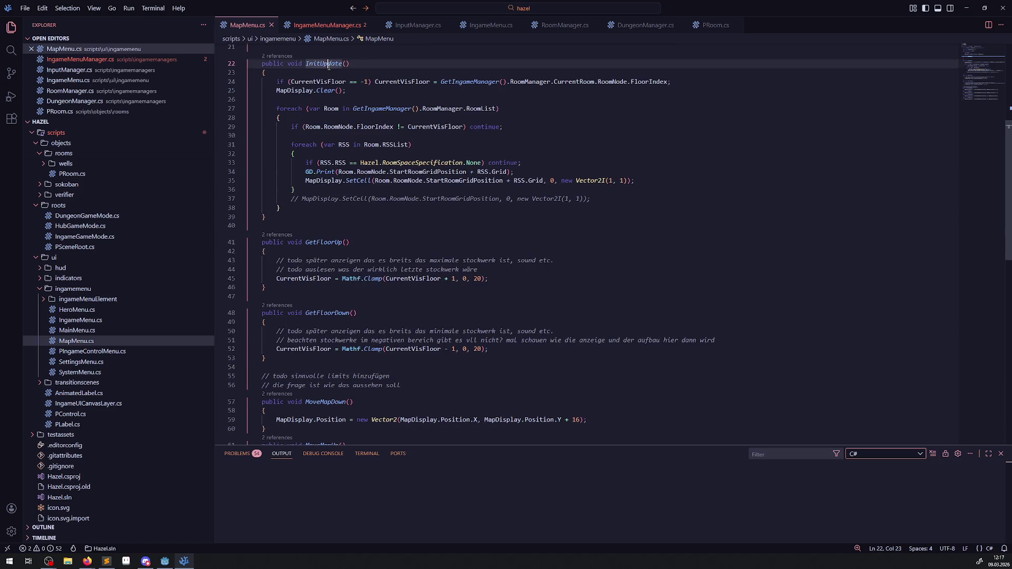
click(513, 349)
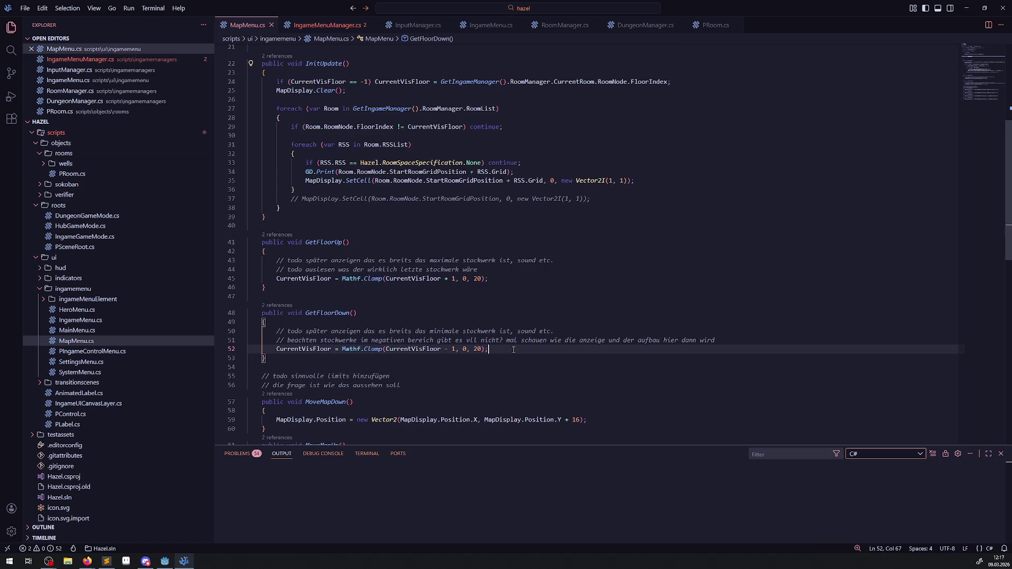
key(Return)
key(ctrl+v)
text(();)
key(ctrl+s)
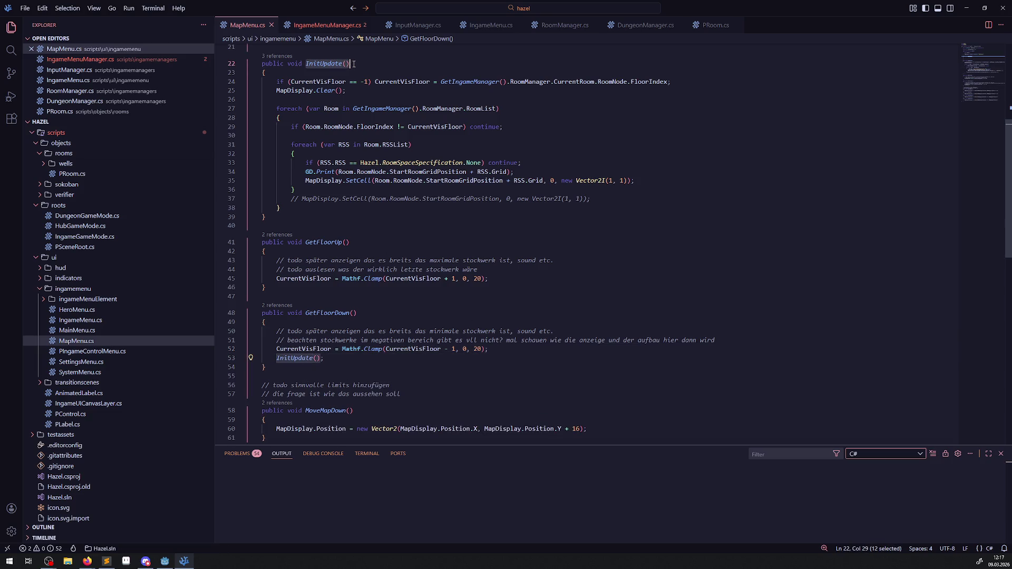
- Add InitUpdate(); after the clamp line in GetFloorUp as well and save
click(501, 278)
key(Return)
key(ctrl+v)
text(();)
key(ctrl+s)
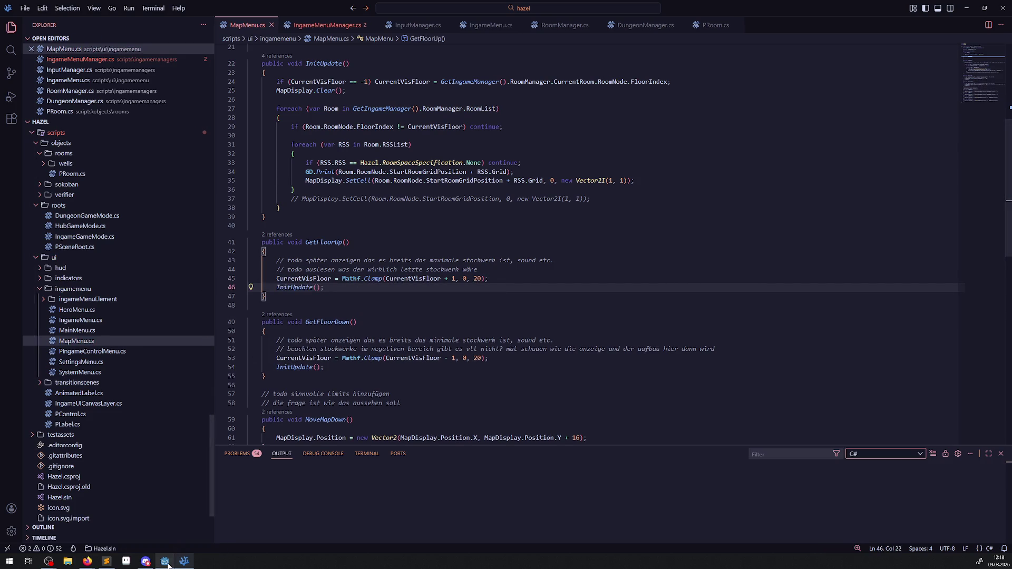
key(alt+Tab)
click(876, 19)
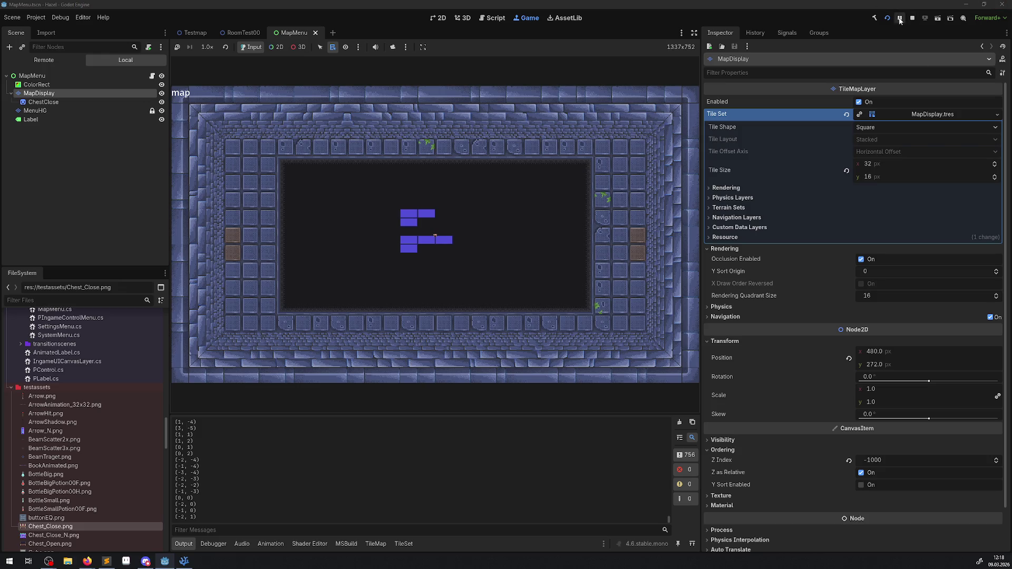
- Stop the running Godot game after the floor test and return to MapMenu.cs
click(912, 17)
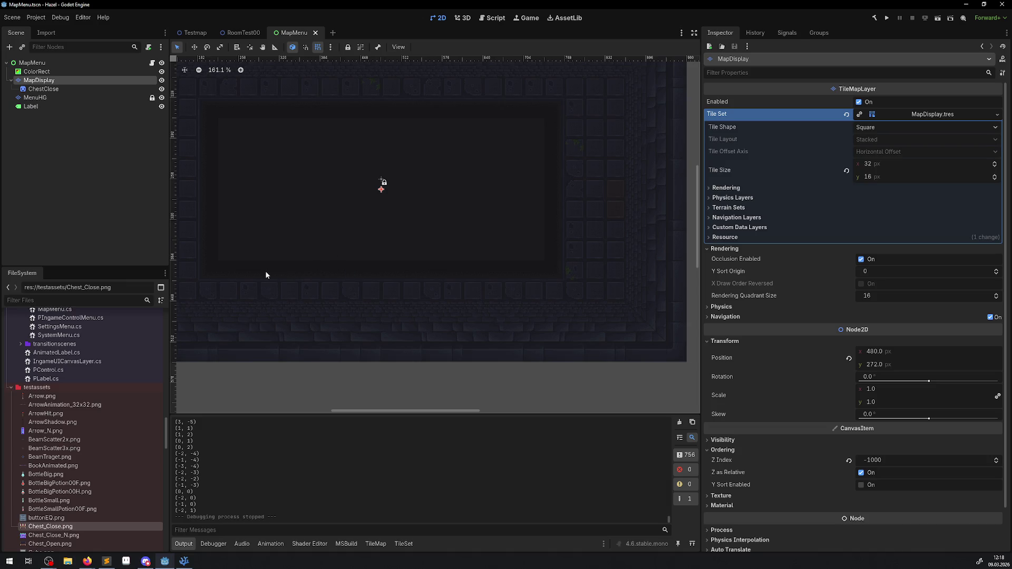
click(184, 561)
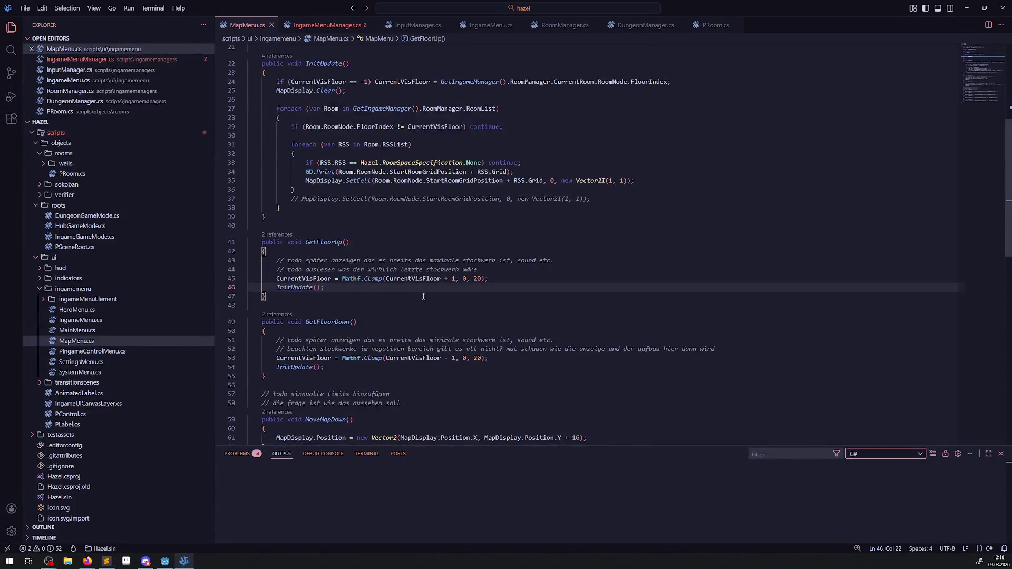
- Delete the GD.Print debug line from InitUpdate, save, and bring up IngameMenuManager.cs
scroll(408, 195, up, 1)
drag(514, 191, 298, 191)
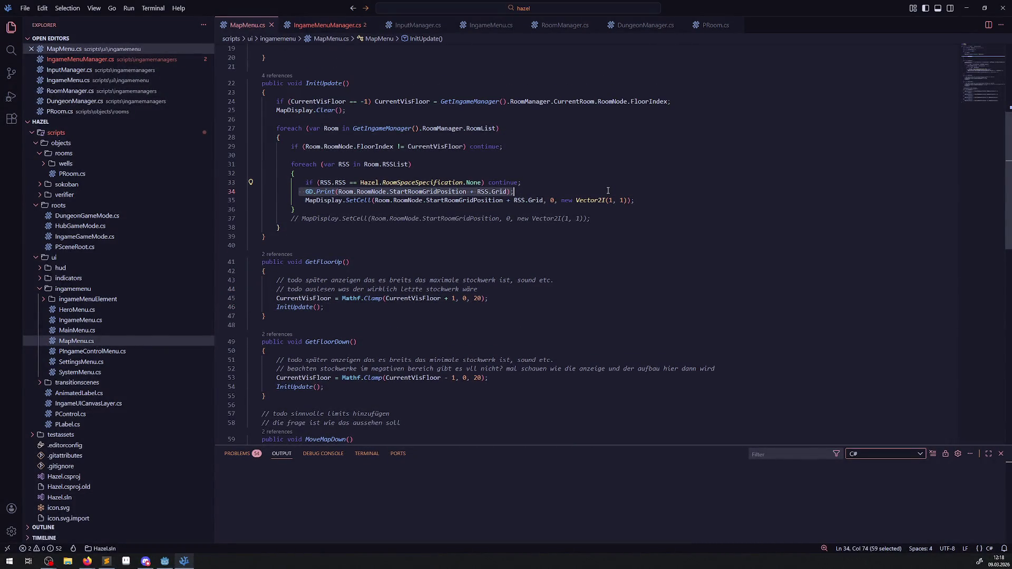
key(BackSpace)
key(ctrl+shift+k)
click(426, 241)
key(ctrl+s)
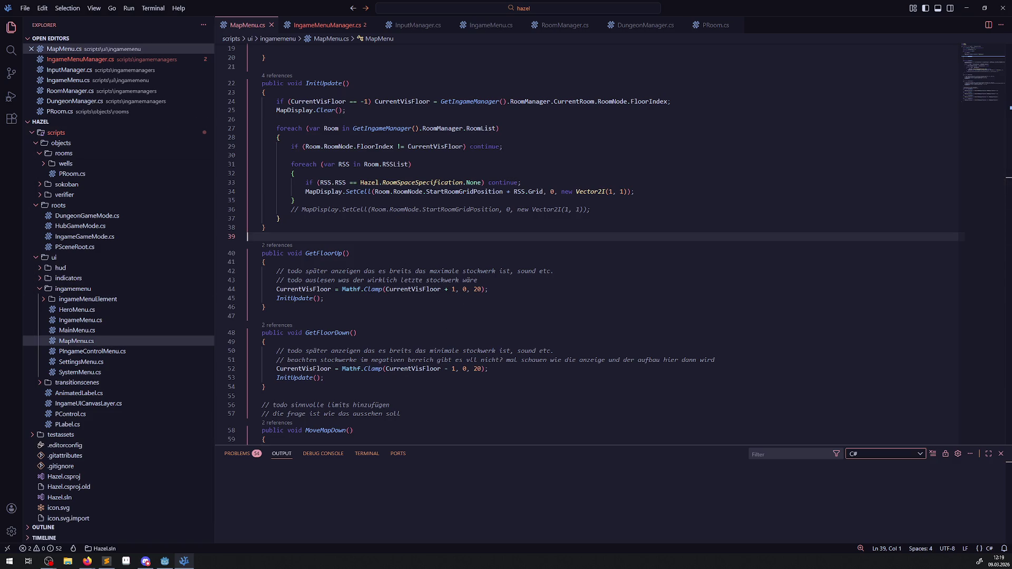
key(alt+Tab)
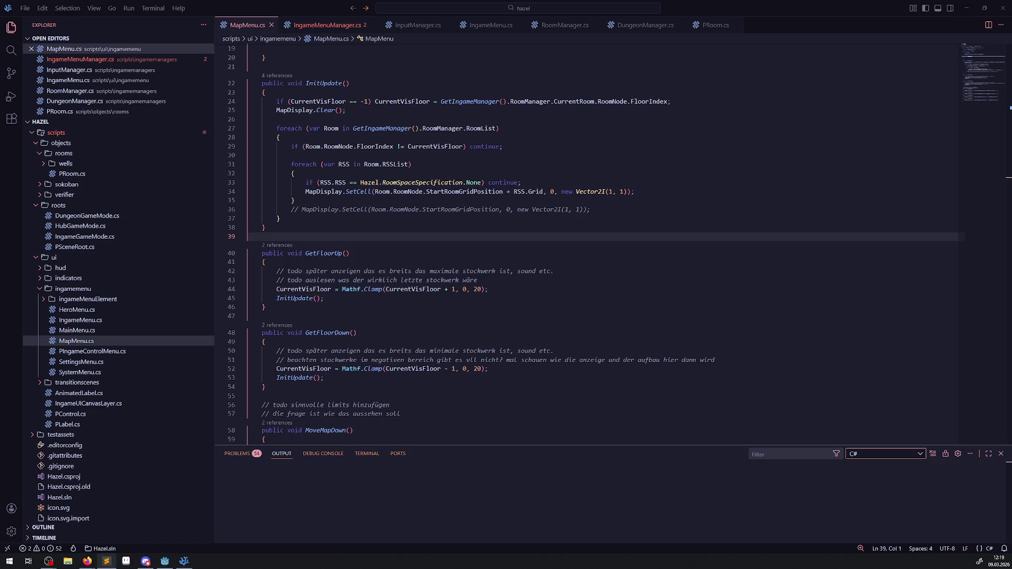
click(326, 25)
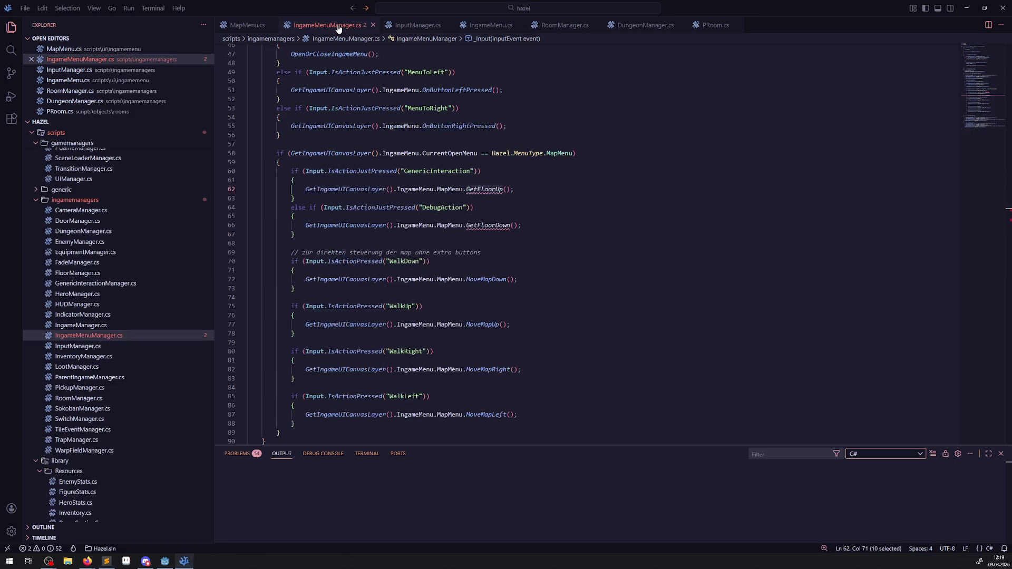
- Place the cursor in the WalkDown handling block, then return to the Godot MapMenu scene
click(544, 271)
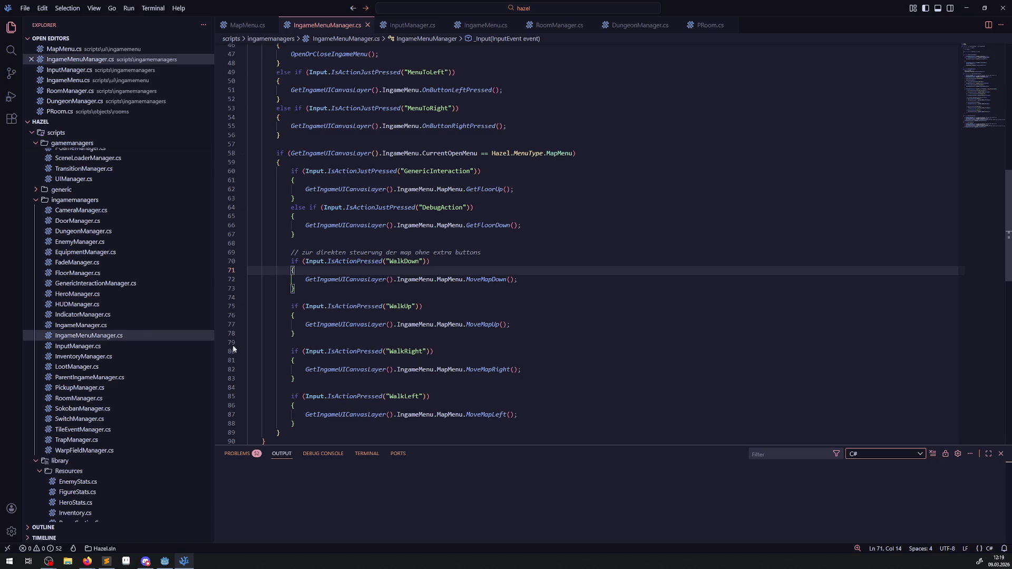
click(164, 560)
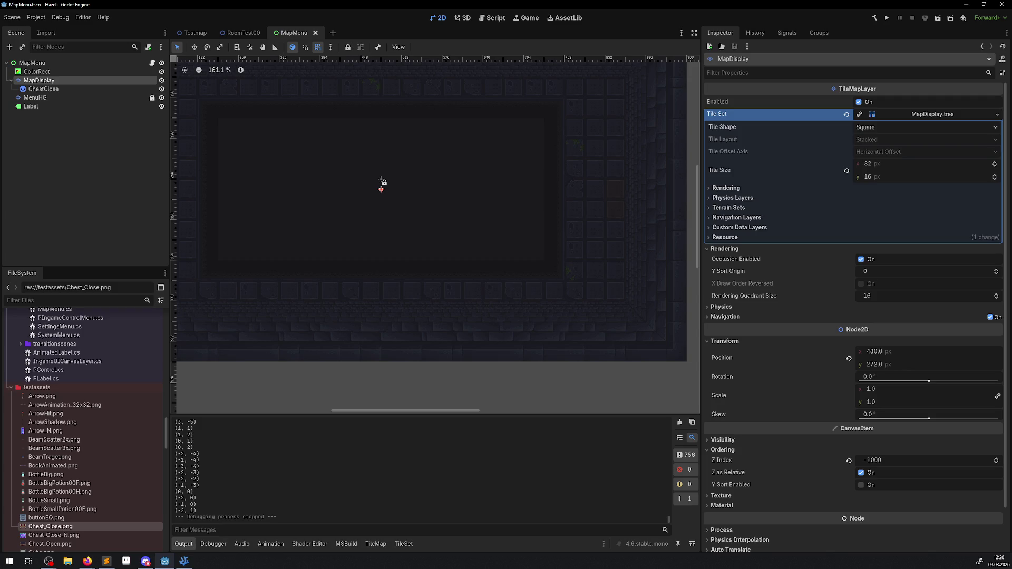
- Switch from the Godot editor to the Firefox browser window
key(alt+Tab)
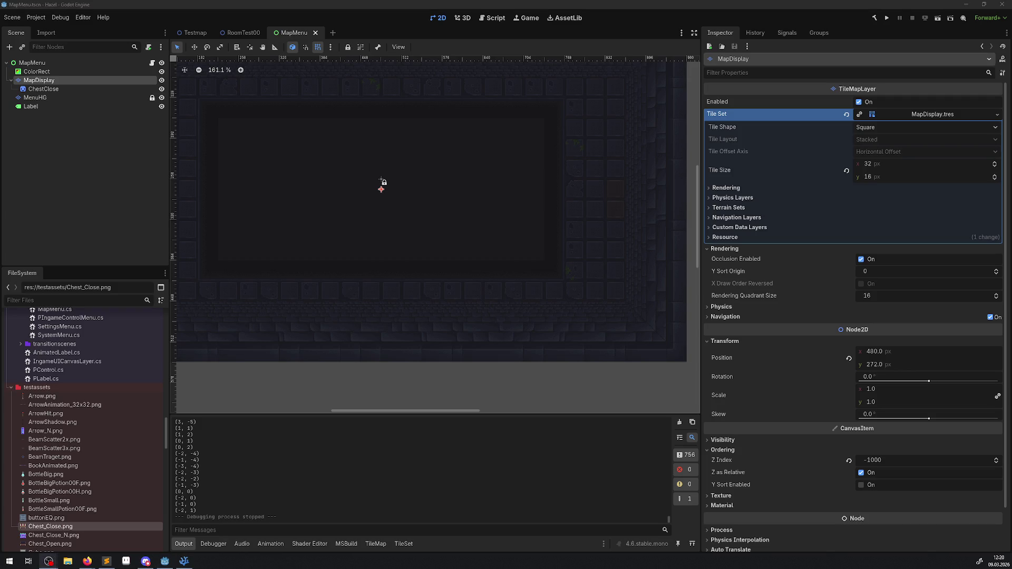
key(alt+Tab)
key(alt+Tab)
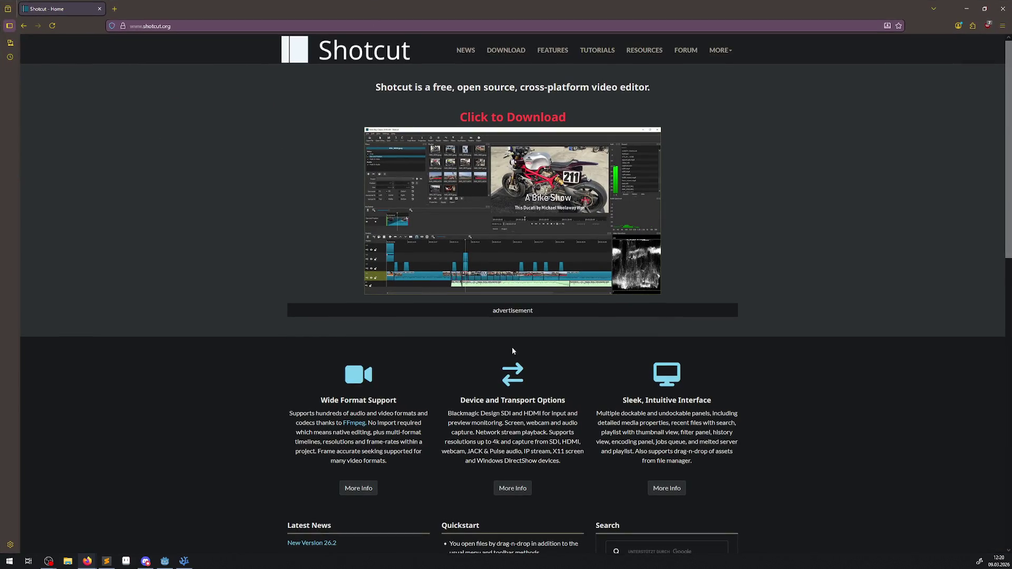
- Zoom the Shotcut homepage to 120% and scroll down and back up through it
key(ctrl+plus)
key(ctrl+plus)
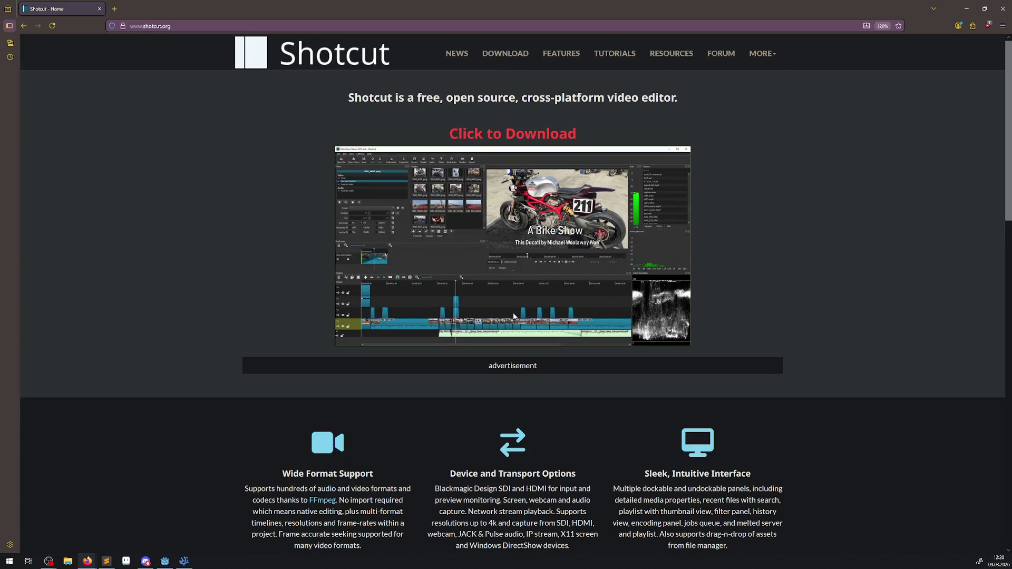
scroll(511, 311, down, 2)
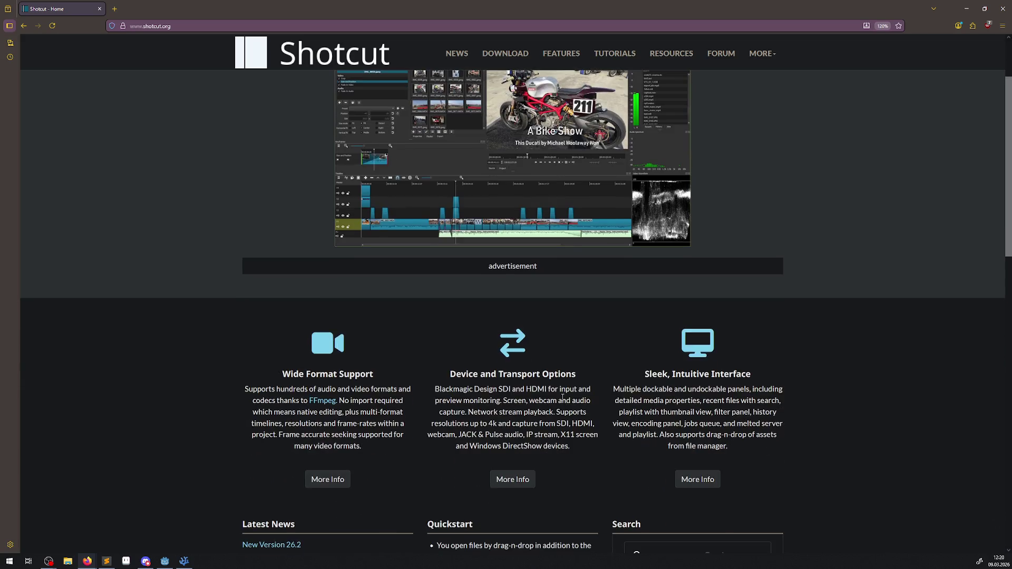
scroll(565, 397, down, 4)
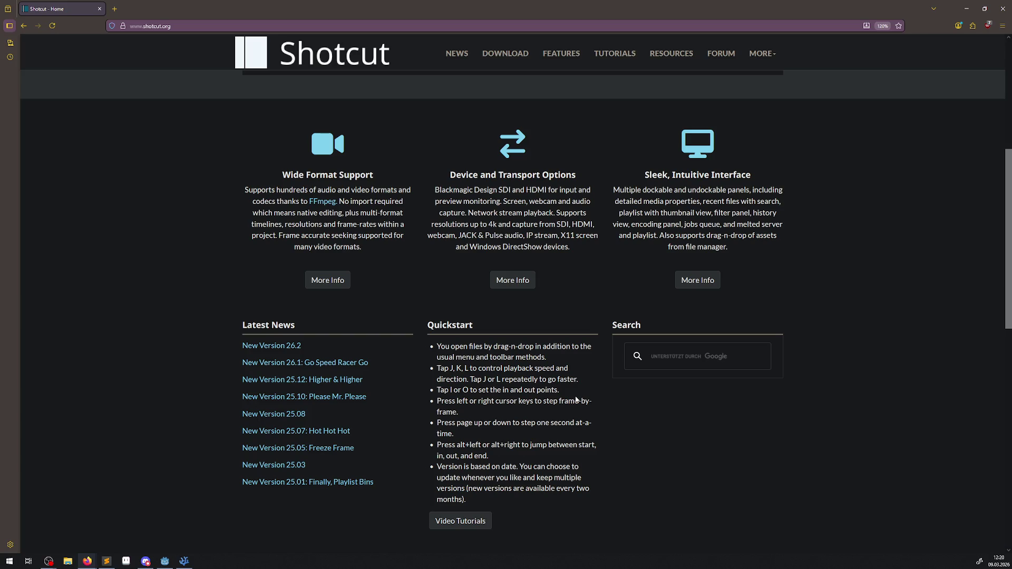
scroll(576, 398, up, 5)
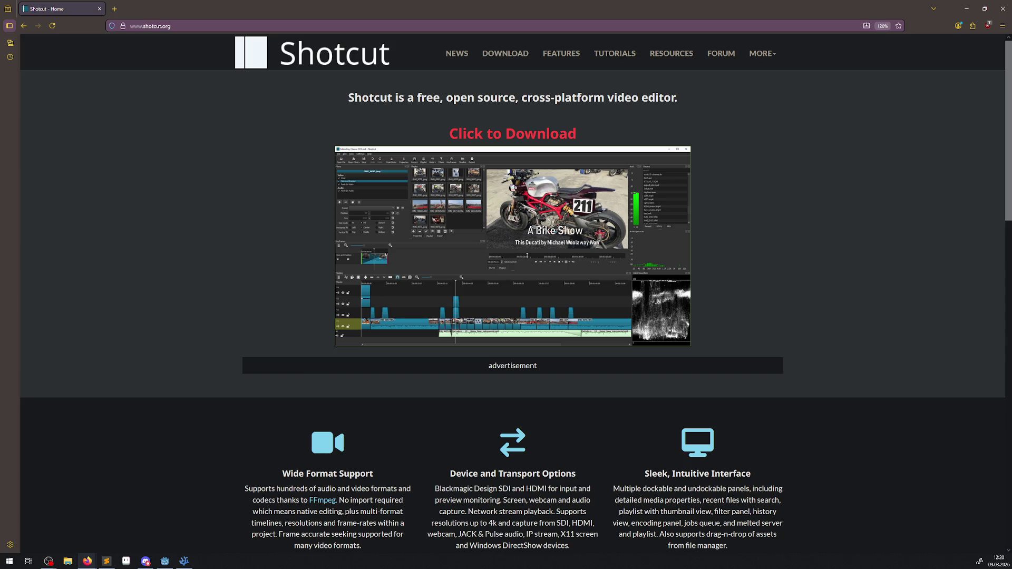
- Return from Firefox to the Godot editor showing the MapMenu scene
key(alt+Tab)
click(137, 26)
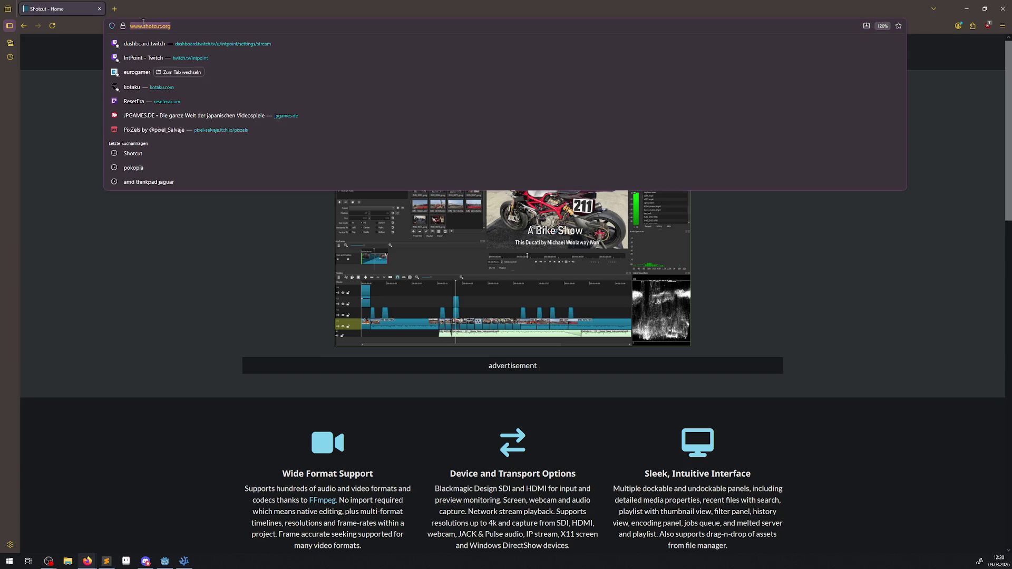
key(alt+Tab)
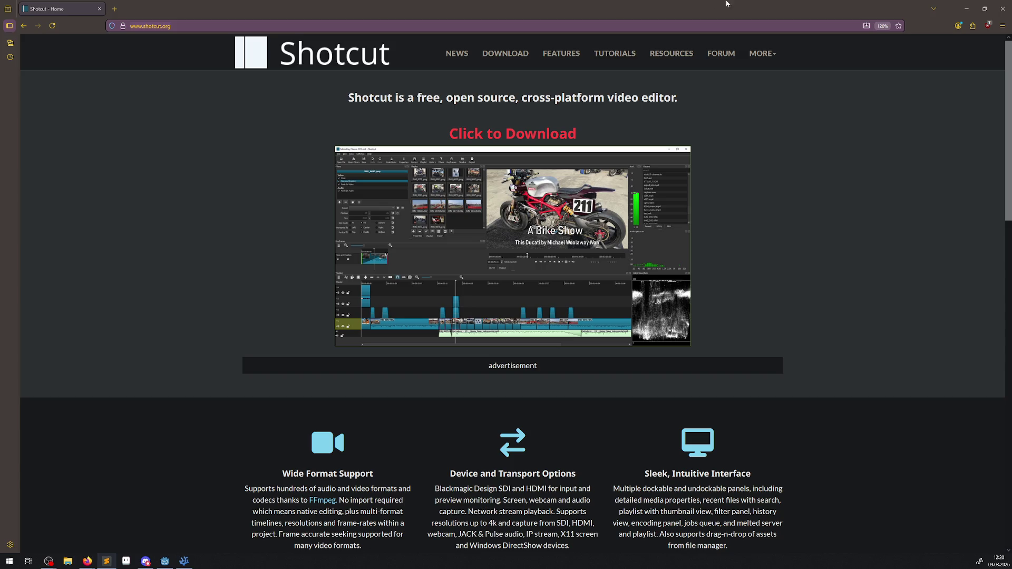
key(alt+Tab)
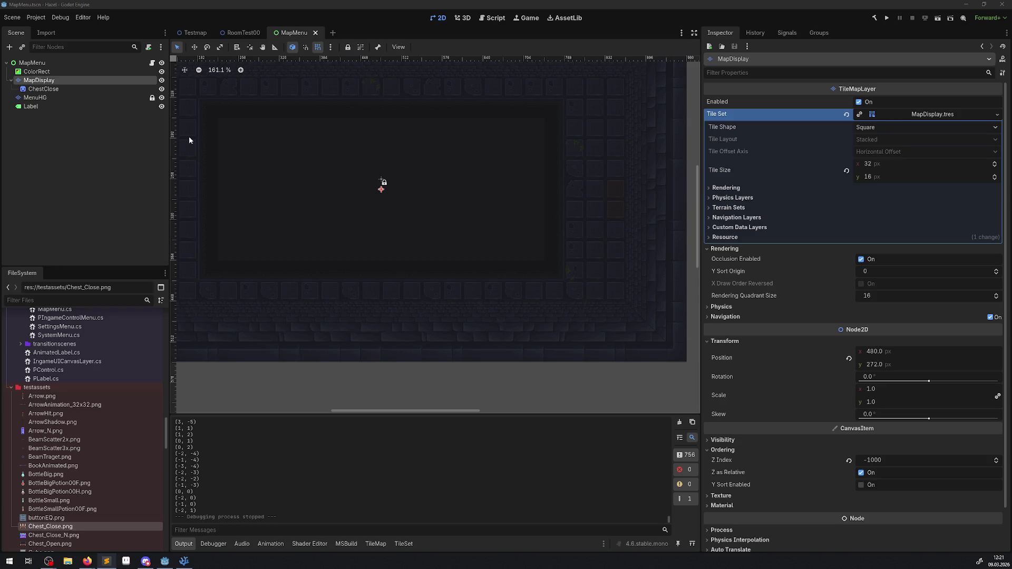
- In Project Settings > Input Map, collapse GenericInteraction, OpenIngameMenu, MenuToLeft, MenuToRight and DebugAction
click(36, 18)
click(51, 32)
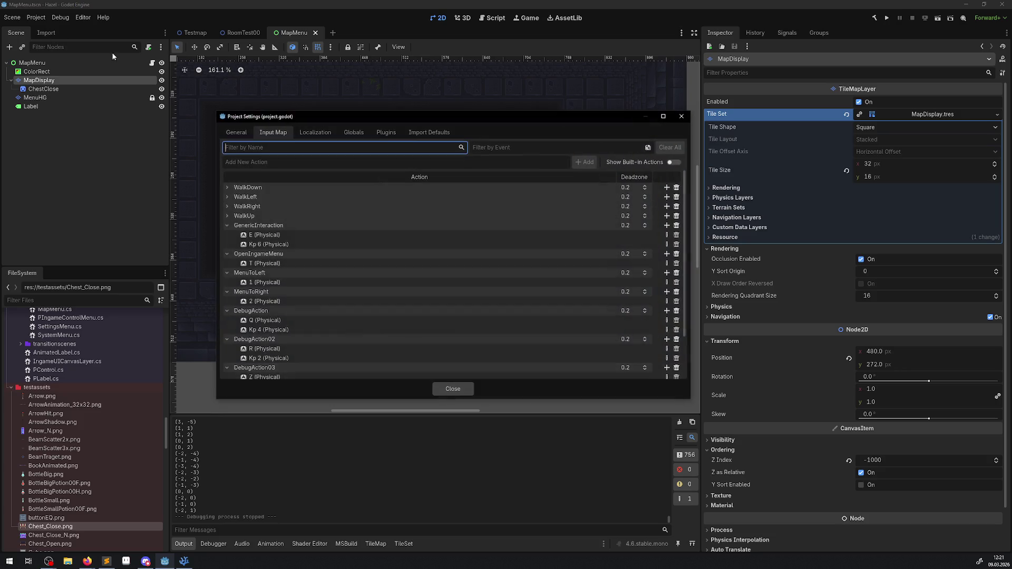
click(228, 225)
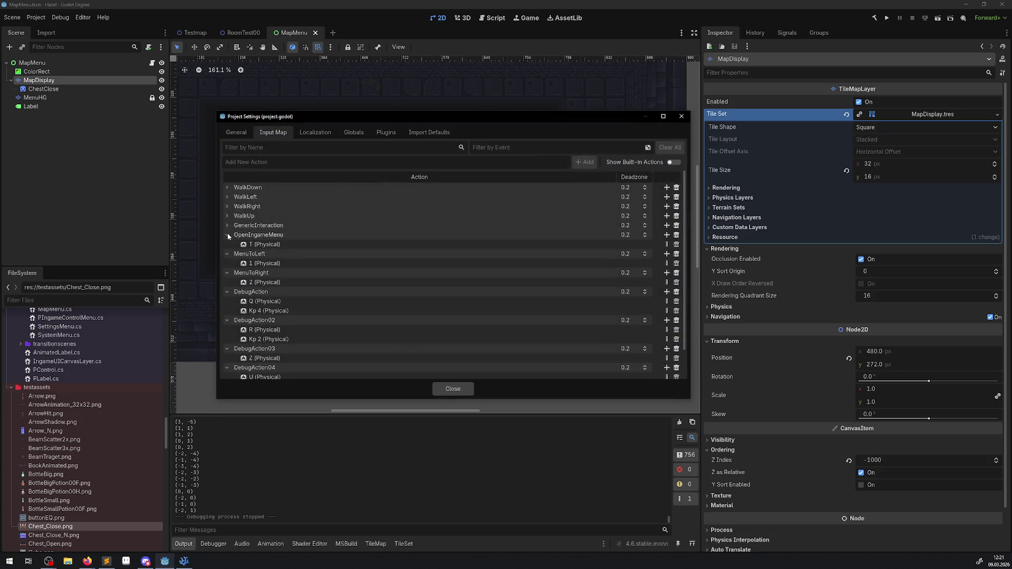
click(227, 235)
click(227, 244)
click(227, 253)
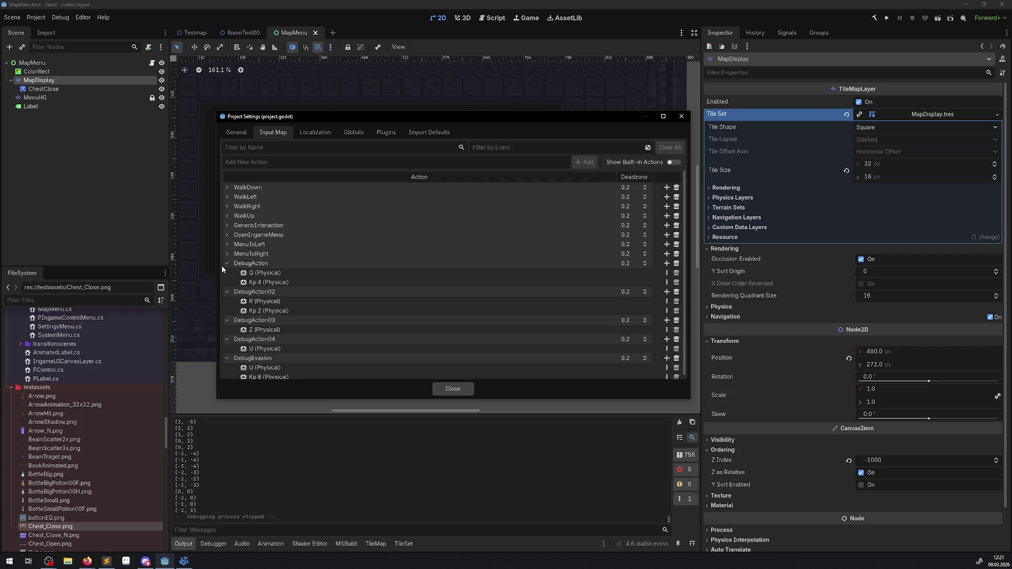
click(227, 263)
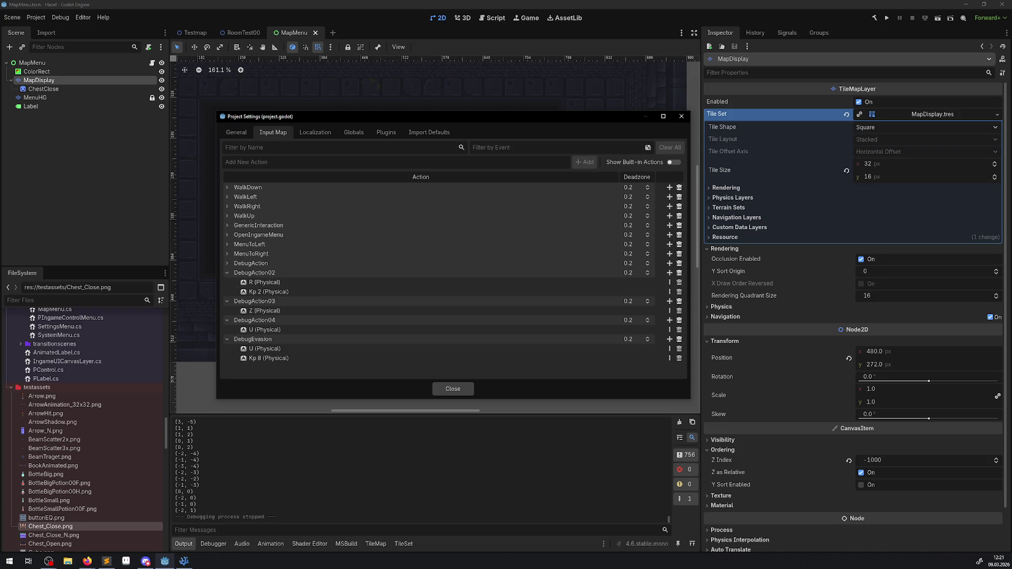
- Open the Event Configuration for DebugAction03's Z (Physical) binding
key(alt+Tab)
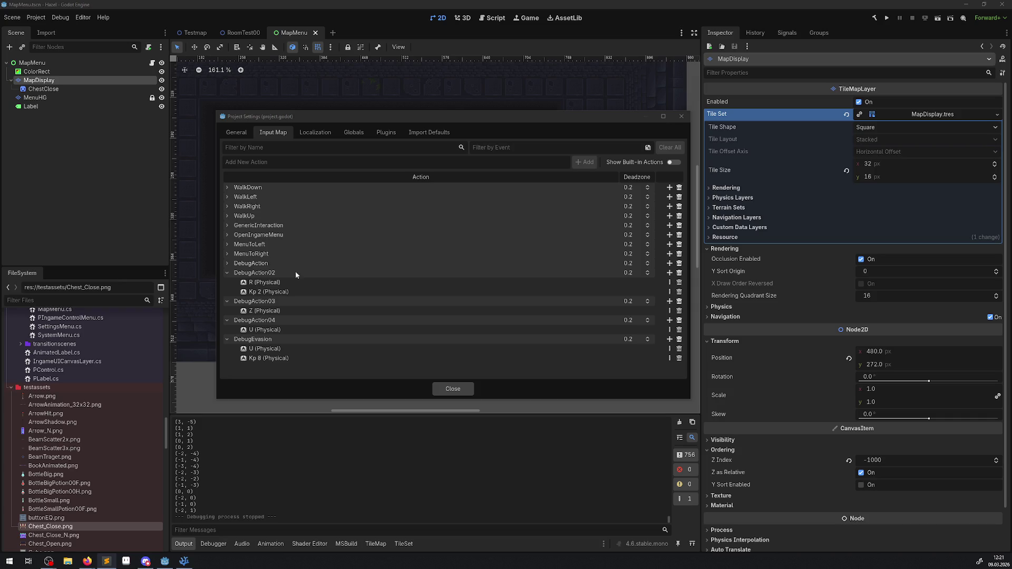
click(261, 313)
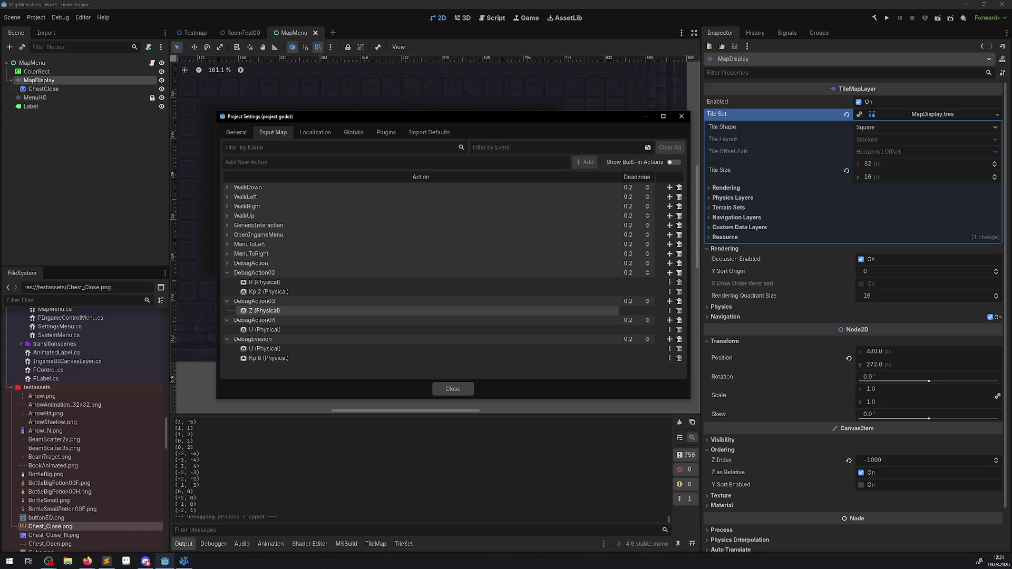
key(alt+Tab)
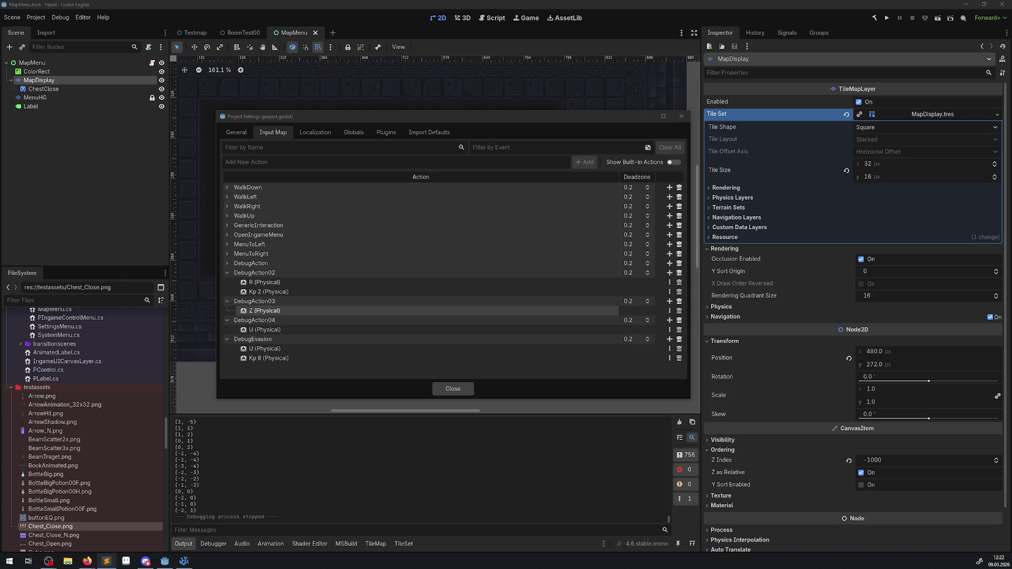
click(670, 310)
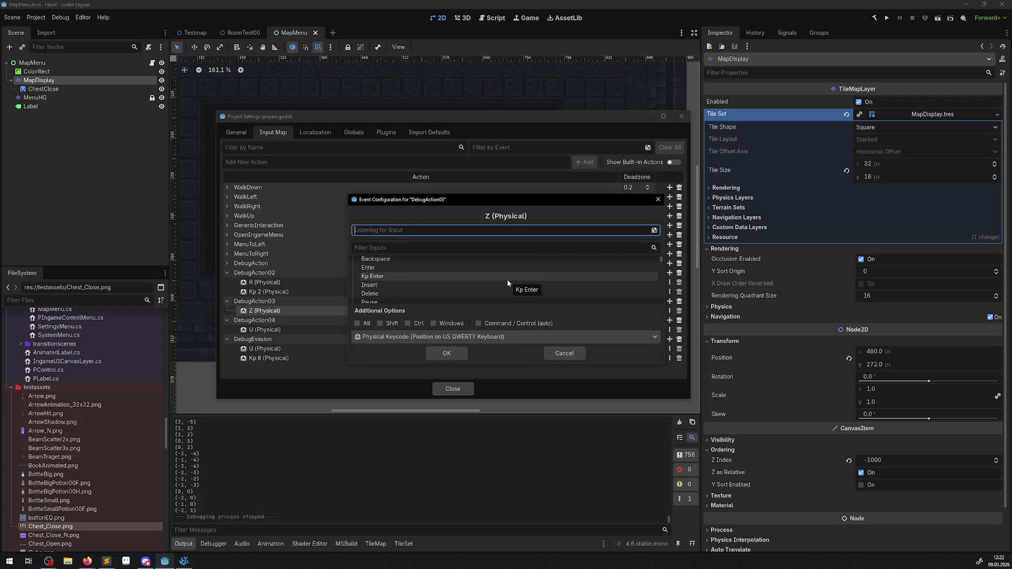
key(z)
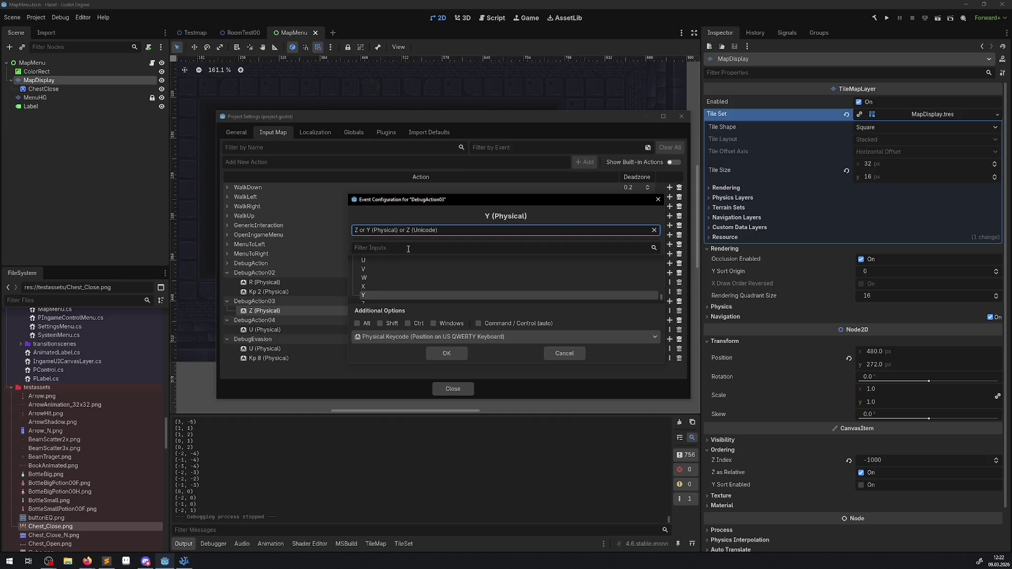
click(658, 199)
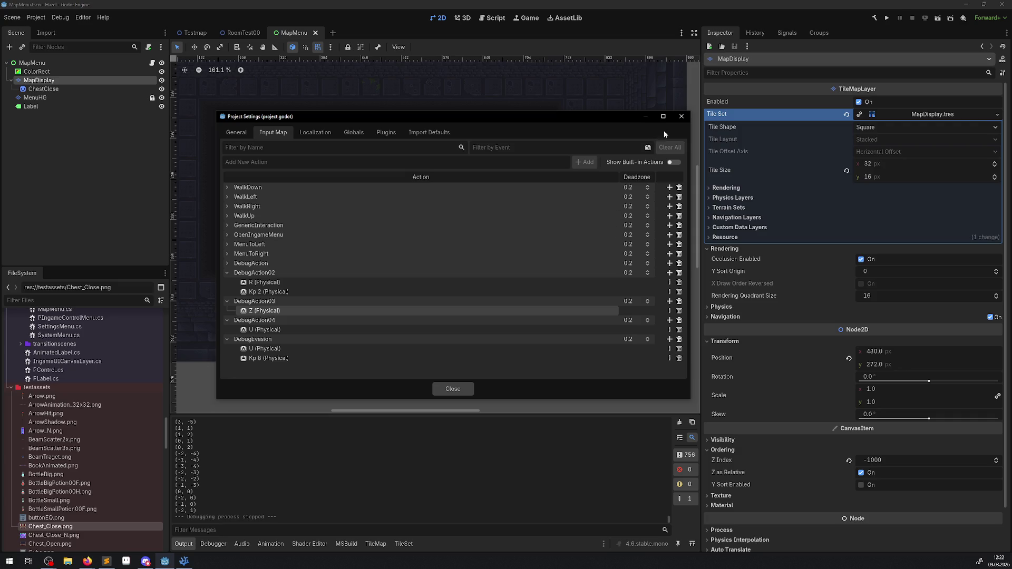
click(682, 116)
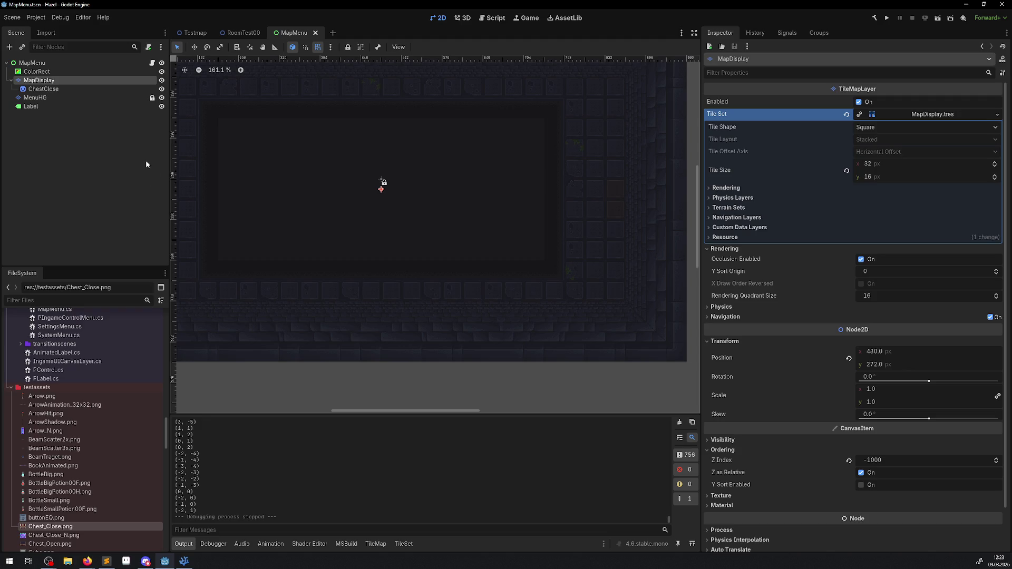
click(184, 560)
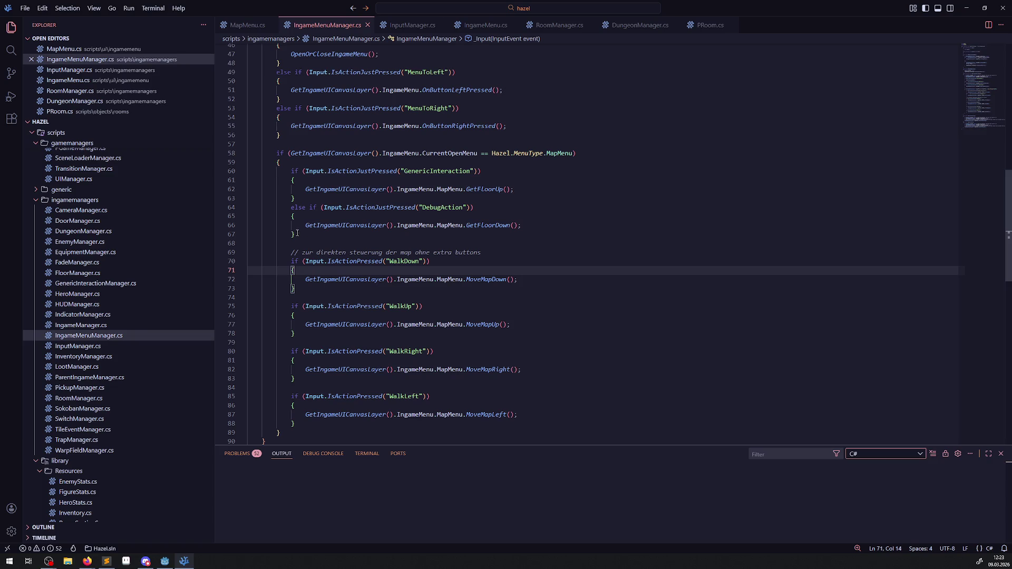
click(165, 560)
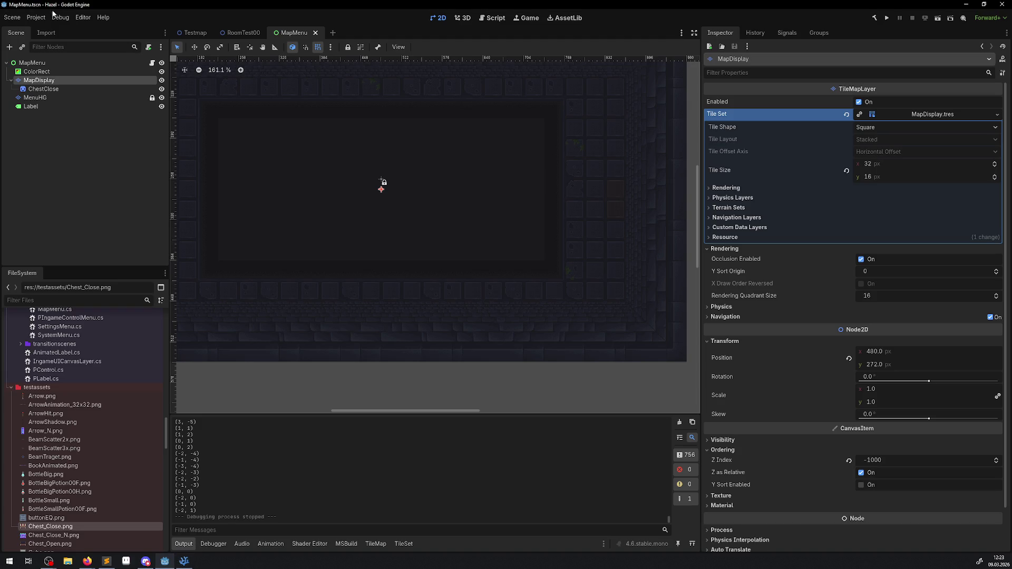
click(36, 18)
click(45, 32)
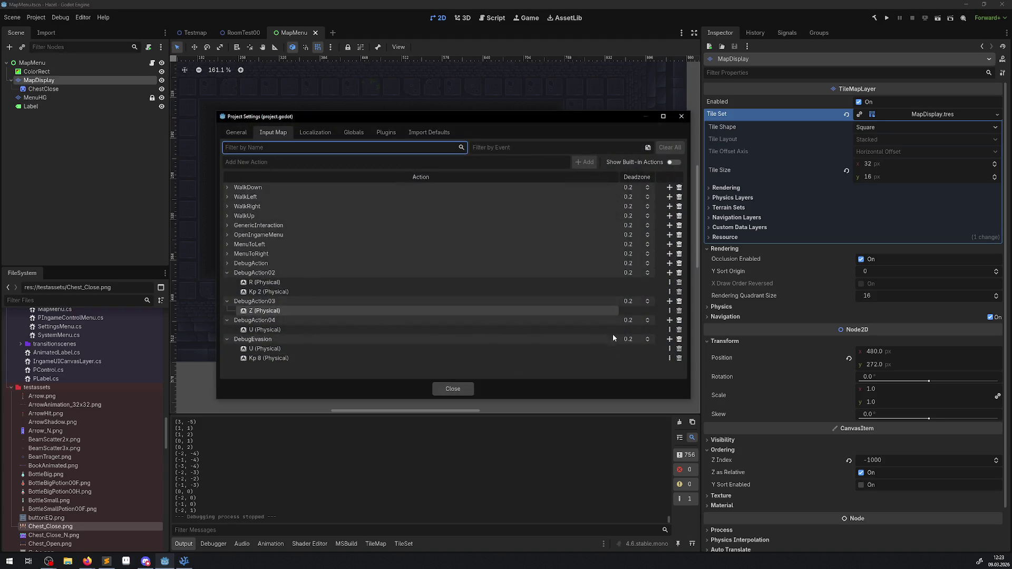
click(669, 311)
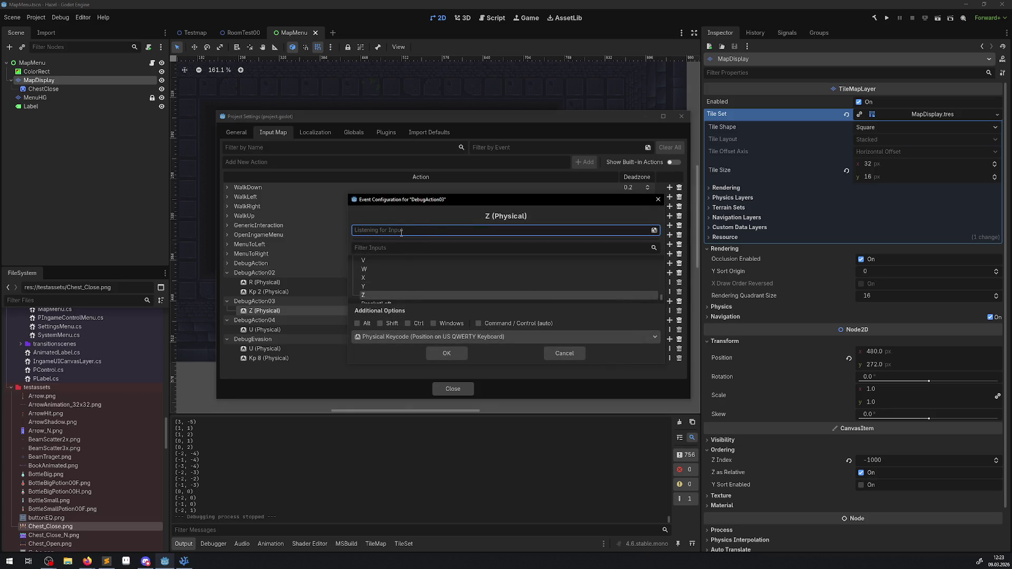
key(p)
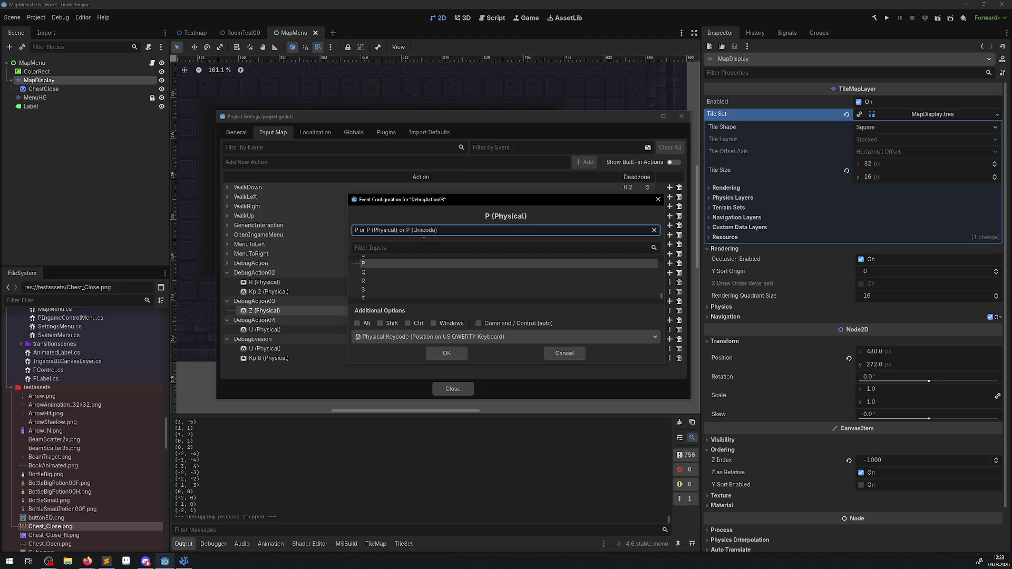
key(BackSpace)
key(z)
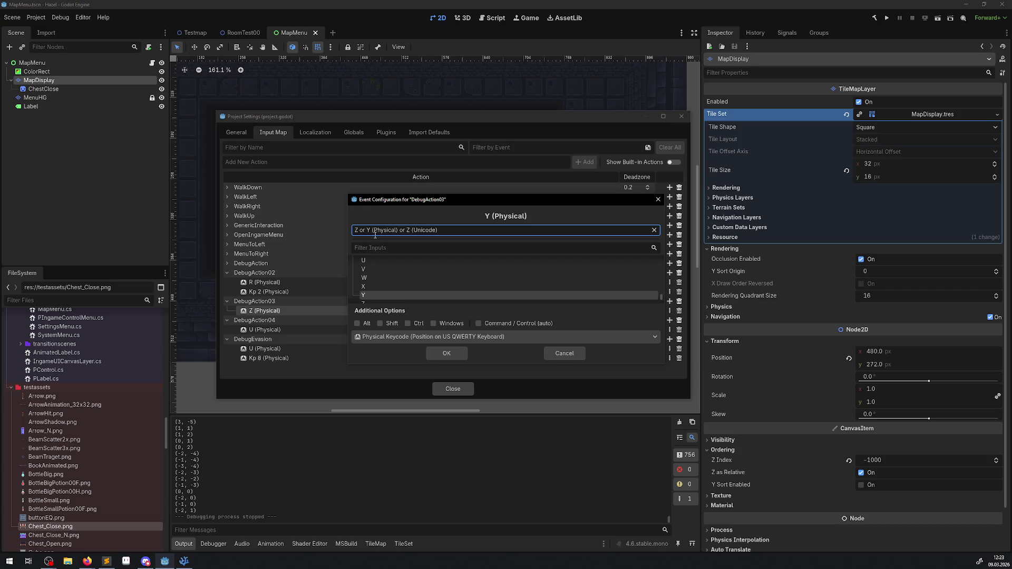
key(BackSpace)
key(y)
click(439, 229)
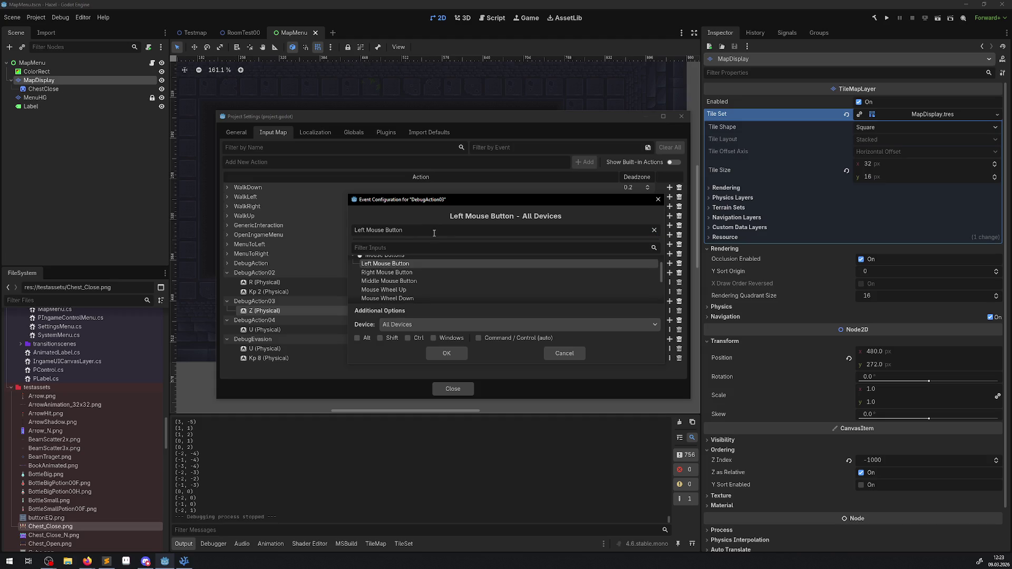
key(z)
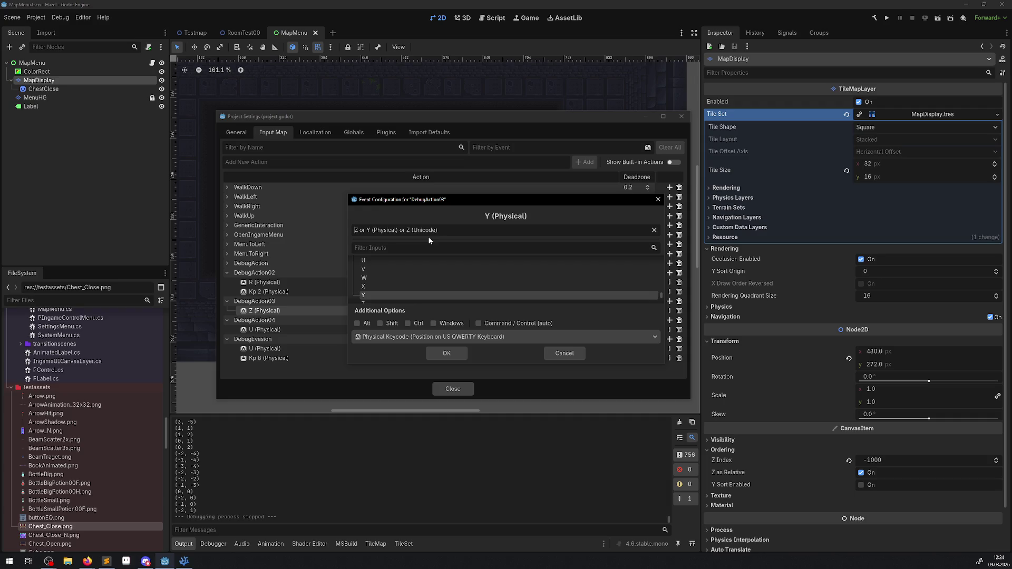
click(658, 199)
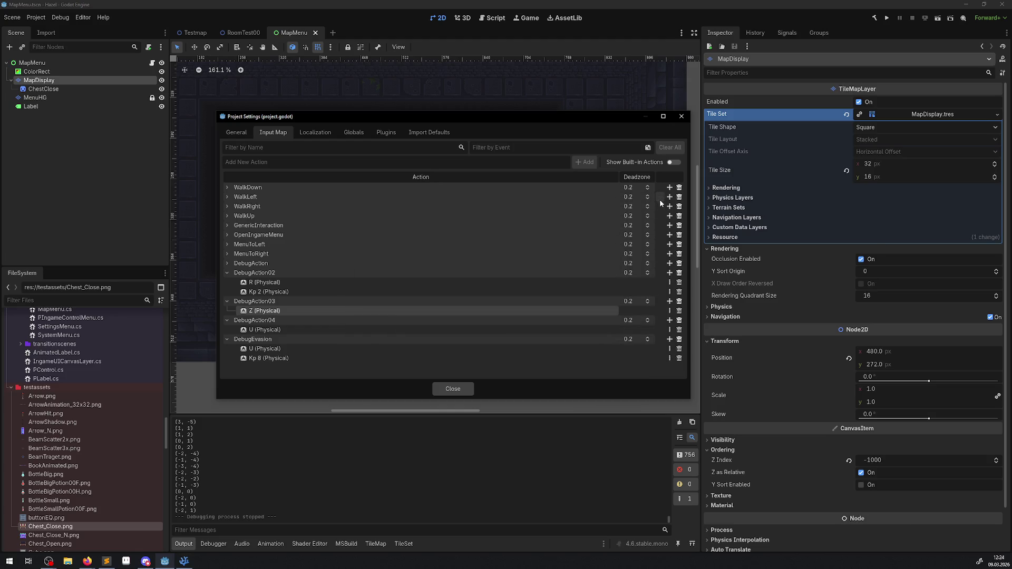
- Close Project Settings and switch to Visual Studio Code from the taskbar
click(682, 117)
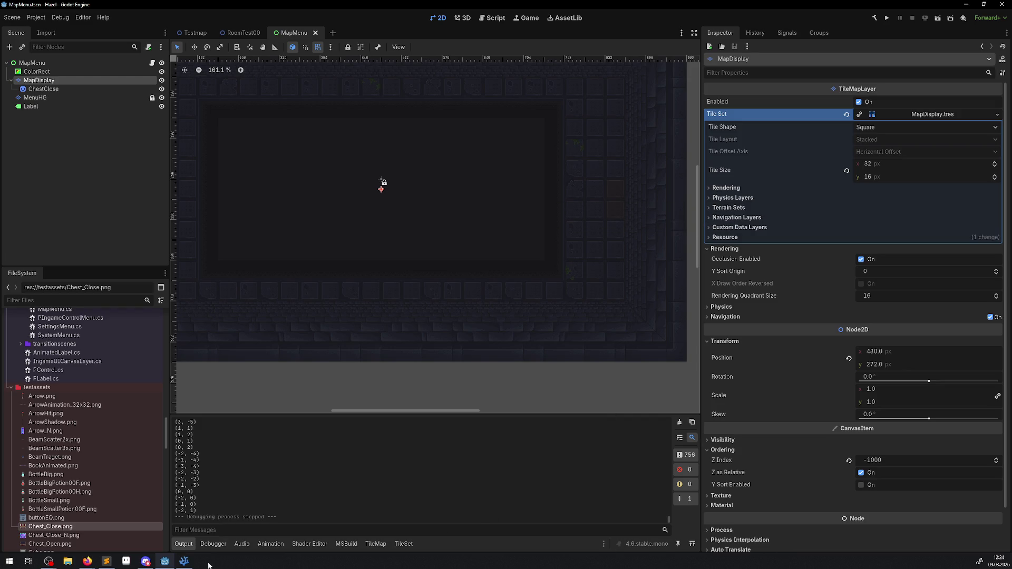
click(184, 560)
- Duplicate the DebugAction else-if branch twice in IngameMenuManager.cs and save
drag(295, 235, 283, 207)
click(304, 236)
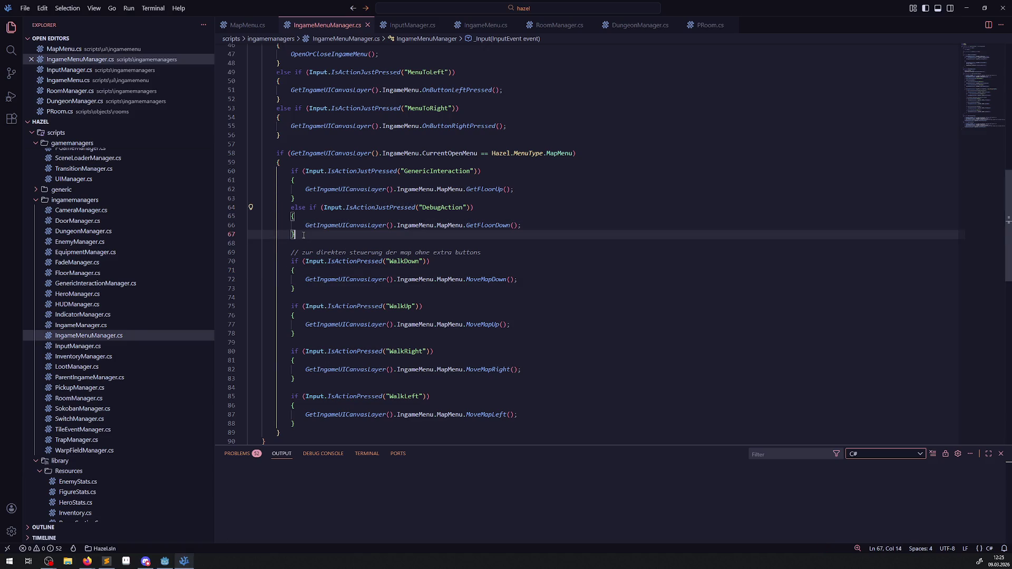
key(Return)
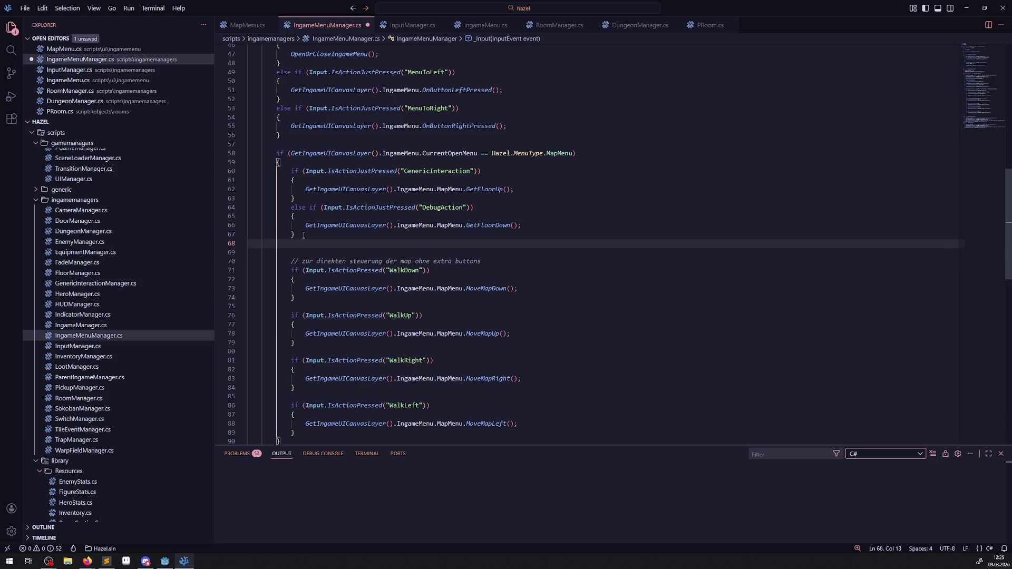
key(ctrl+v)
key(ctrl+v)
key(ctrl+s)
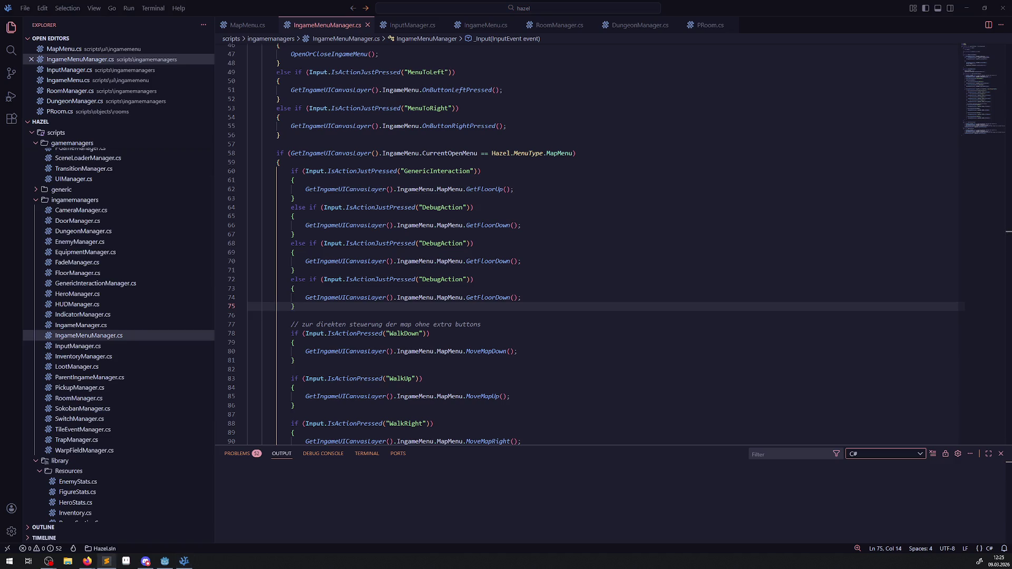
- Rename the copied branches' actions to DebugAction02 and DebugAction03, checking names in InputManager.cs
click(467, 244)
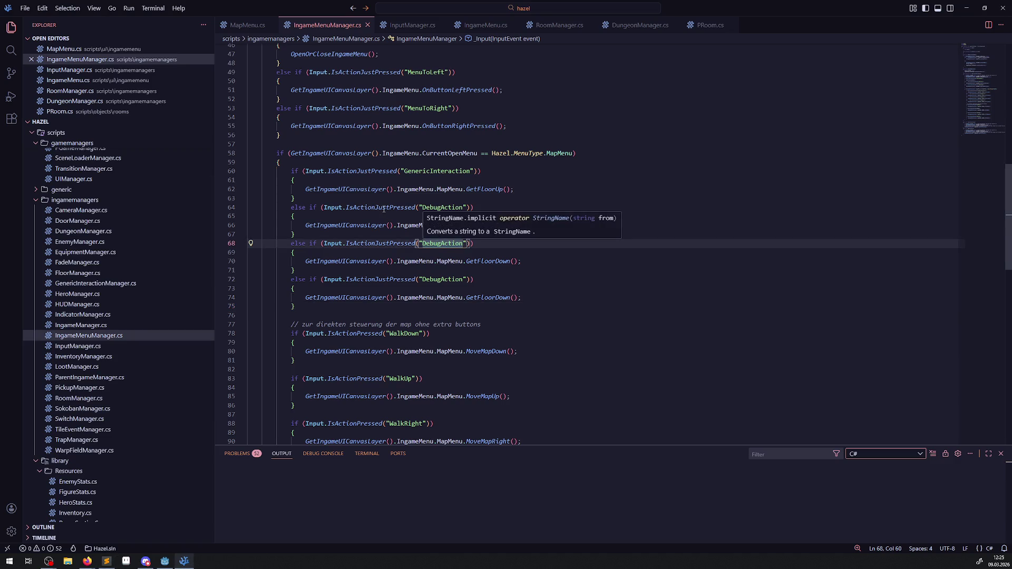
click(410, 26)
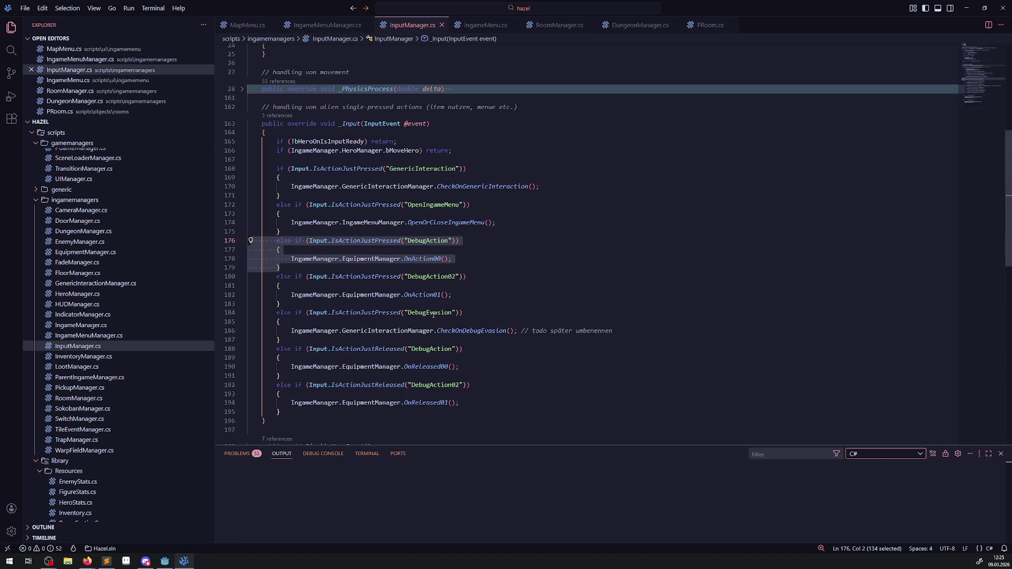
double_click(430, 277)
key(ctrl+c)
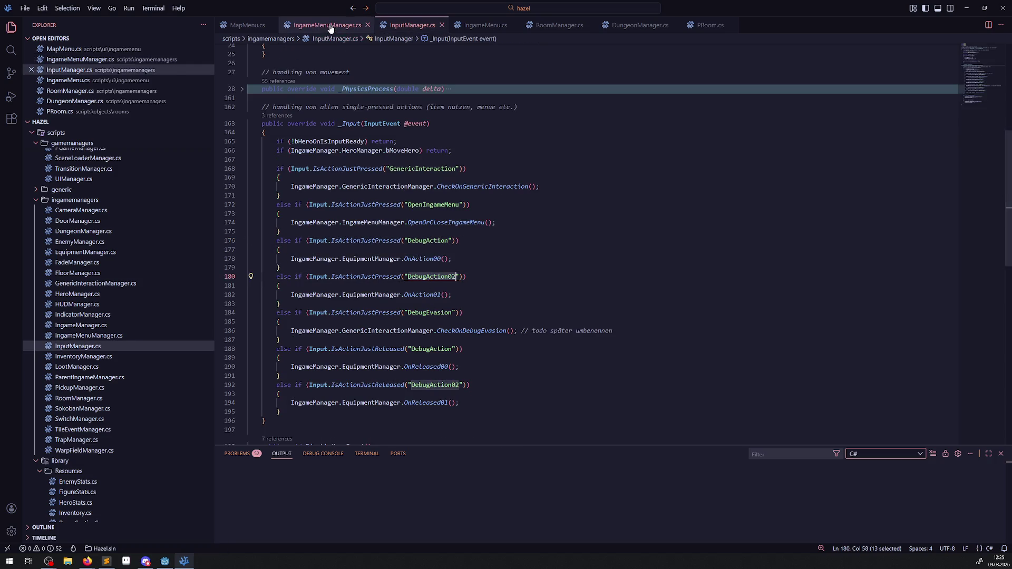
click(327, 25)
double_click(444, 244)
key(ctrl+v)
double_click(445, 279)
key(ctrl+v)
key(BackSpace)
text(3)
key(ctrl+s)
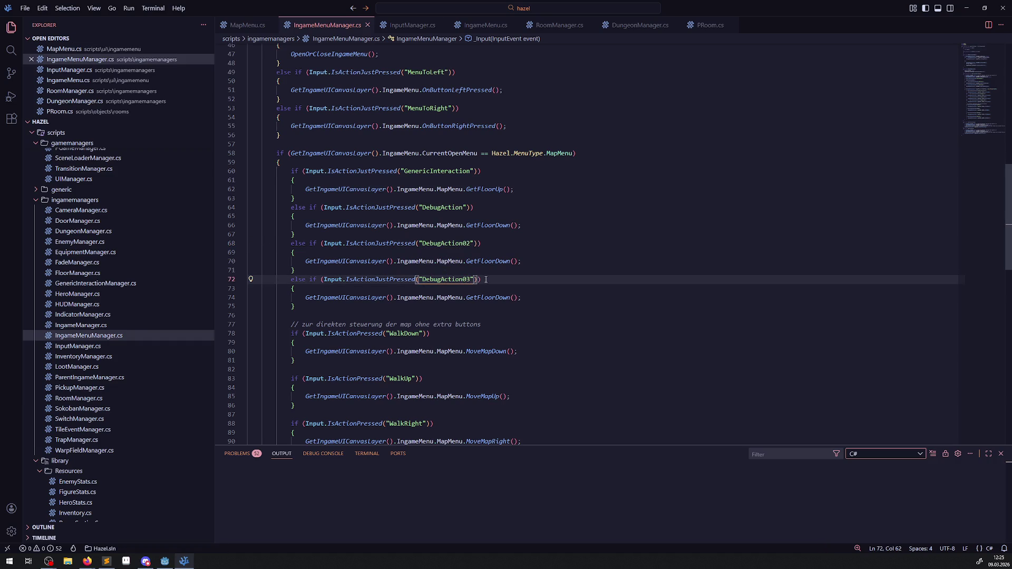
- Remove both GetFloorDown calls and make the DebugAction02 branch call MapMenu.ZoomIn()
click(466, 261)
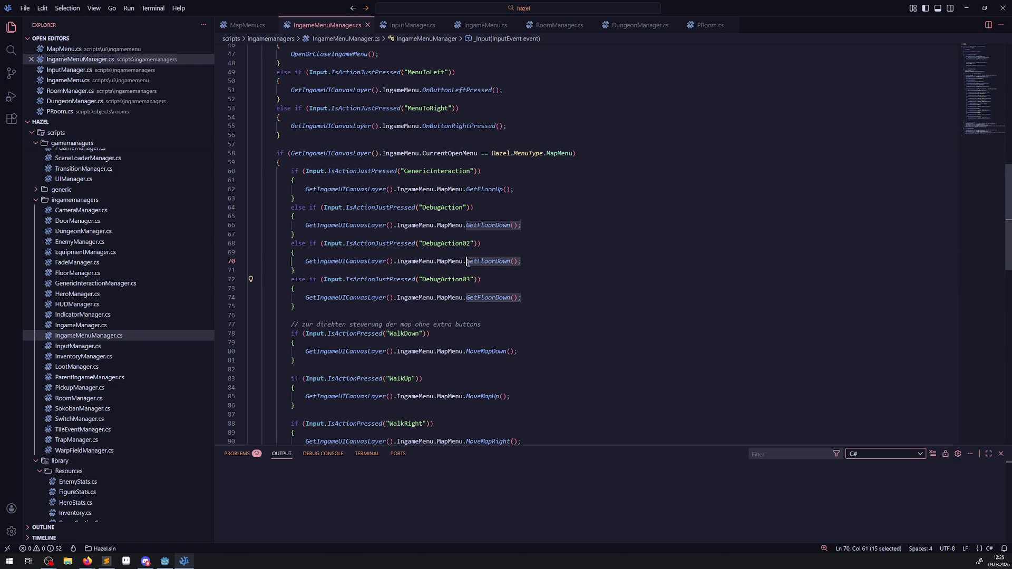
key(shift+End)
key(Delete)
click(474, 298)
key(shift+End)
key(Delete)
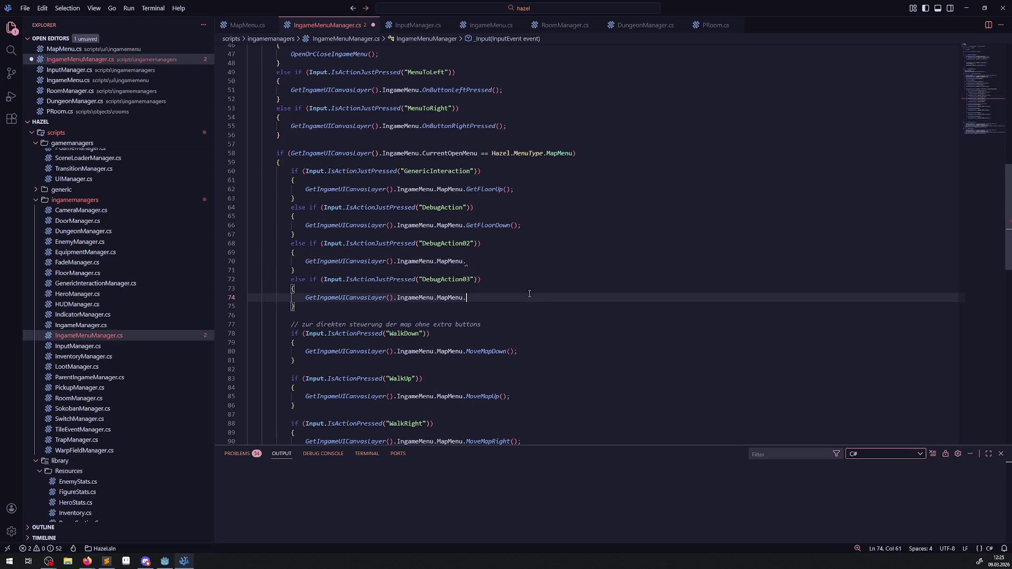
scroll(486, 260, down, 2)
click(480, 222)
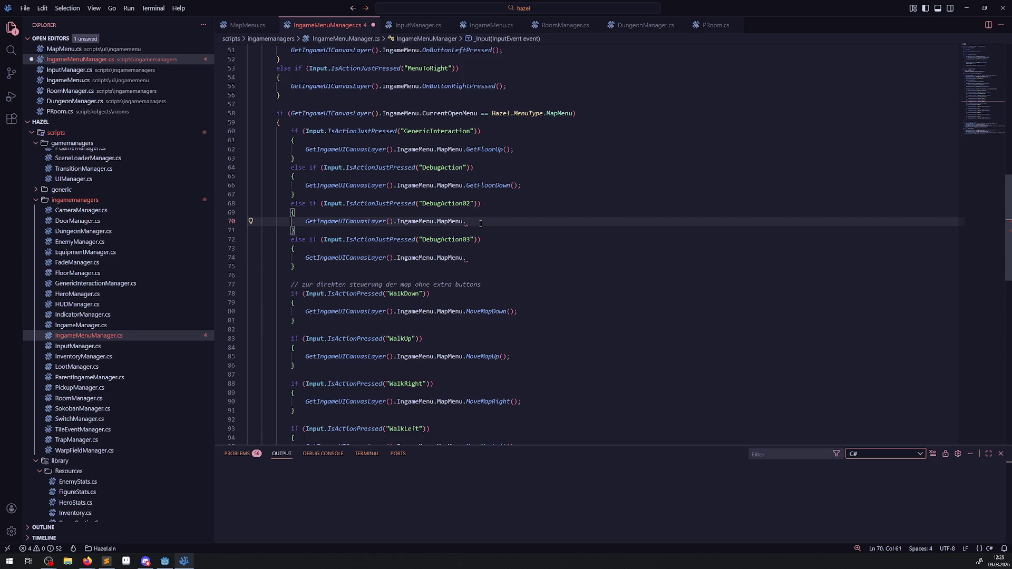
text(ZoomIn)
text(();)
key(ctrl+s)
- Copy the ZoomIn() call into the DebugAction03 branch as ZoomOut() and save
drag(464, 221, 499, 222)
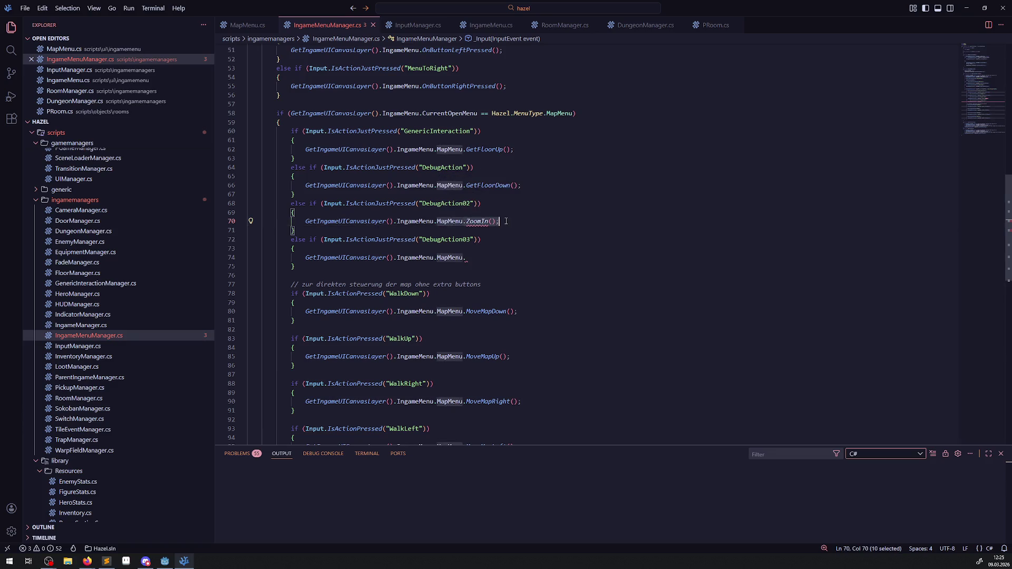
key(ctrl+c)
click(476, 258)
key(ctrl+v)
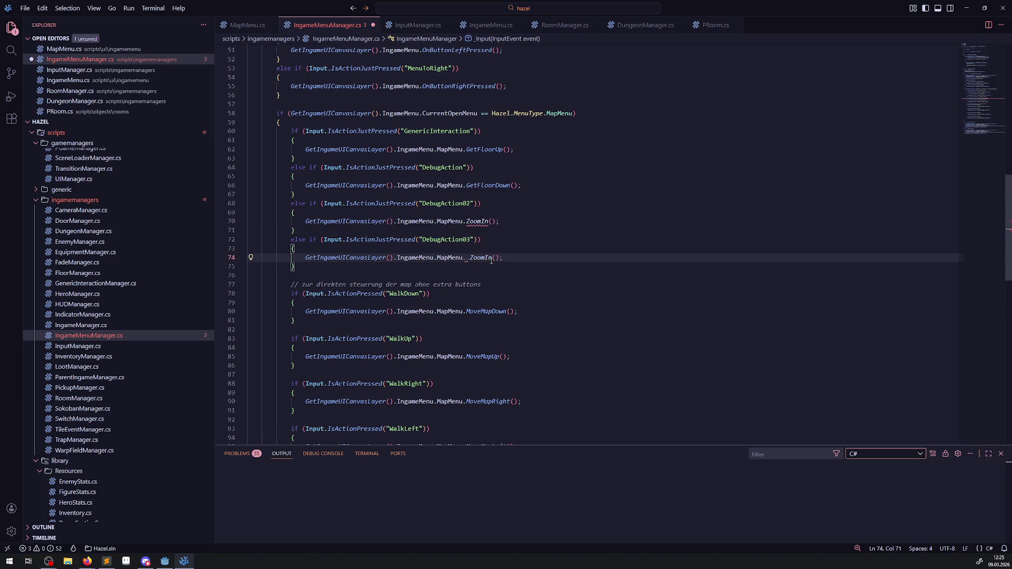
click(471, 258)
key(BackSpace)
key(BackSpace)
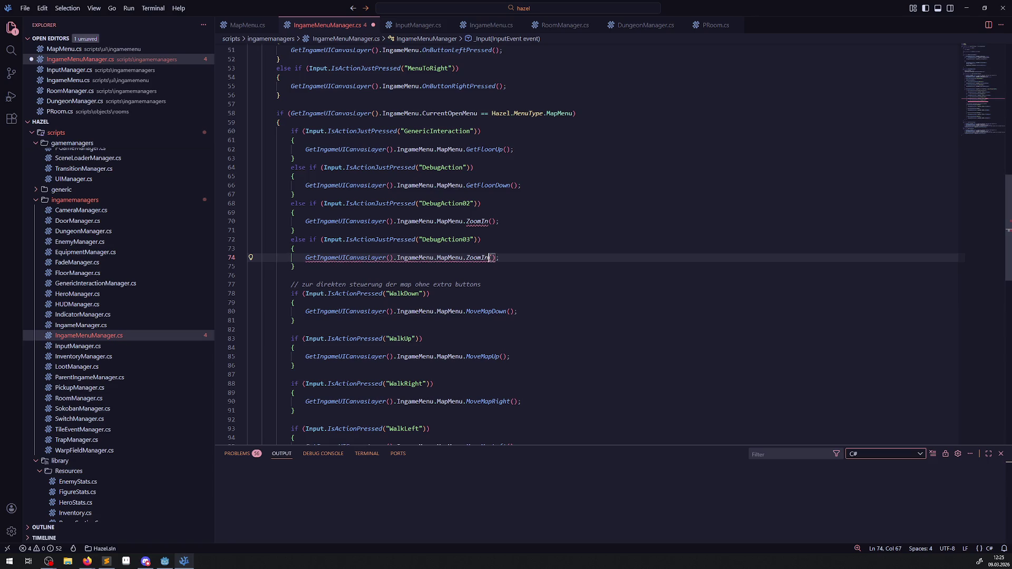
text(Out)
key(ctrl+s)
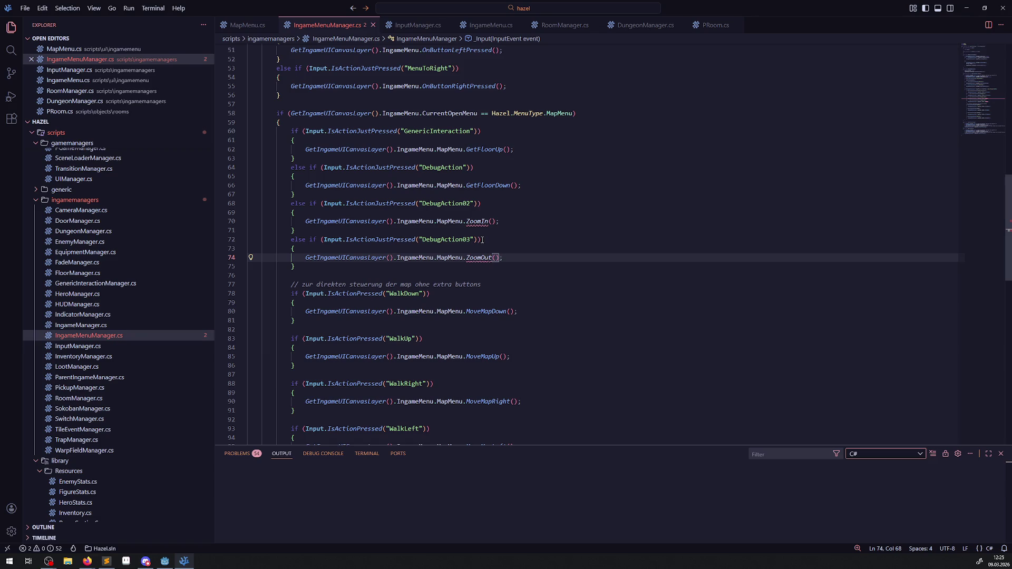
- Bring up MapMenu.cs and scroll to the end of InitUpdate
double_click(477, 221)
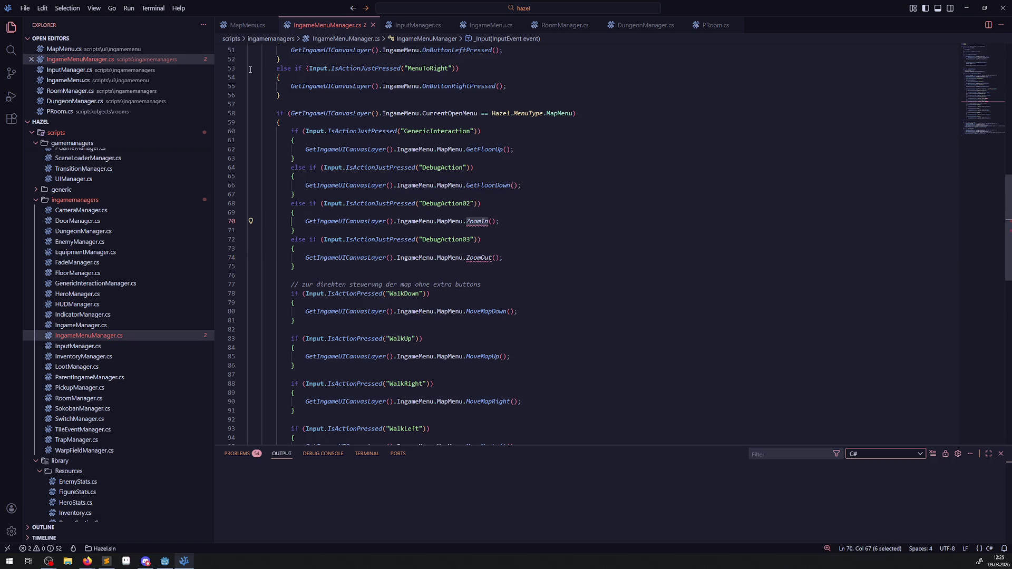
click(247, 25)
scroll(290, 248, down, 2)
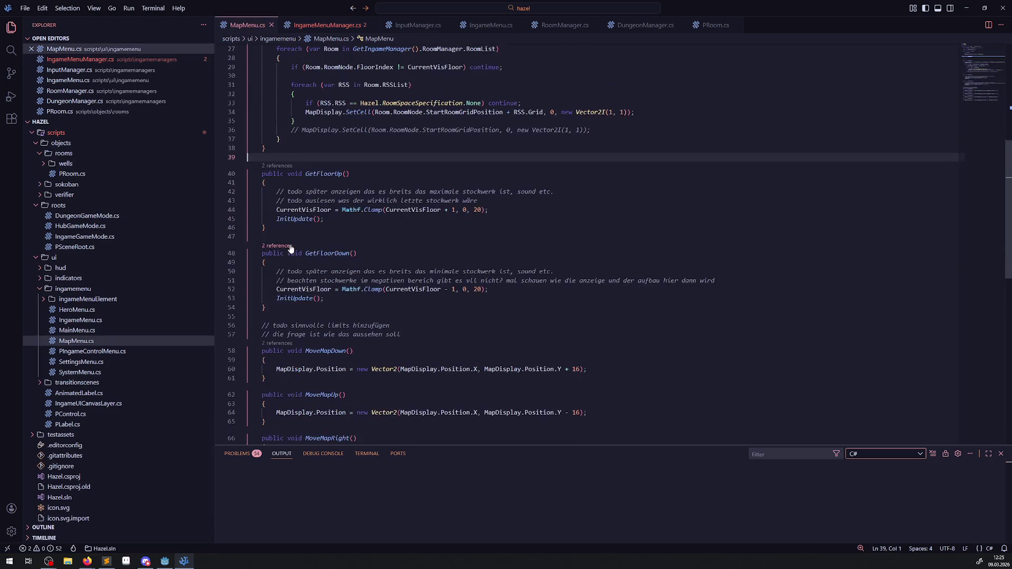
- Add an empty public void ZoomIn() method after InitUpdate and save
key(Return)
key(Return)
key(Return)
click(284, 174)
text(public void ZoomIn()
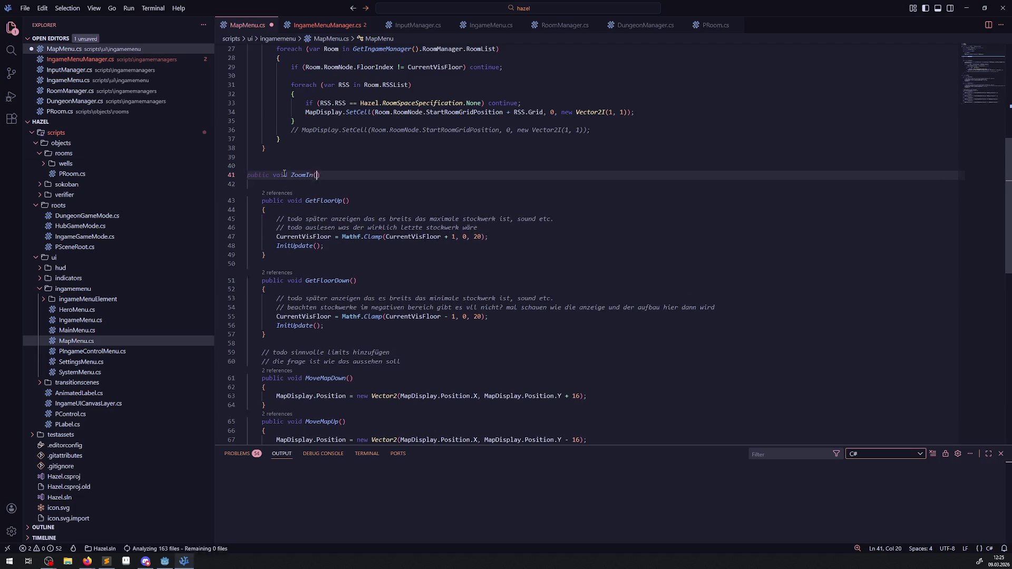
key(Return)
text({)
key(Return)
click(294, 203)
key(ctrl+s)
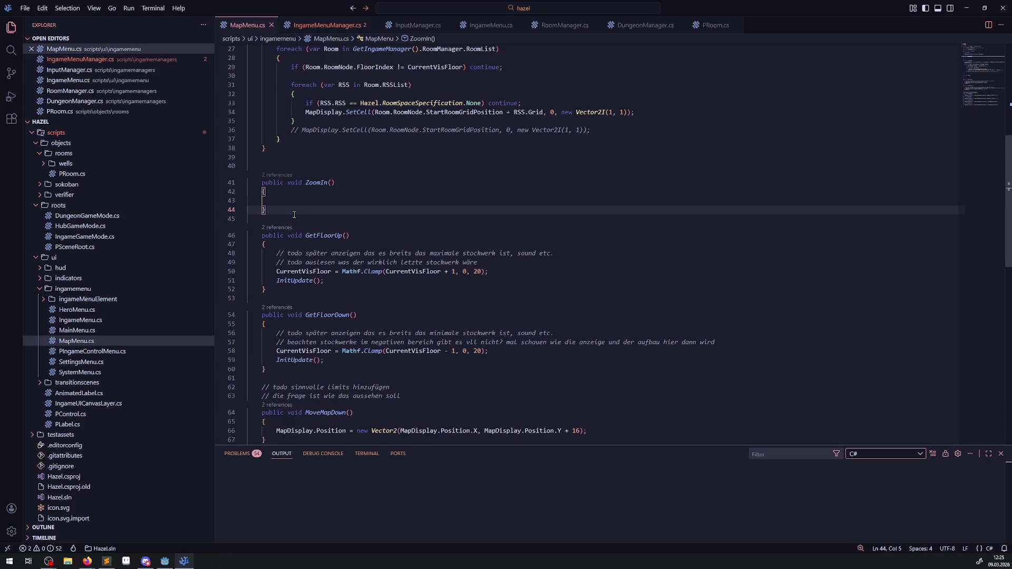
- Duplicate the empty method below and rename the copy ZoomOut, then save
click(290, 210)
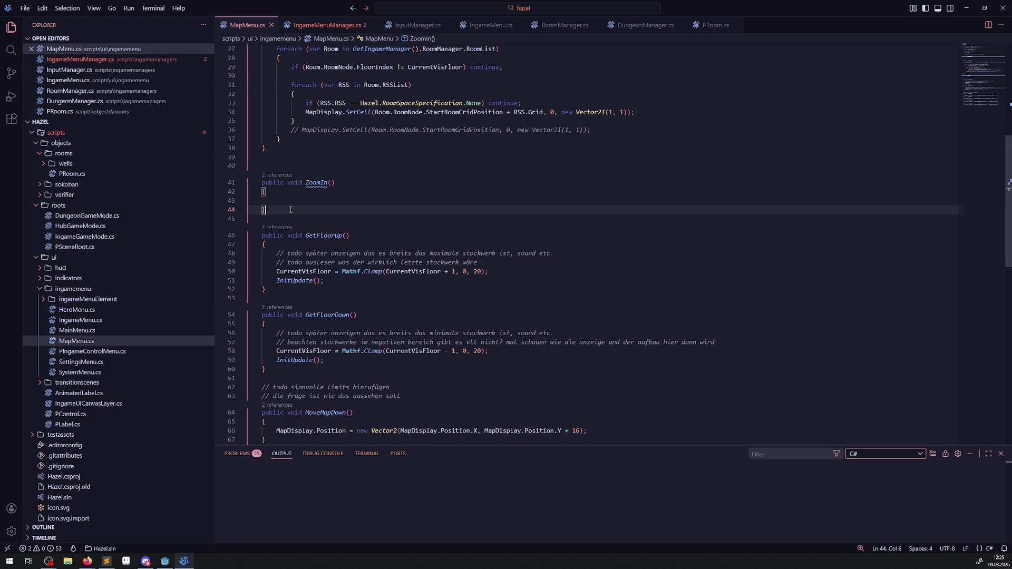
key(ctrl+v)
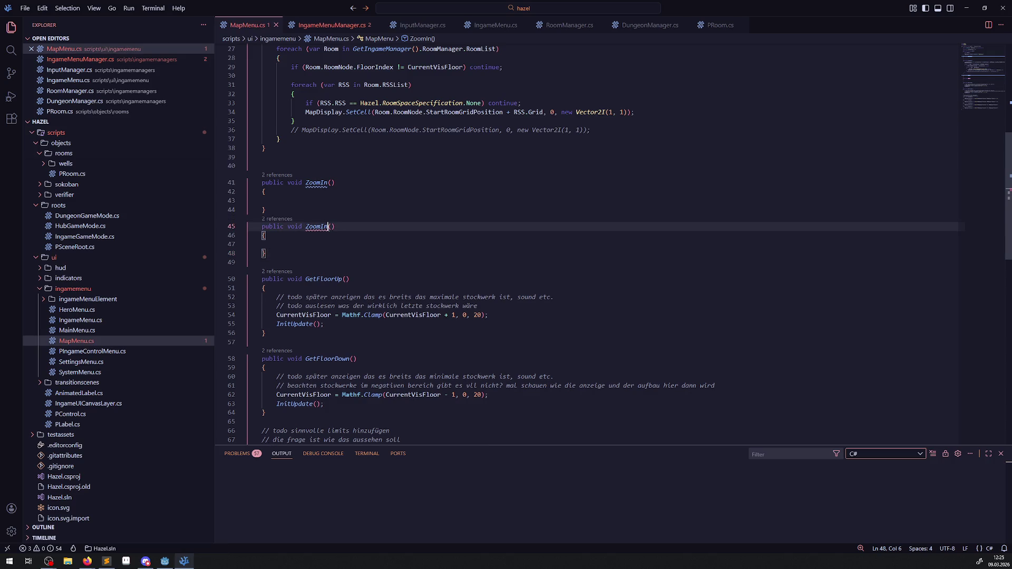
click(329, 227)
key(BackSpace)
key(BackSpace)
text(Out)
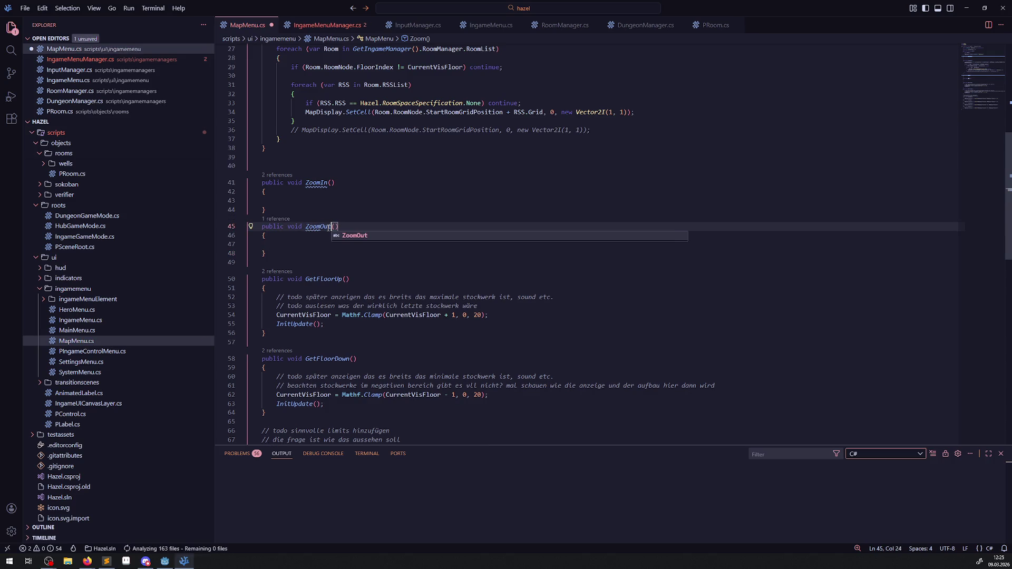
key(ctrl+s)
- Select 'MapDisplay.' on line 70, remove the extra blank line above ZoomIn, and save
click(351, 193)
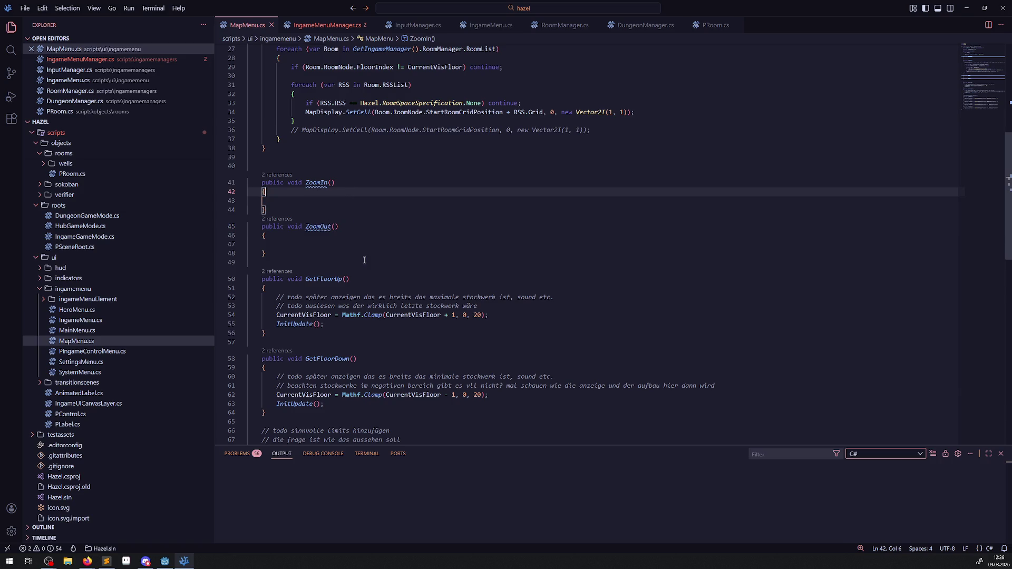
scroll(364, 260, down, 5)
double_click(315, 336)
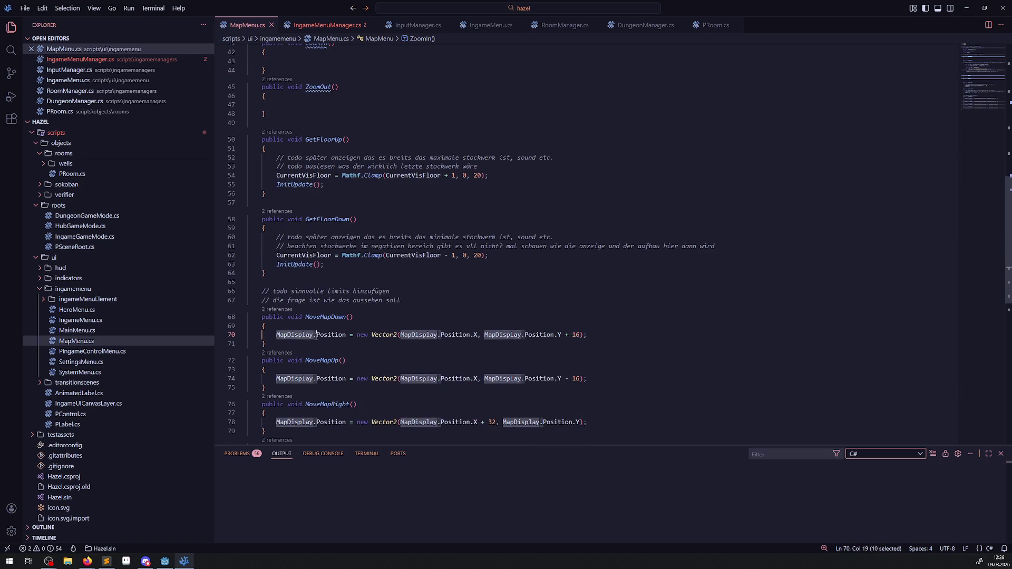
key(shift+Right)
scroll(284, 260, up, 4)
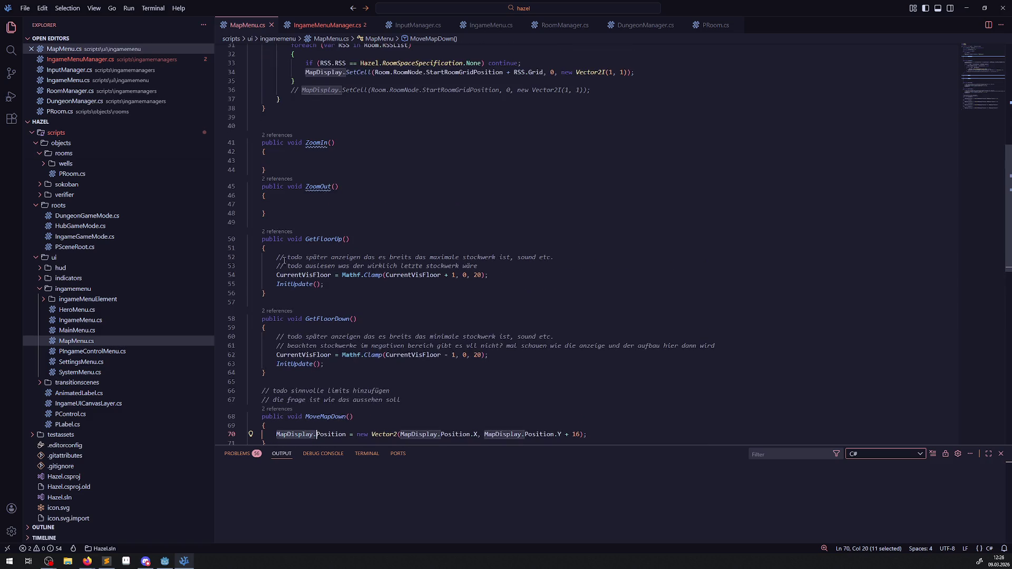
click(275, 125)
key(BackSpace)
click(280, 151)
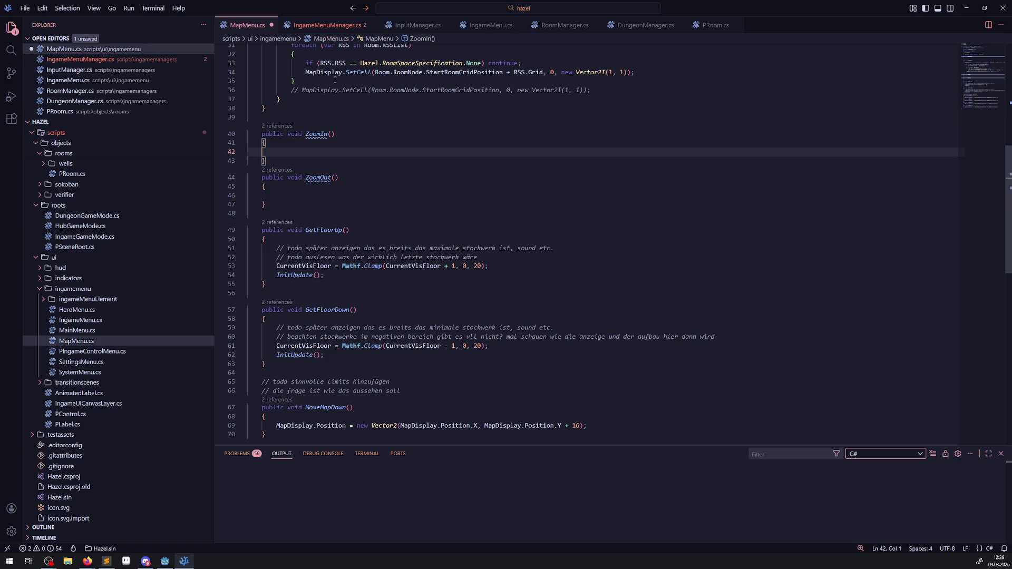
key(ctrl+s)
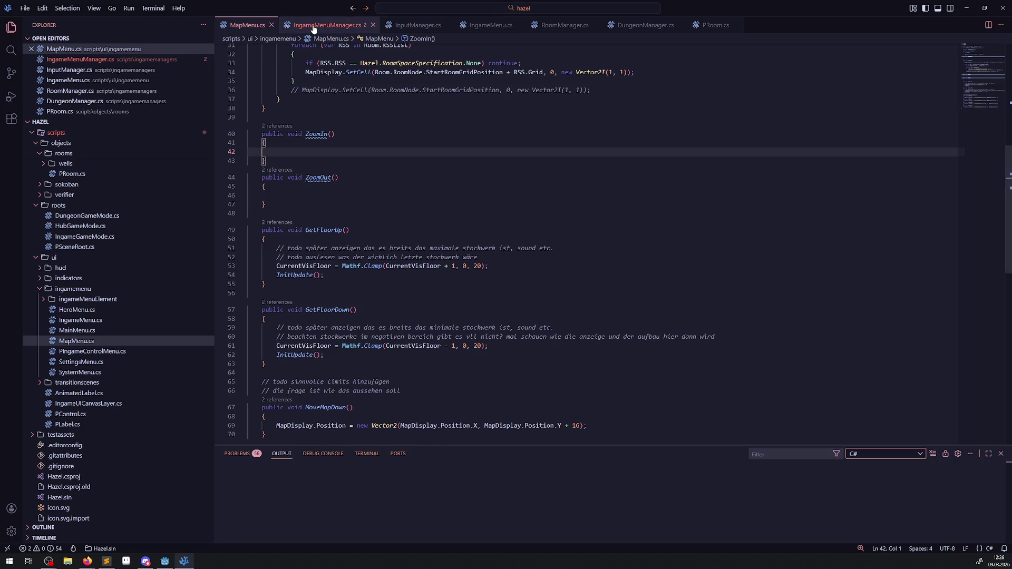
- Copy the map movement blocks (lines 76–97) from IngameMenuManager.cs, then start 'MapDisplay.Sca' in ZoomIn
ctrl+click(316, 134)
scroll(451, 254, down, 4)
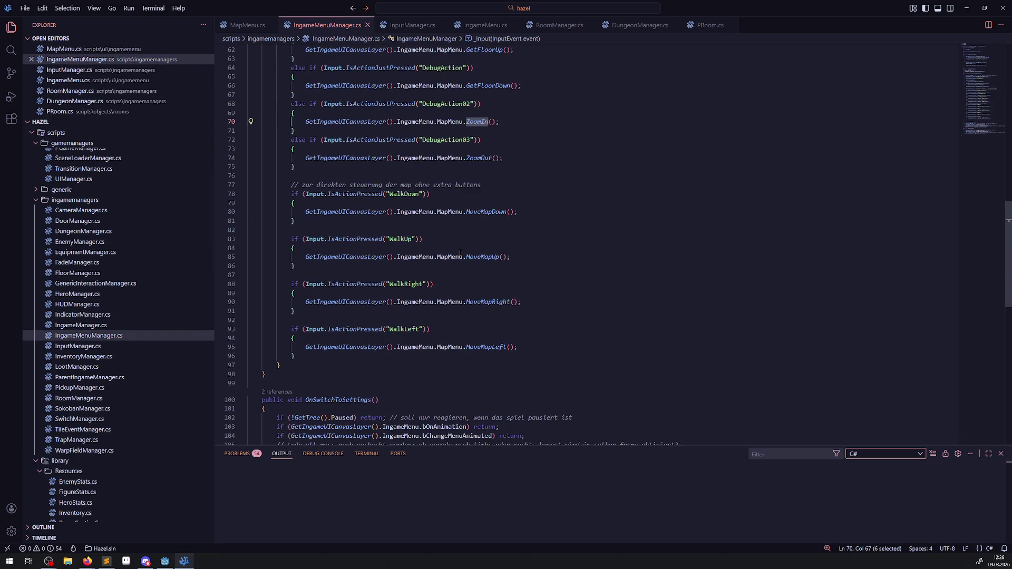
drag(496, 175, 279, 366)
key(ctrl+c)
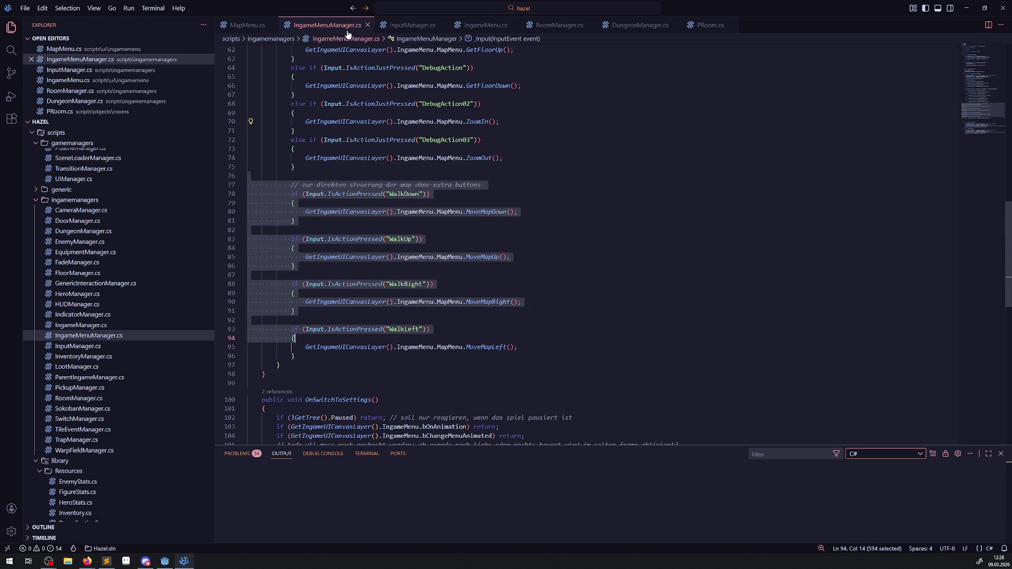
key(alt+Left)
text(MapDisplay.)
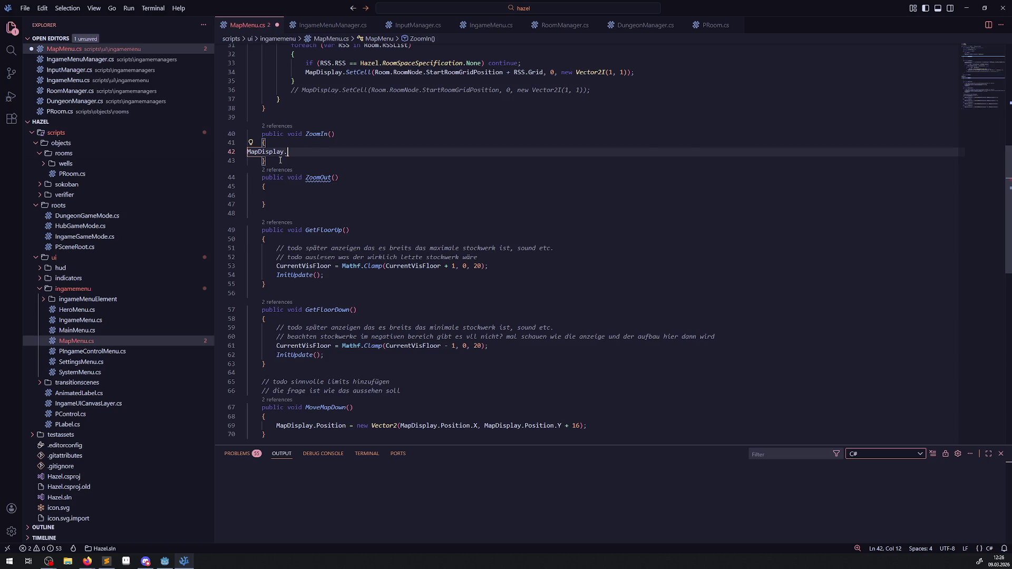
text(Sca)
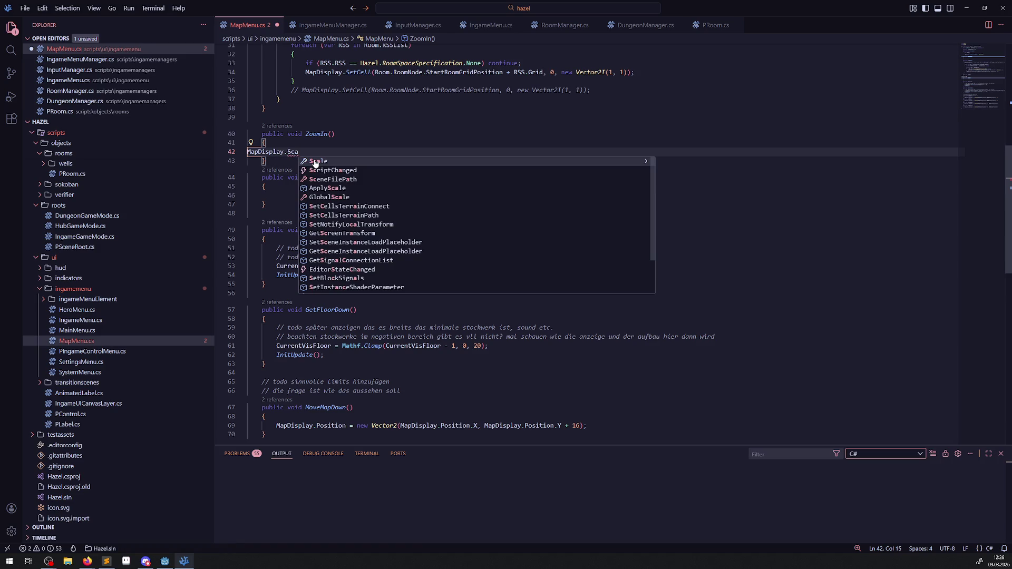
- Start ZoomIn's line as MapDisplay.Scale = Mathf.Clamp(); and save
click(316, 162)
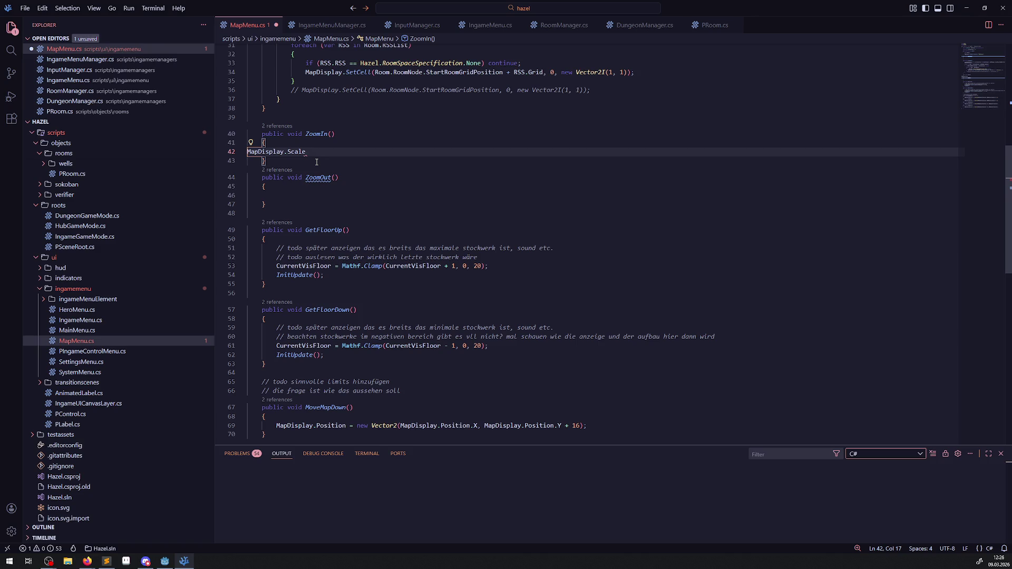
text( = )
text(Mathf.Cla)
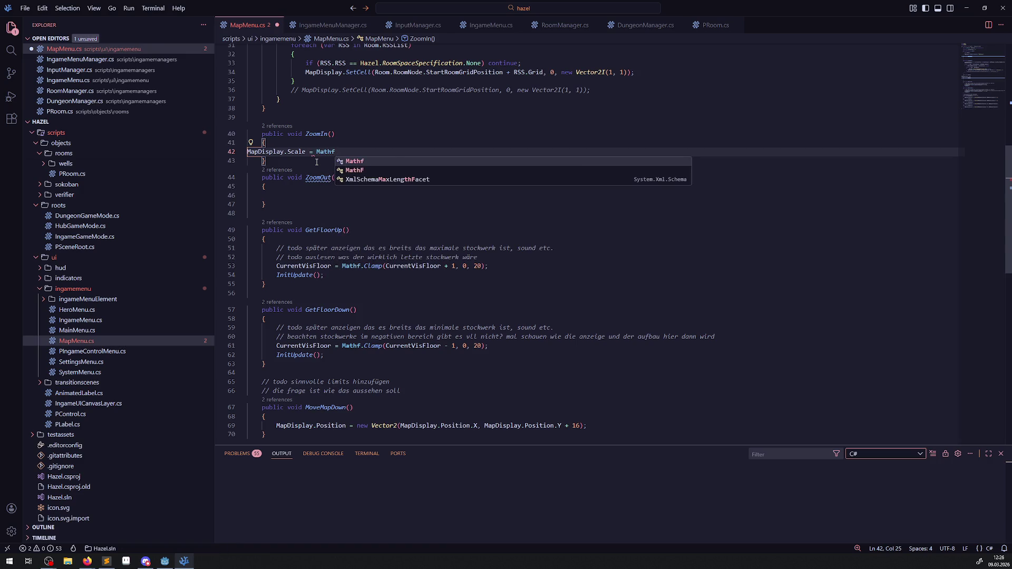
key(Tab)
text(();)
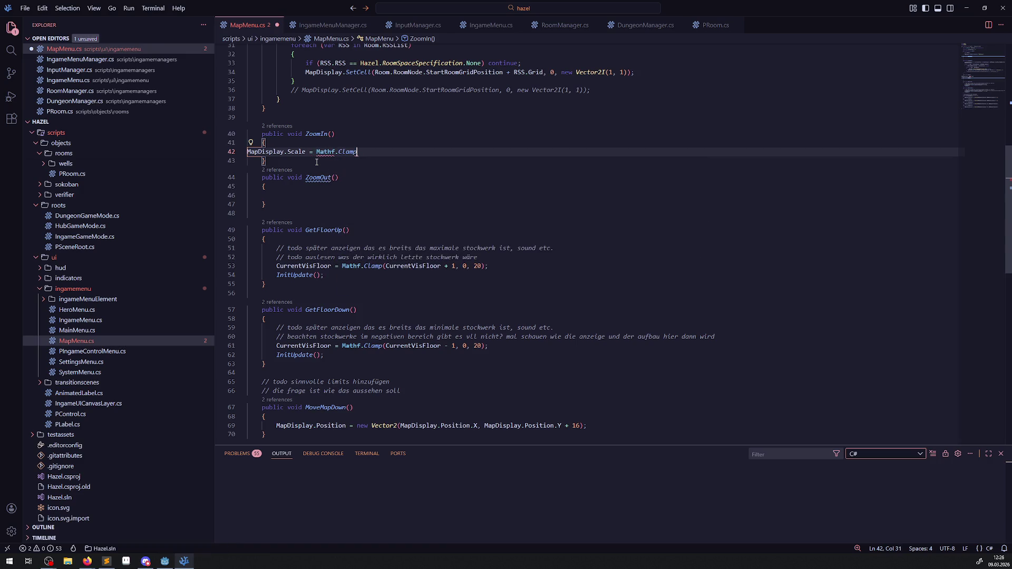
key(ctrl+s)
- Fill the Clamp arguments with MapDisplay.Scale + 0.25f, 0.5f and 2.0f, and save
click(388, 152)
text(MapDisplay.)
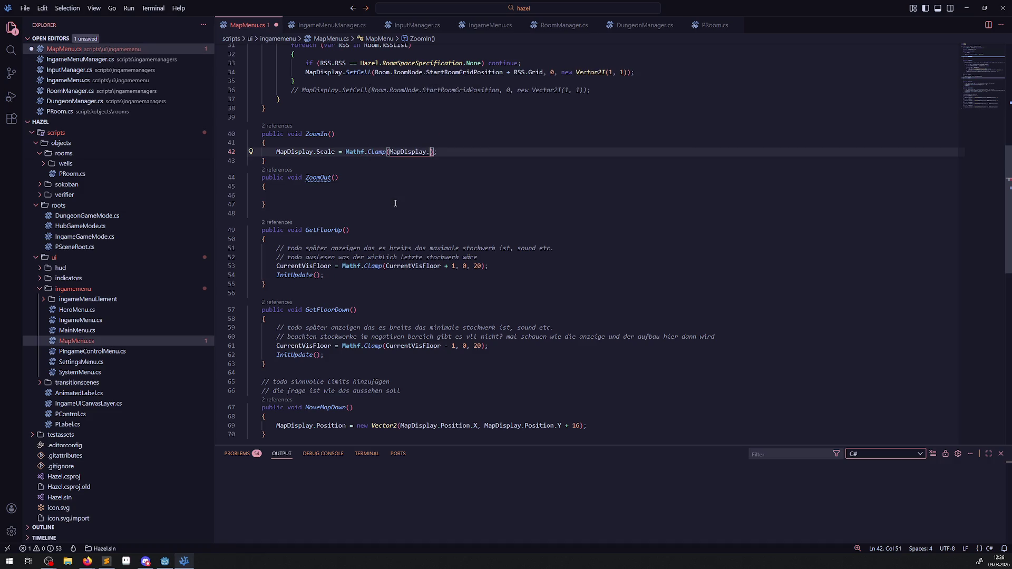
text(Sc)
key(Tab)
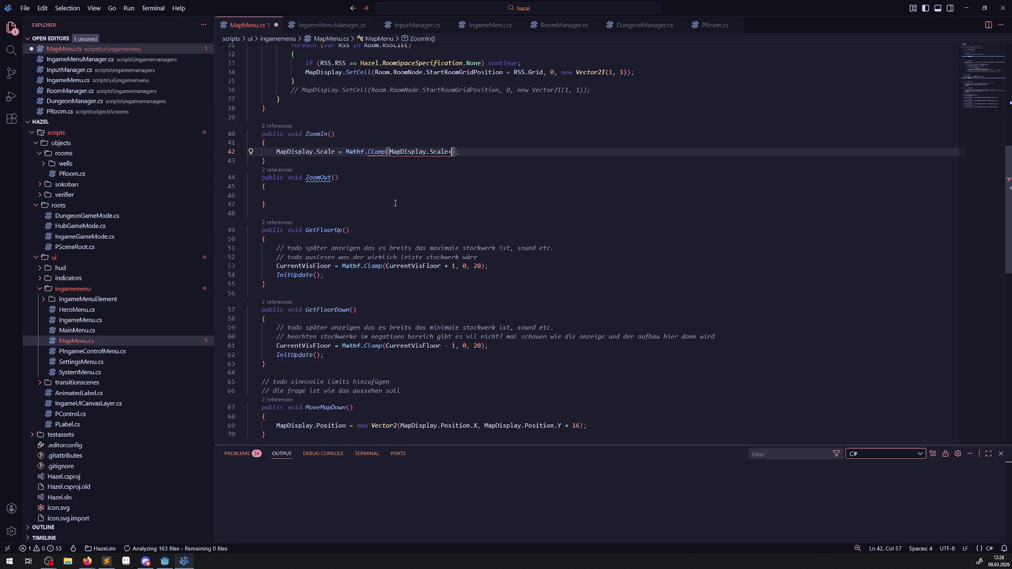
text(+ 0.25f,)
key(ctrl+s)
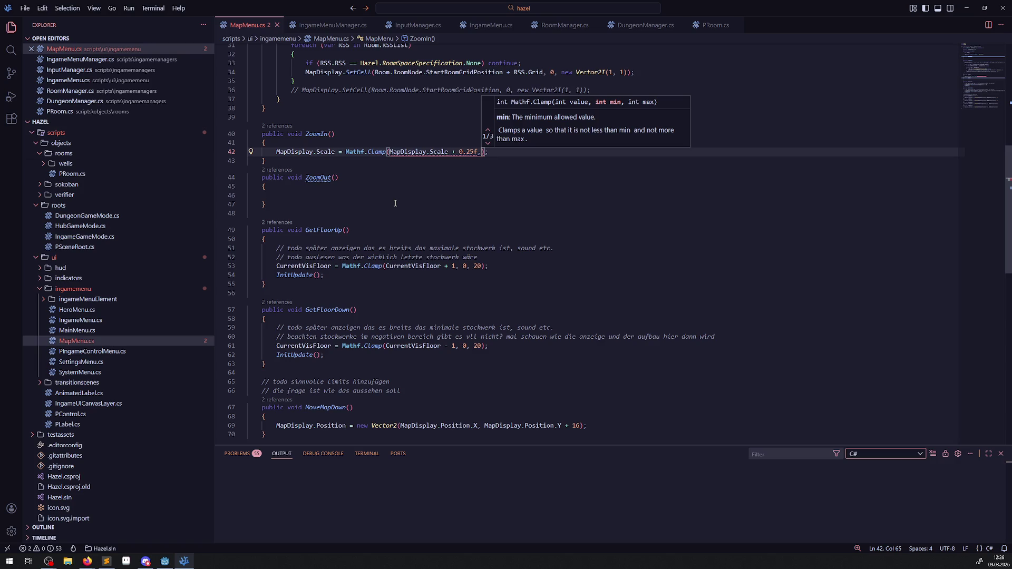
text(0.)
key(BackSpace)
text(5f, )
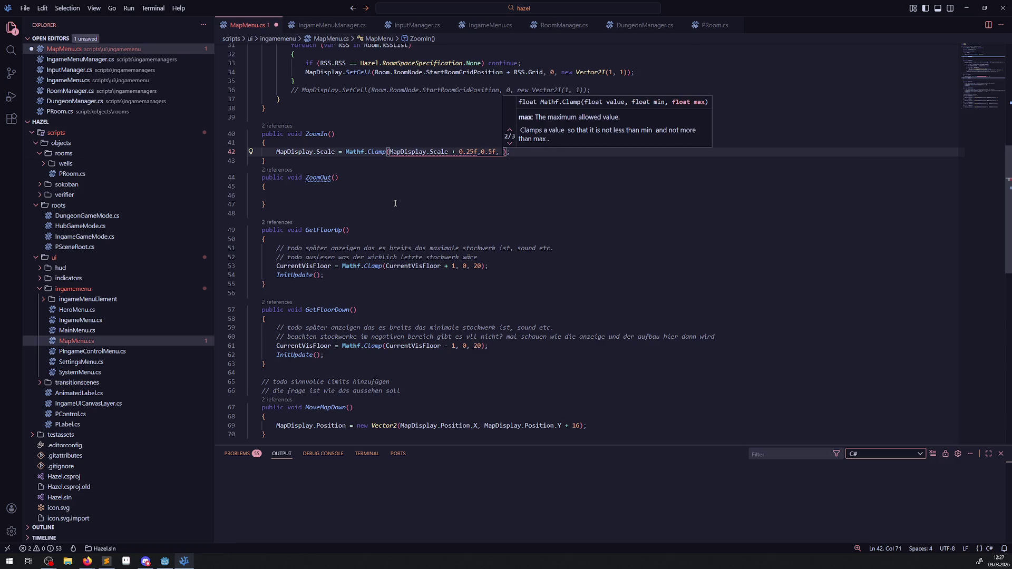
text(2.0f)
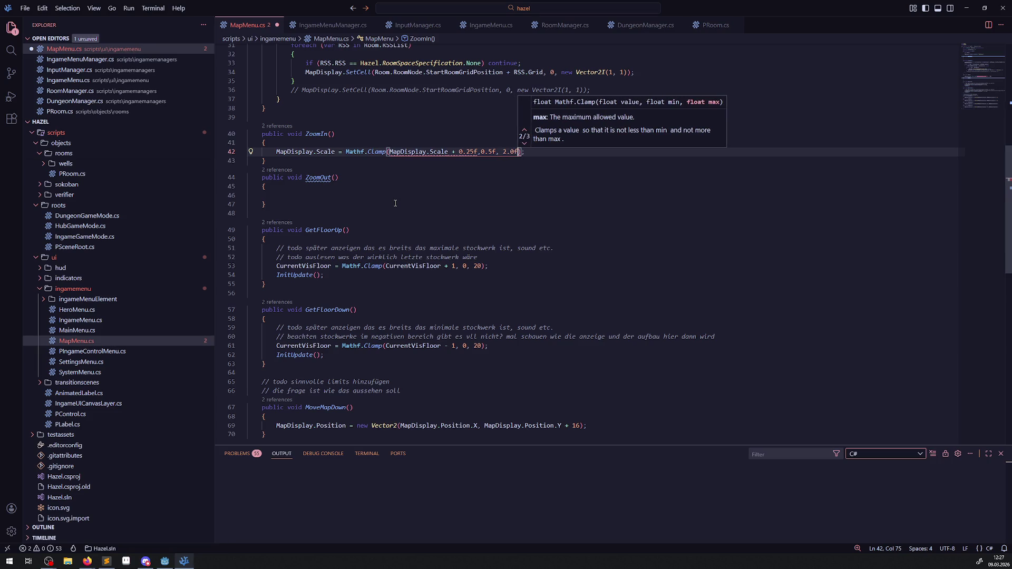
key(ctrl+s)
click(396, 195)
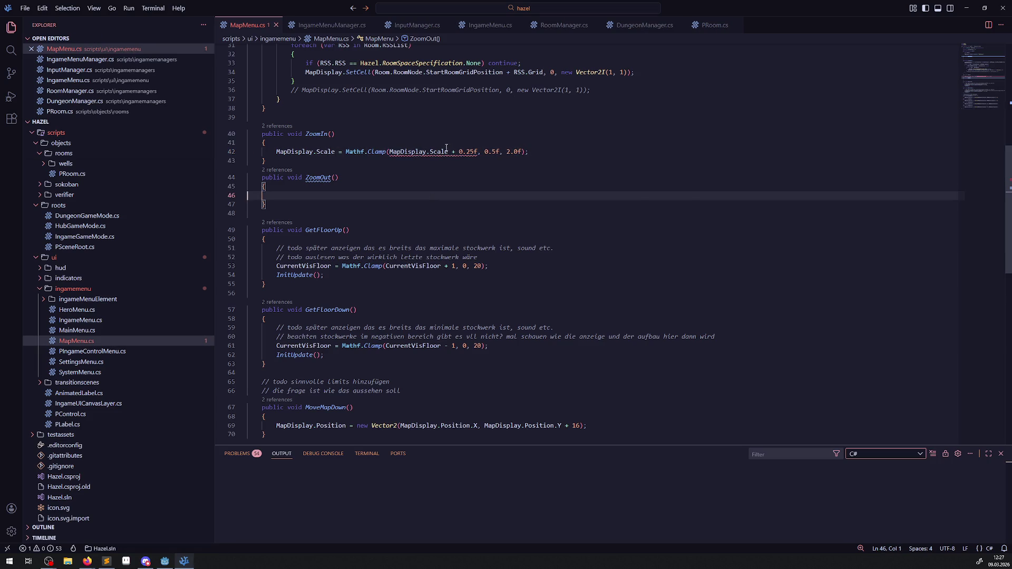
- Change the Scale increment to new Vector2(0.25f,0.25f) and save
mouse_move(446, 150)
click(459, 152)
drag(459, 152, 478, 152)
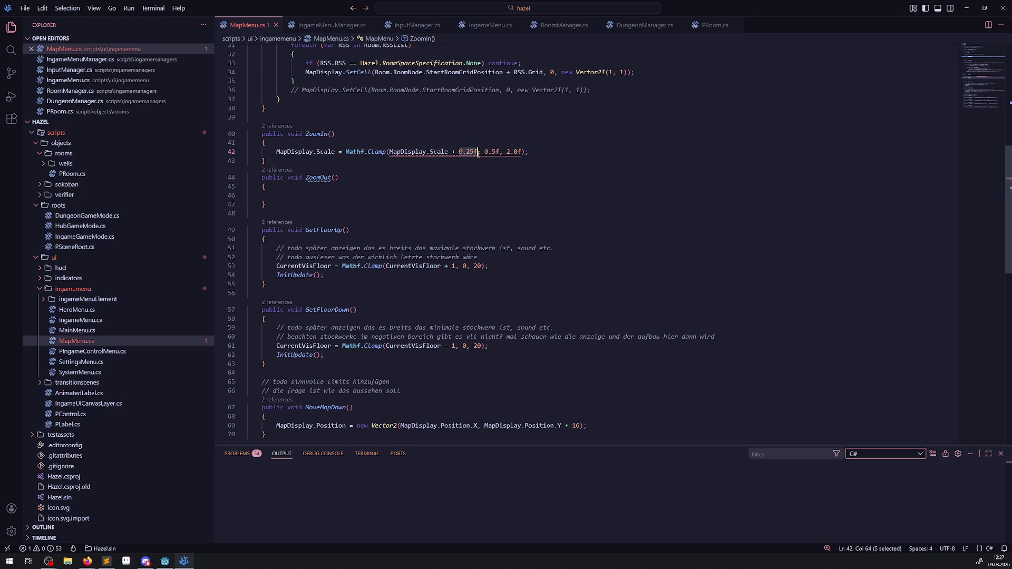
text(new Vect)
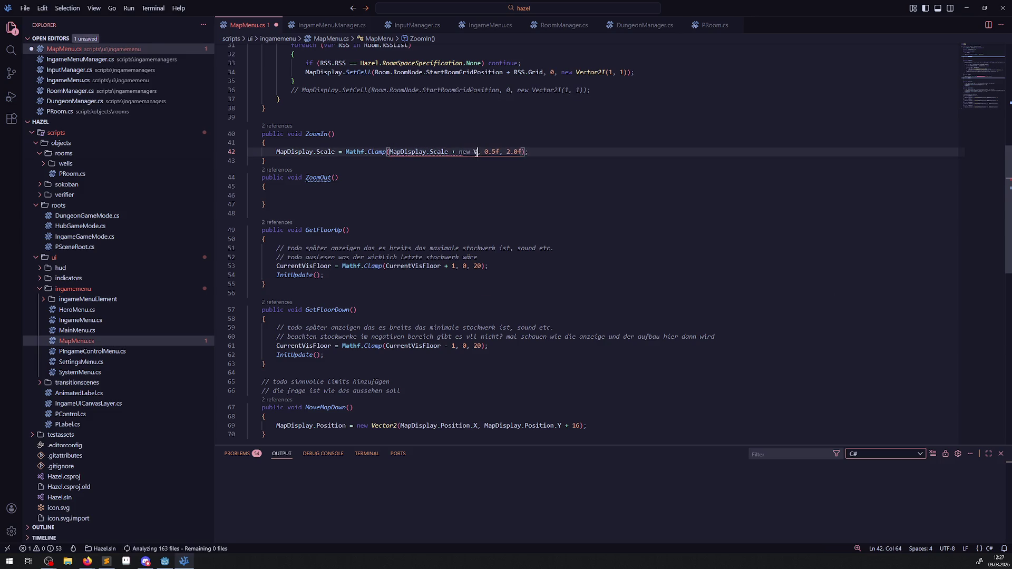
text(or)
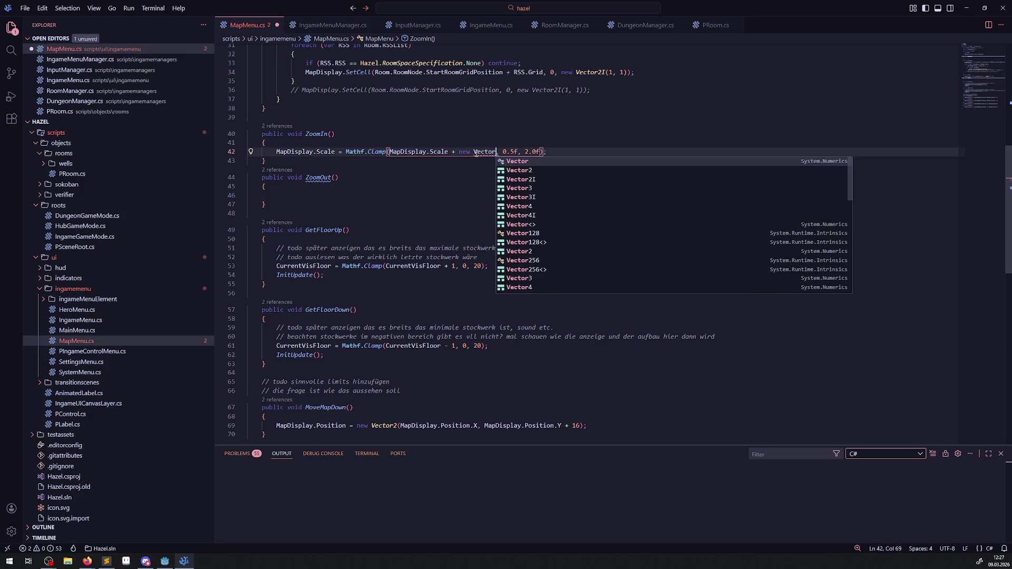
text(2(0)
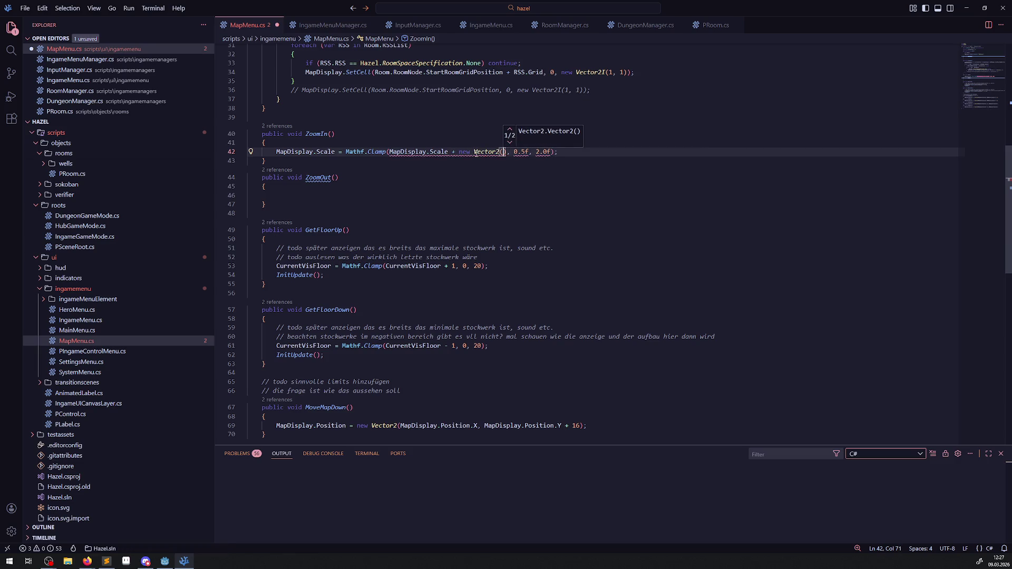
text(.25f,)
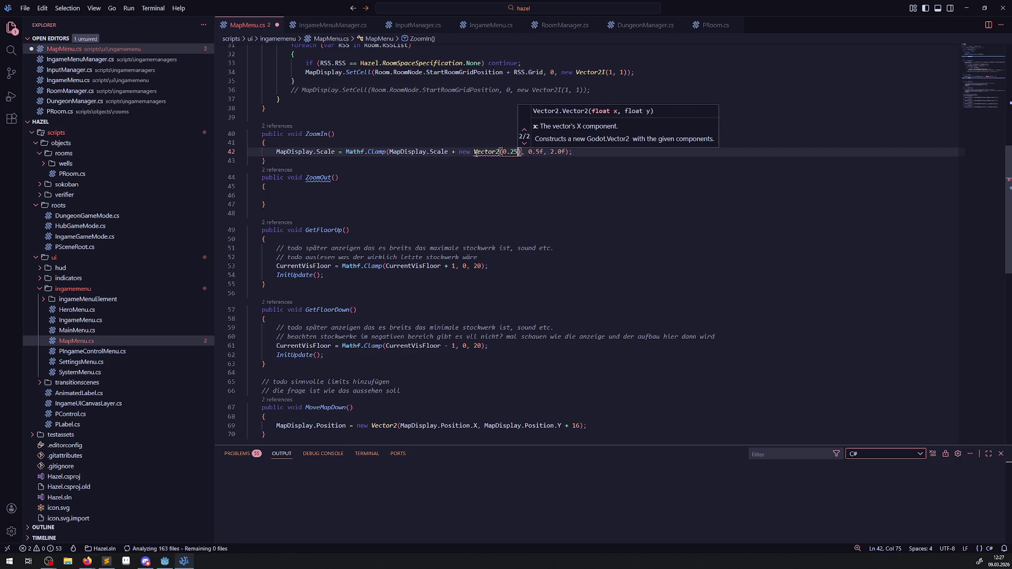
text(0.25f)
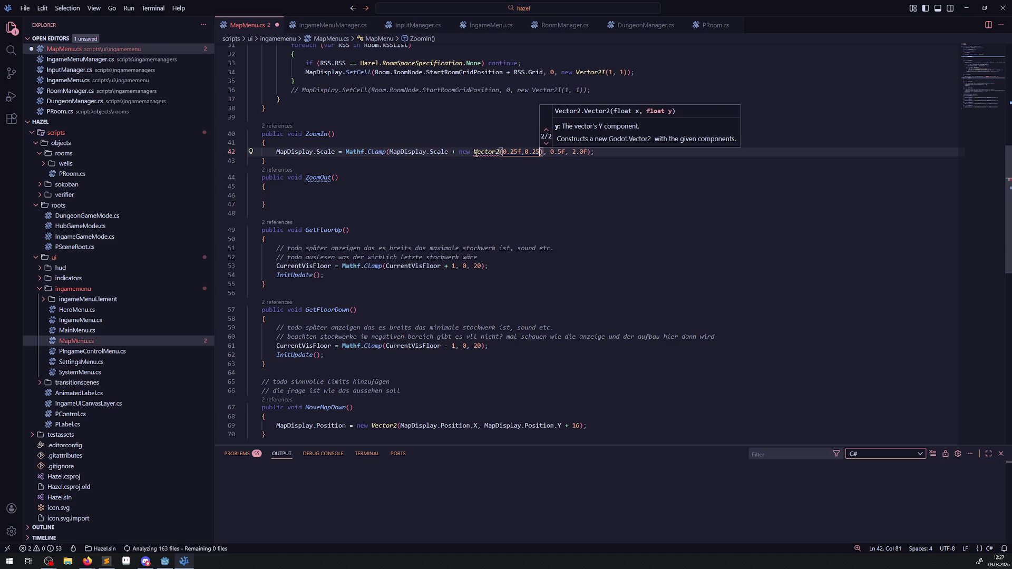
key(ctrl+s)
key(Down)
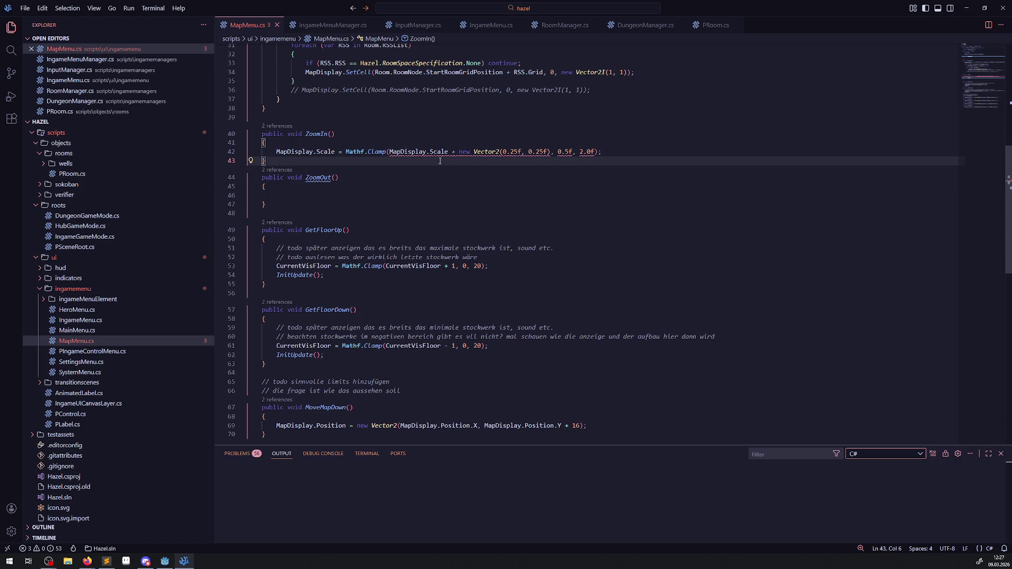
mouse_move(377, 152)
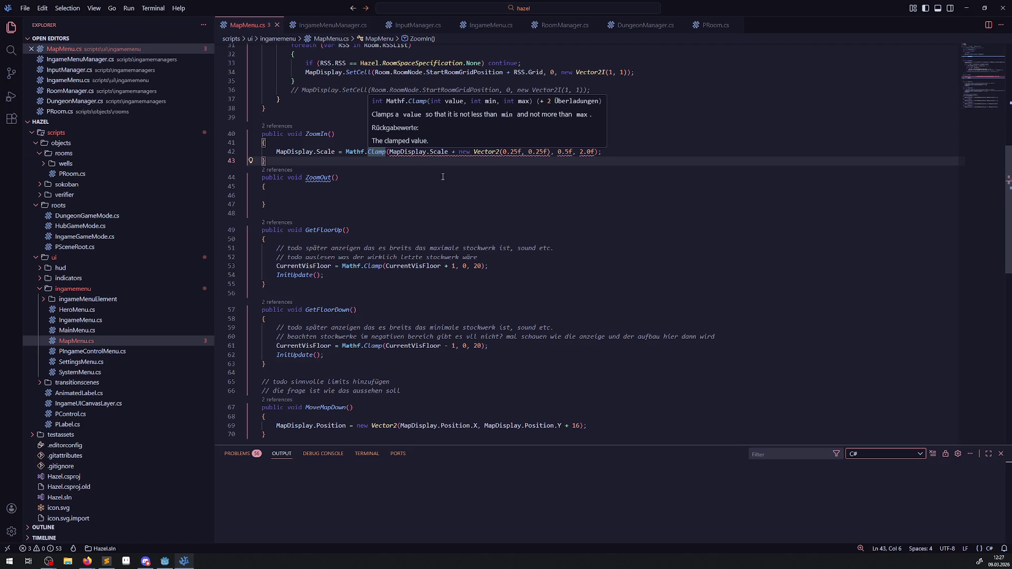
click(470, 182)
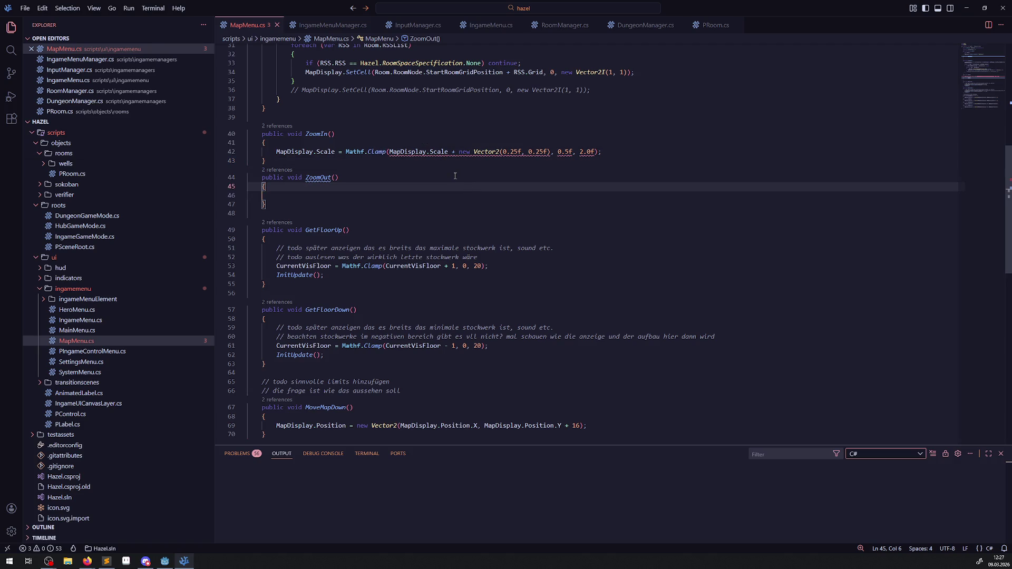
- Insert a line 'var ZoomStr =' with the copied Clamp expression at the top of ZoomIn
mouse_move(440, 157)
drag(345, 153, 598, 152)
key(ctrl+c)
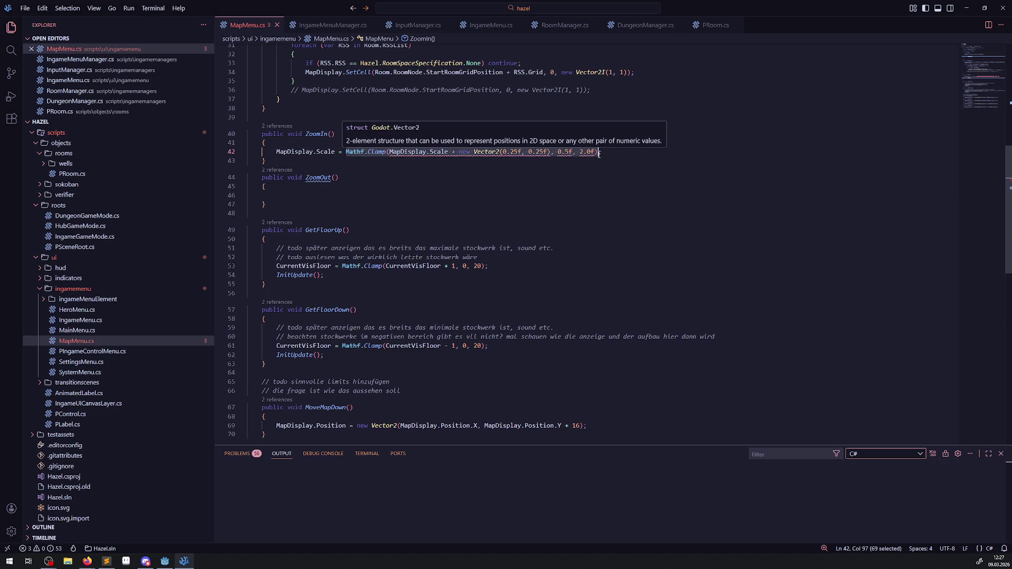
click(378, 144)
key(Return)
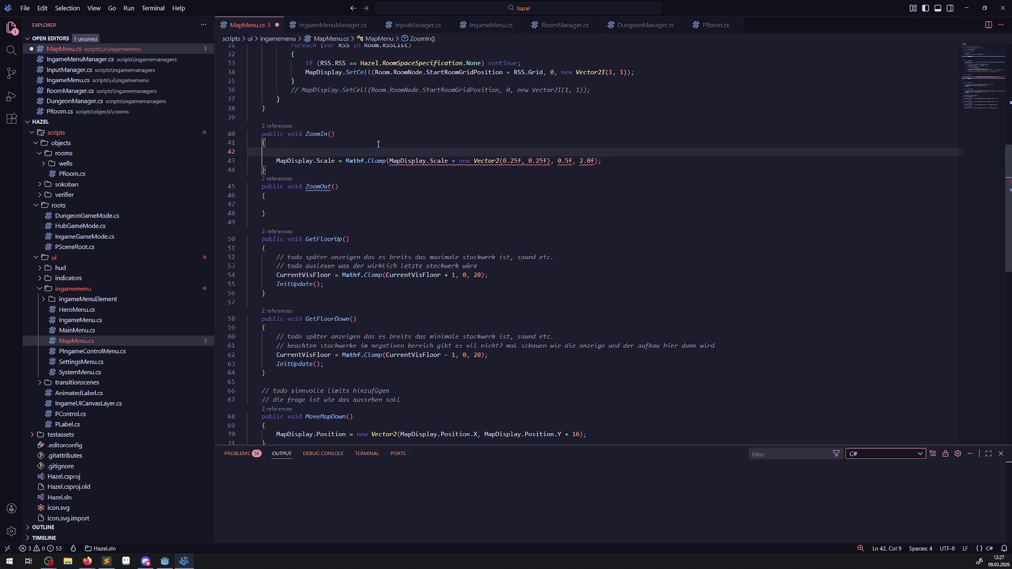
text(var new)
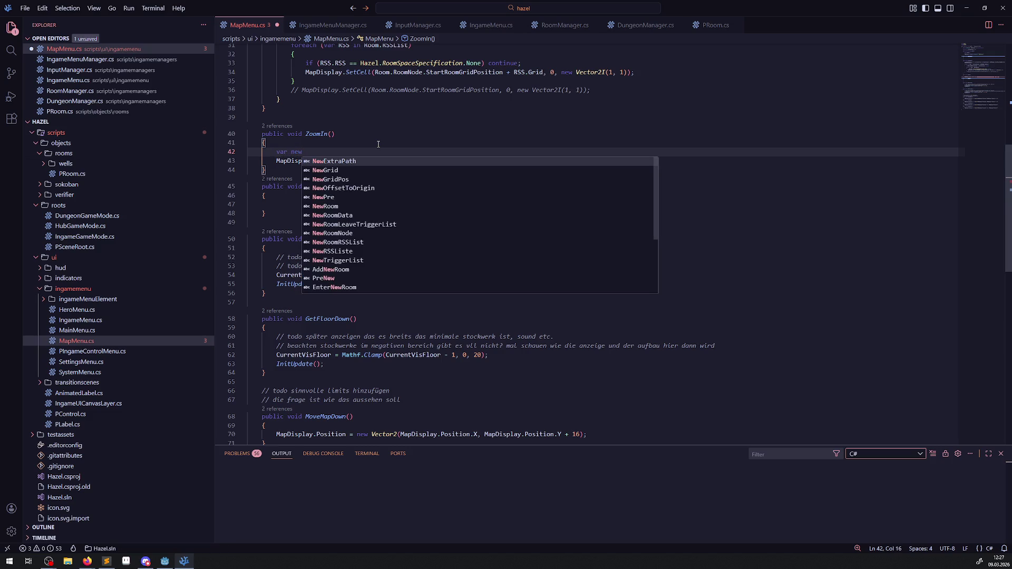
key(BackSpace)
key(BackSpace)
key(BackSpace)
text(Zoom)
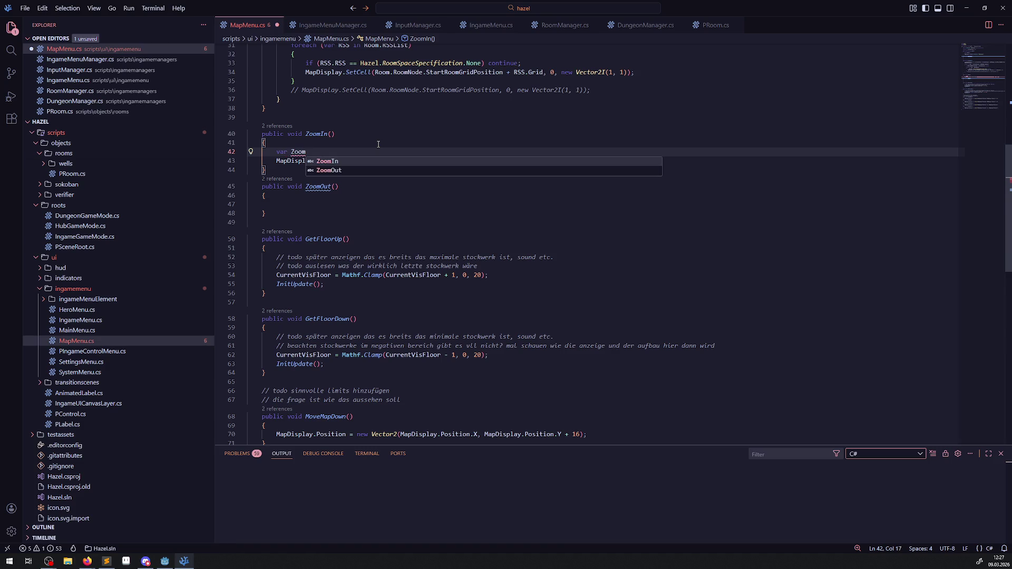
text(Str =)
key(ctrl+v)
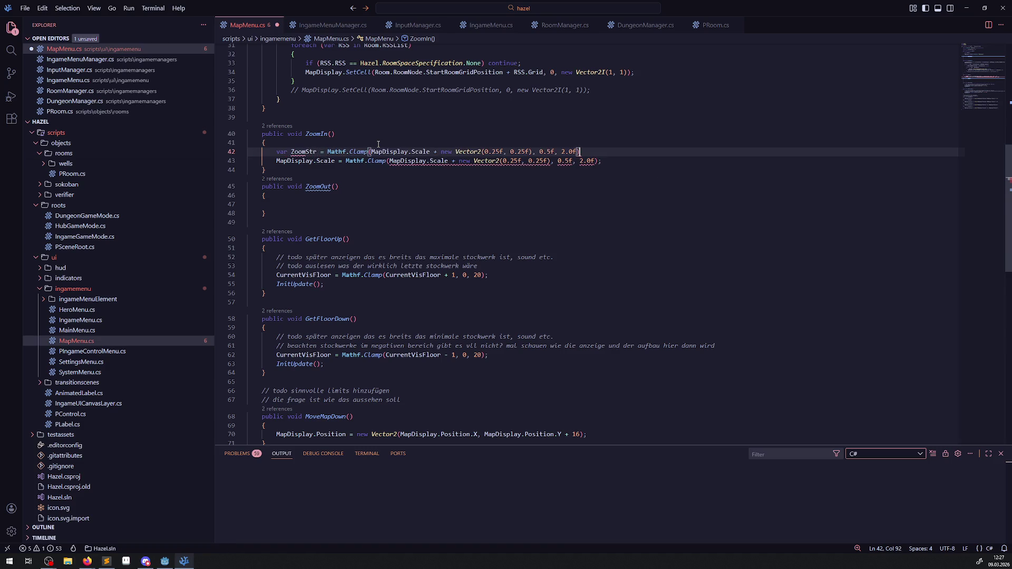
text(;)
key(ctrl+s)
- Make ZoomStr clamp MapDisplay.Scale.X + 0.25f instead of the Vector2 increment, and save
click(431, 152)
text(.X)
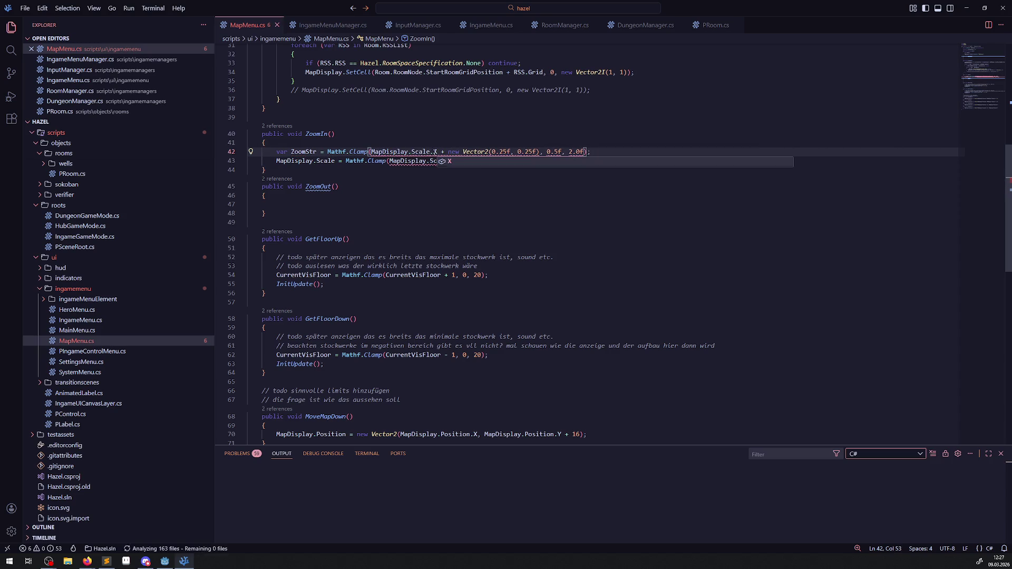
drag(448, 151, 508, 152)
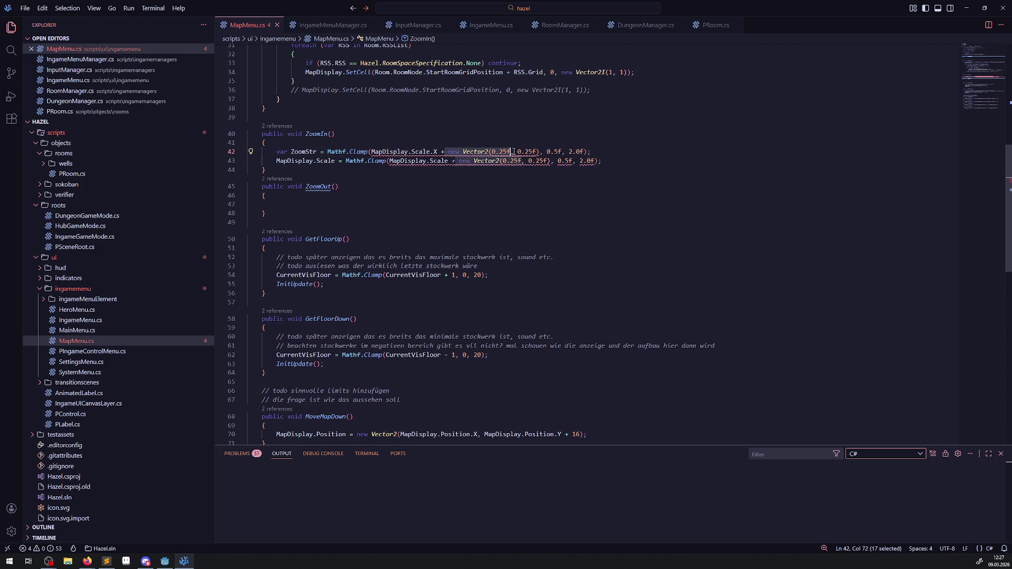
key(Delete)
key(Delete)
key(Delete)
key(Right)
key(Right)
key(Right)
key(Delete)
click(470, 138)
key(ctrl+s)
double_click(303, 151)
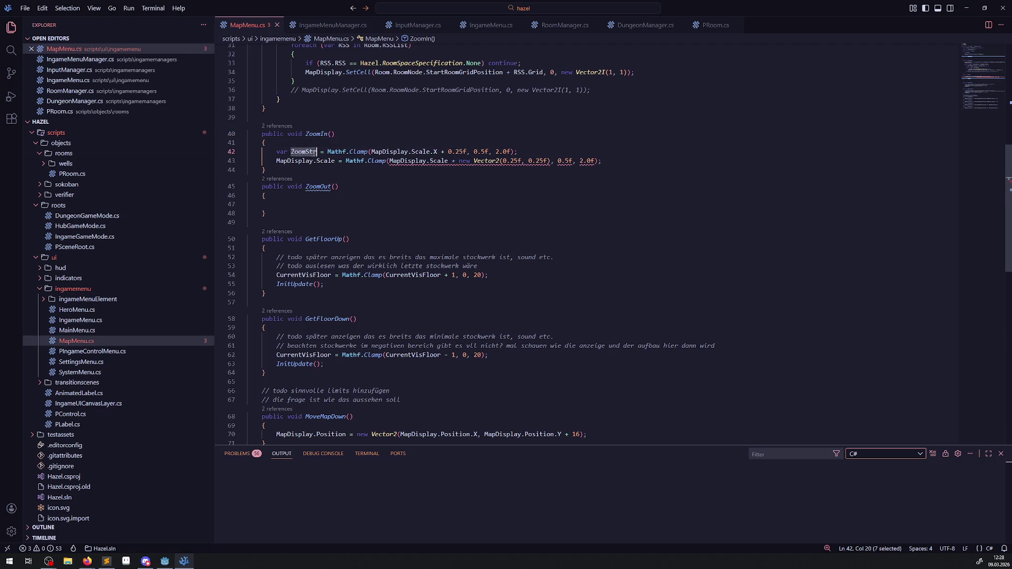
drag(346, 161, 481, 161)
- Replace the Clamp call so ZoomIn sets MapDisplay.Scale to new Vector2(ZoomStr, ZoomStr)
key(BackSpace)
key(BackSpace)
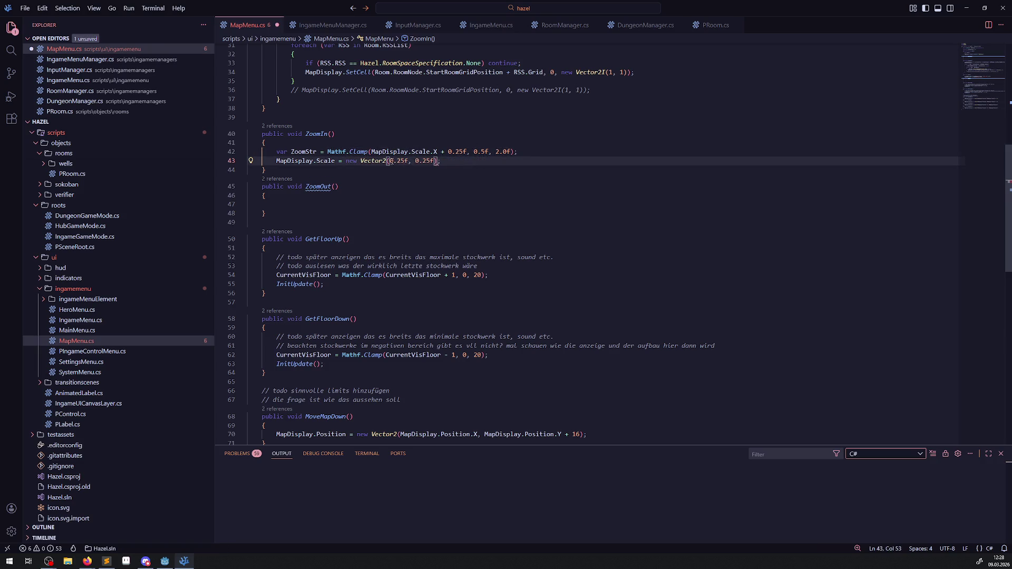
drag(389, 161, 435, 161)
text(ZoomStr)
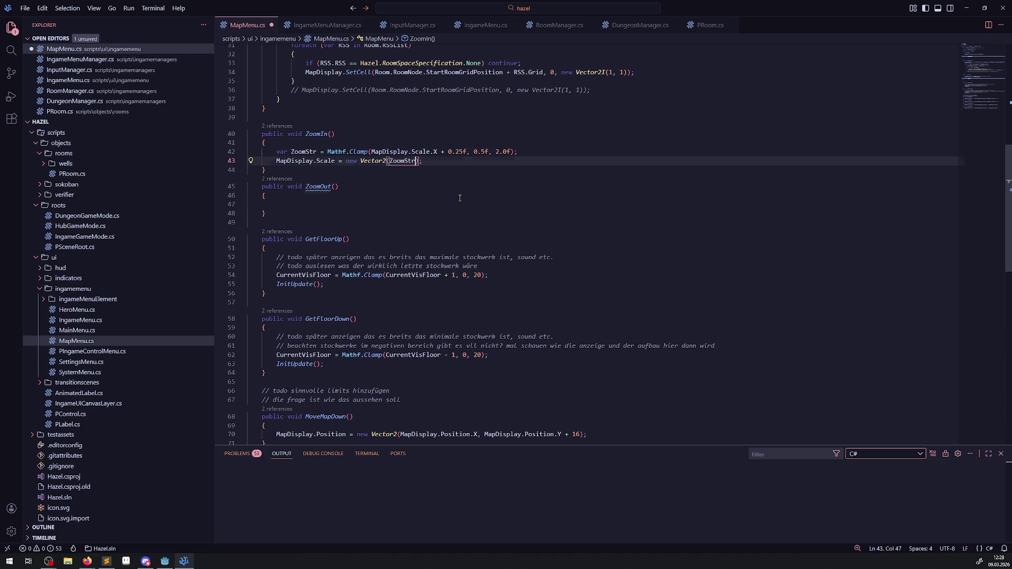
click(459, 196)
click(417, 161)
text(, ZoomStr)
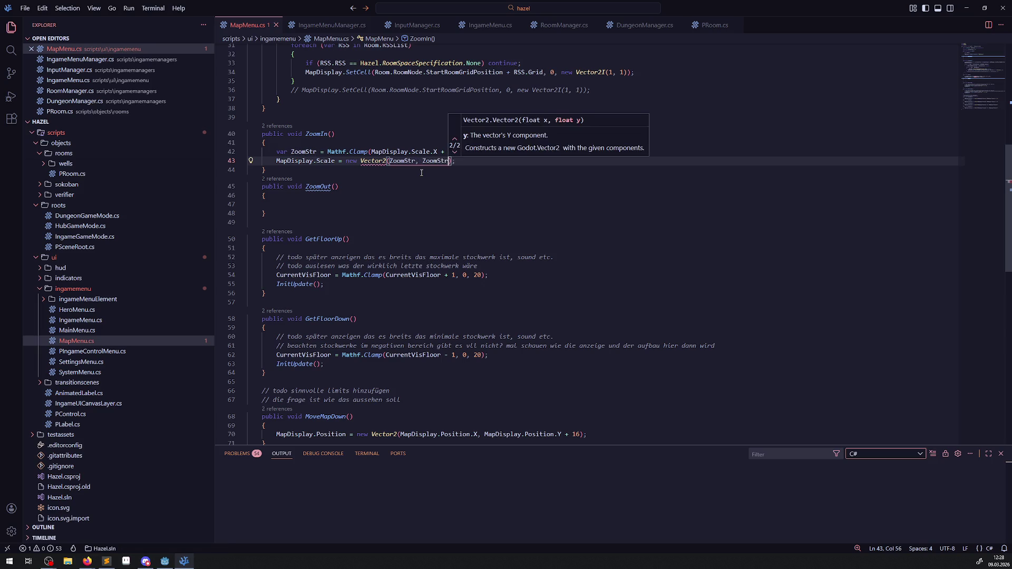
- Copy the two ZoomIn body lines into the ZoomOut method and save
click(419, 187)
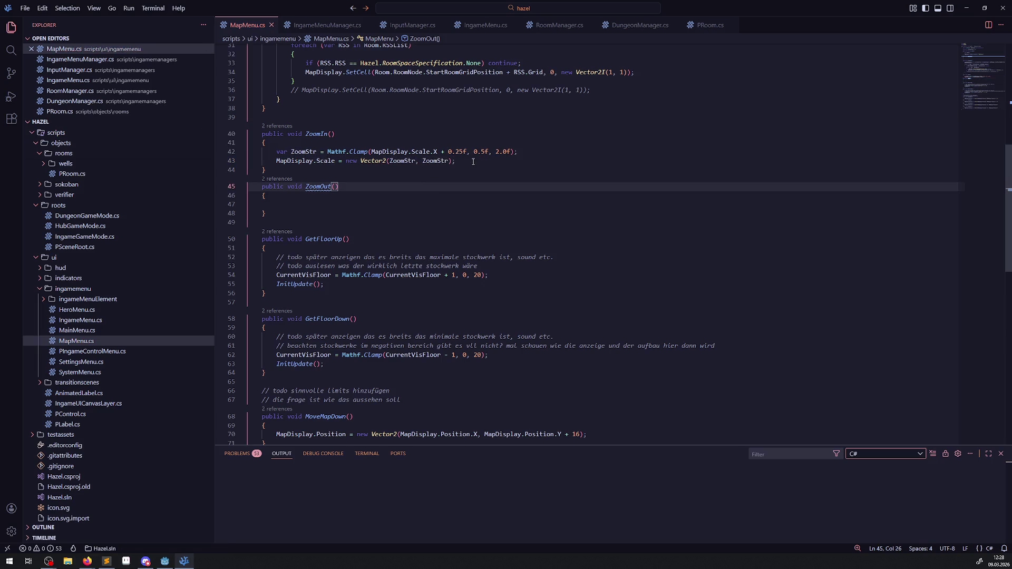
drag(473, 161, 248, 152)
key(ctrl+c)
click(394, 204)
key(ctrl+v)
key(ctrl+s)
- Change the plus to a minus so ZoomOut subtracts 0.25f, and save MapMenu.cs
click(444, 205)
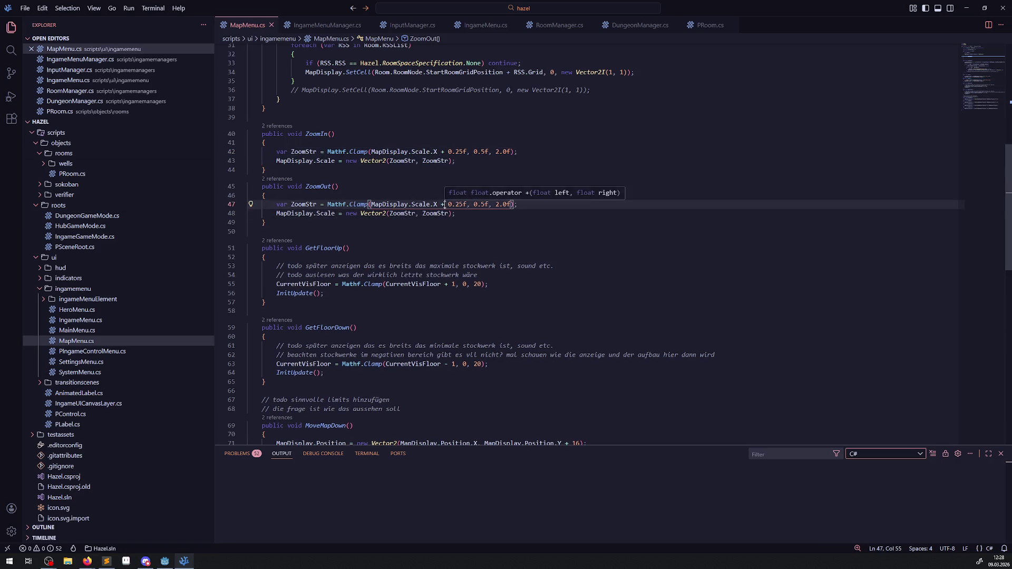
key(BackSpace)
text(-)
click(435, 225)
key(ctrl+s)
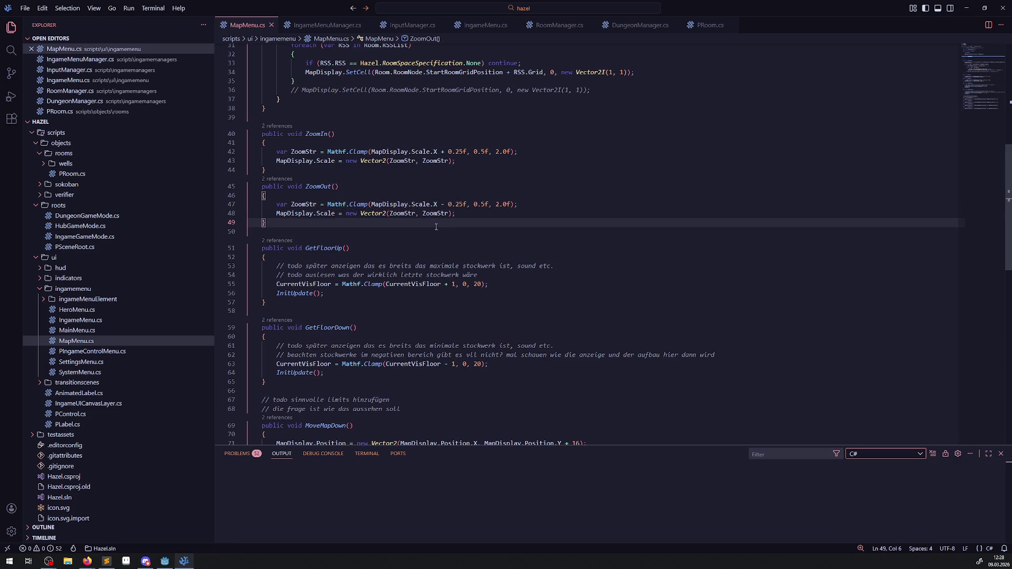
click(164, 560)
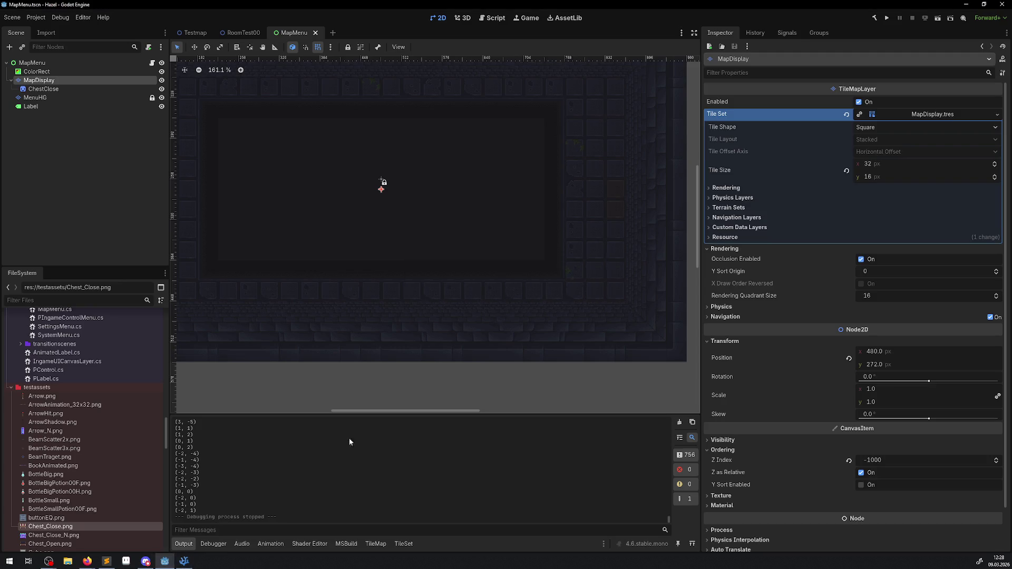
- Rebuild the C# project and pan the running map menu right and left with the arrow keys
click(875, 18)
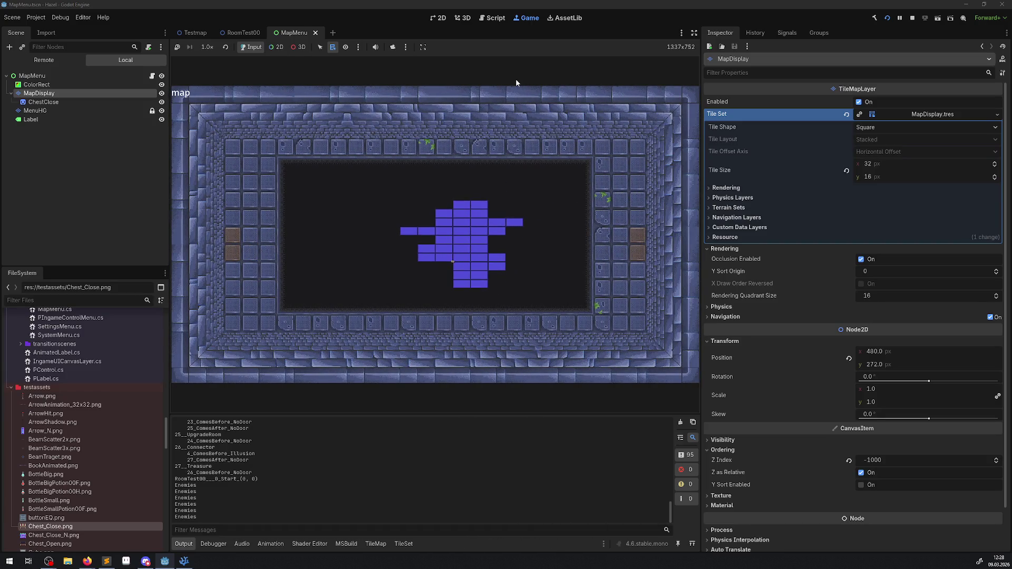
key(Right)
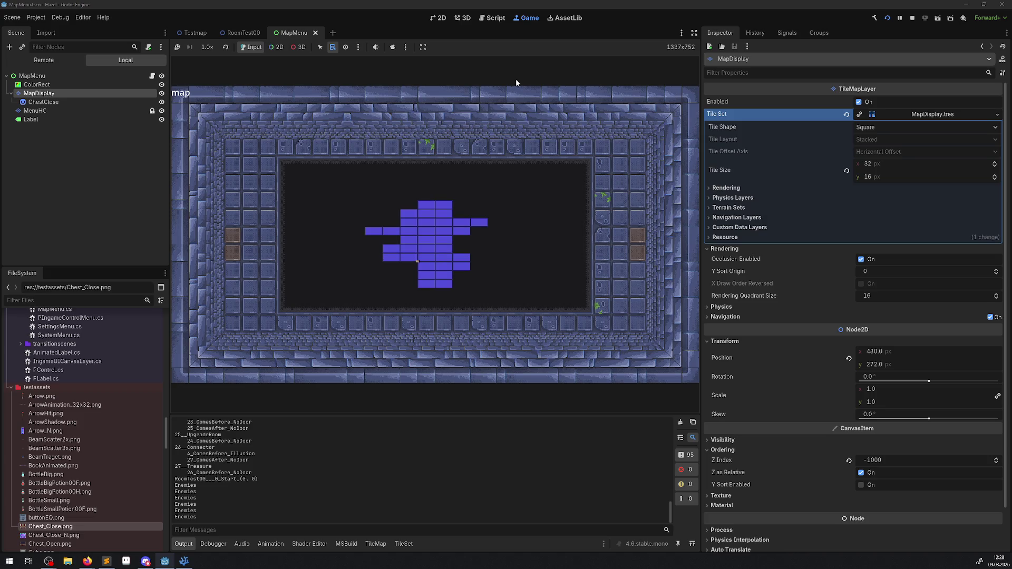
key(Left)
- Scroll the map up and down repeatedly to confirm it zooms in and out
scroll(515, 78, up, 1)
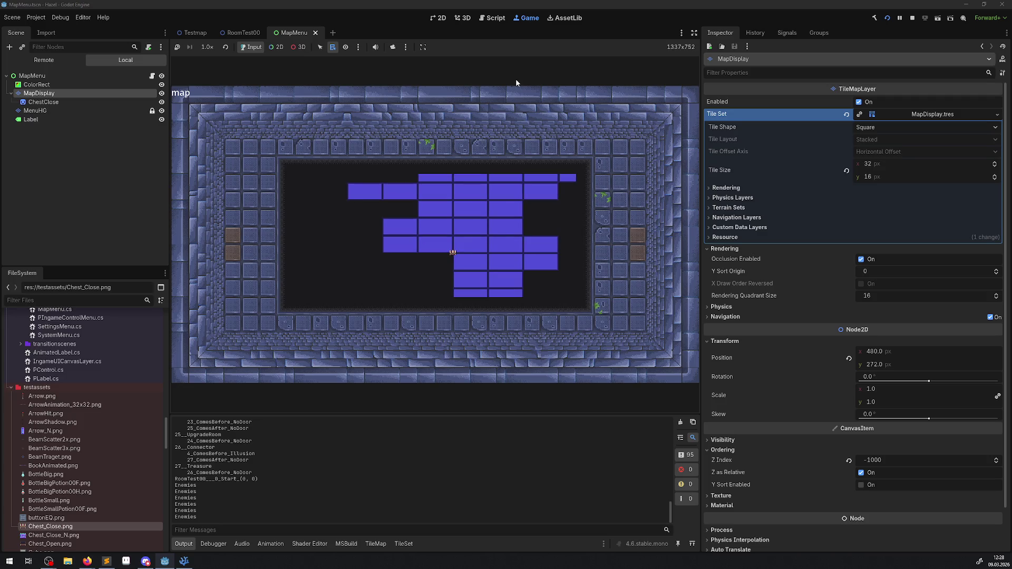
scroll(515, 78, down, 2)
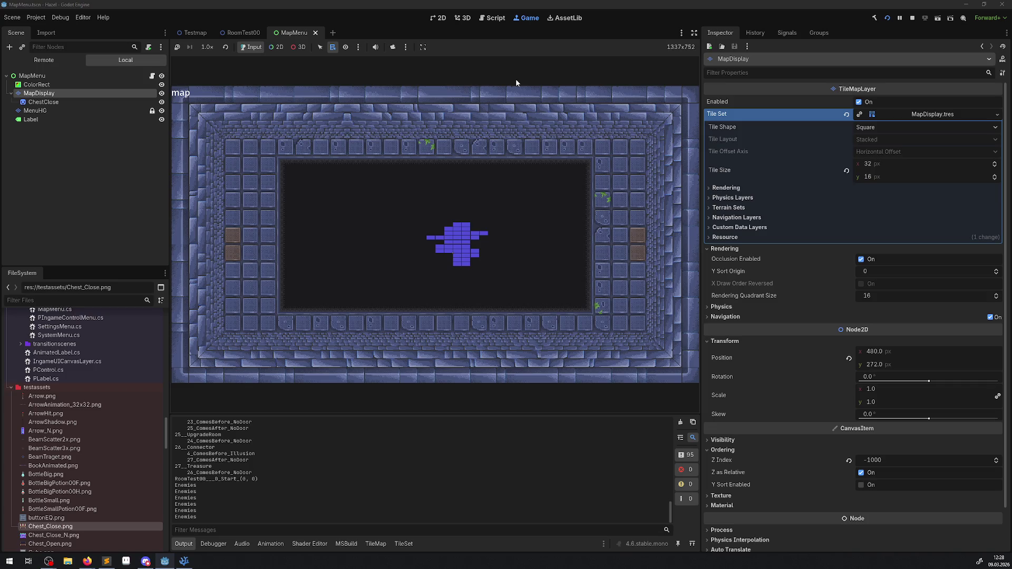
scroll(515, 78, up, 2)
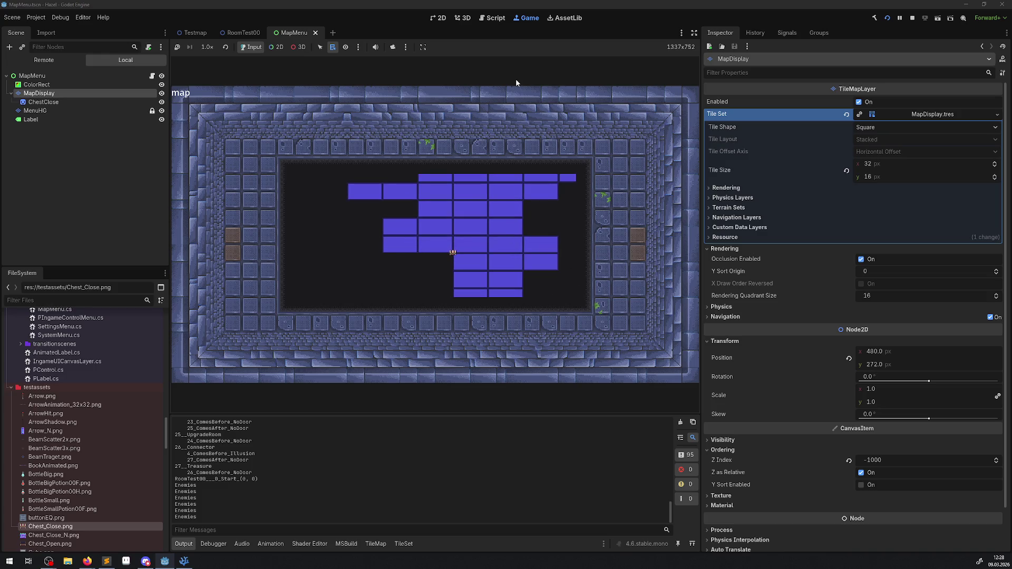
scroll(516, 80, down, 1)
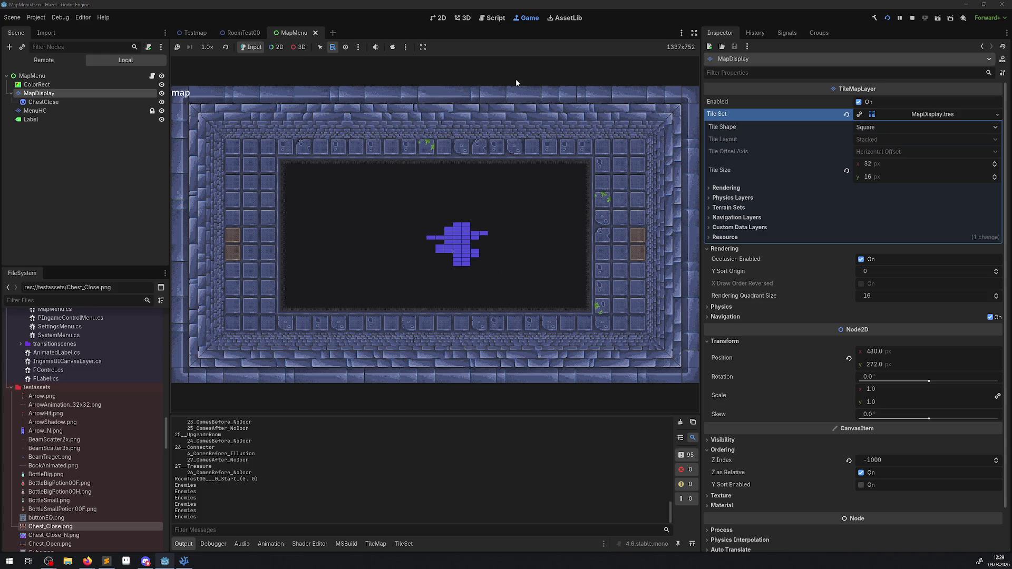
scroll(515, 78, up, 2)
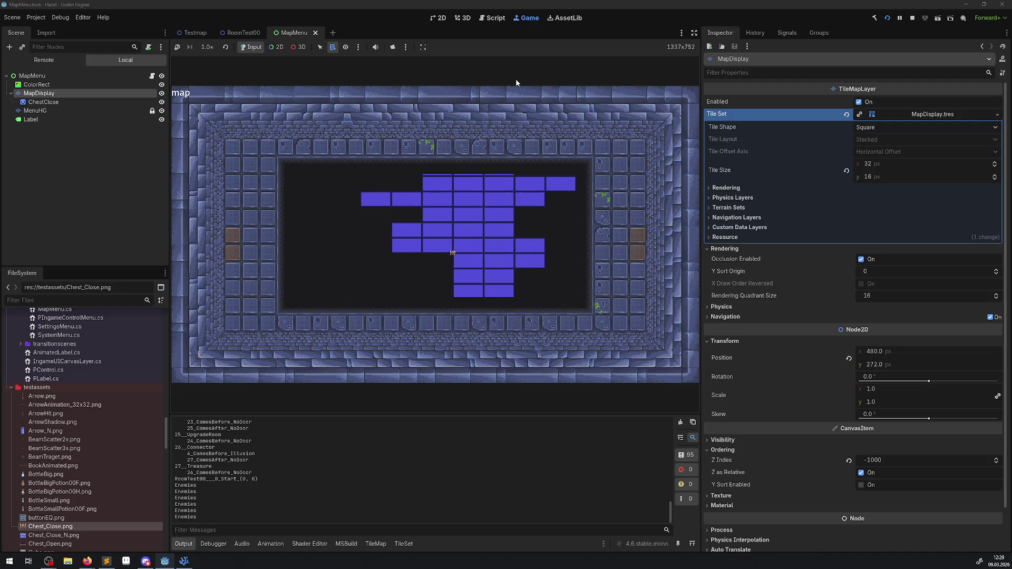
scroll(515, 79, down, 1)
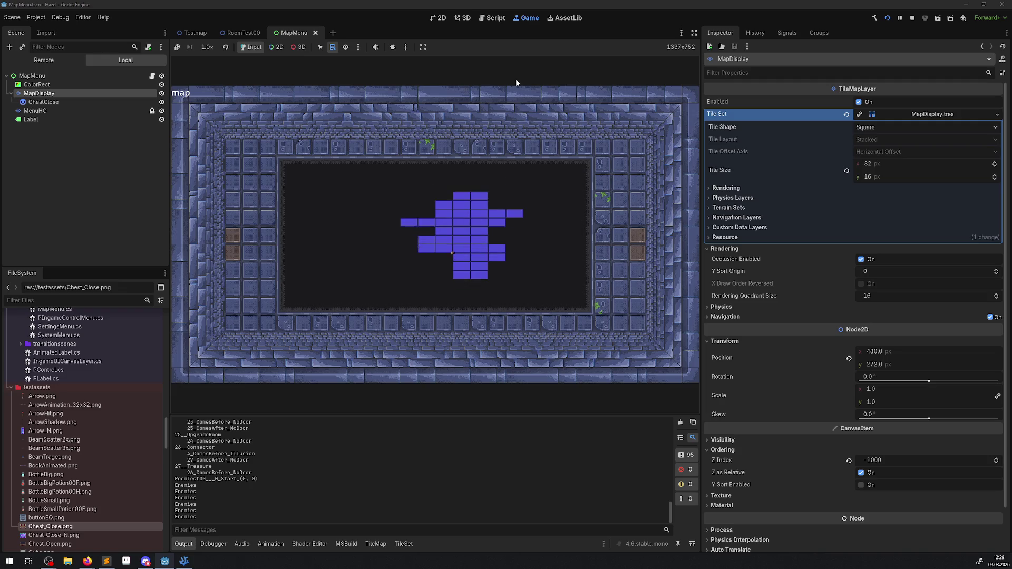
scroll(516, 78, up, 2)
scroll(516, 78, down, 1)
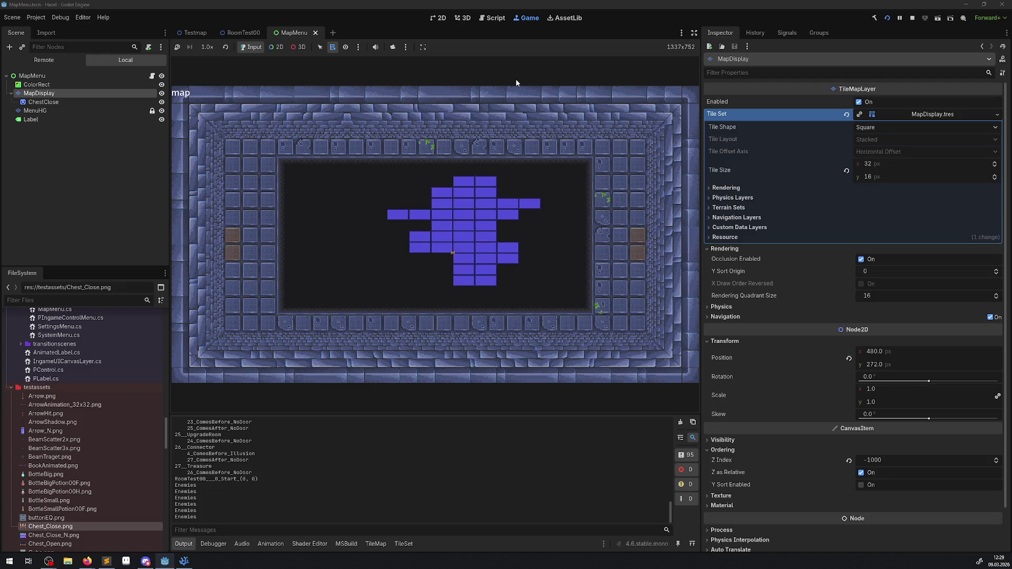
scroll(515, 78, up, 2)
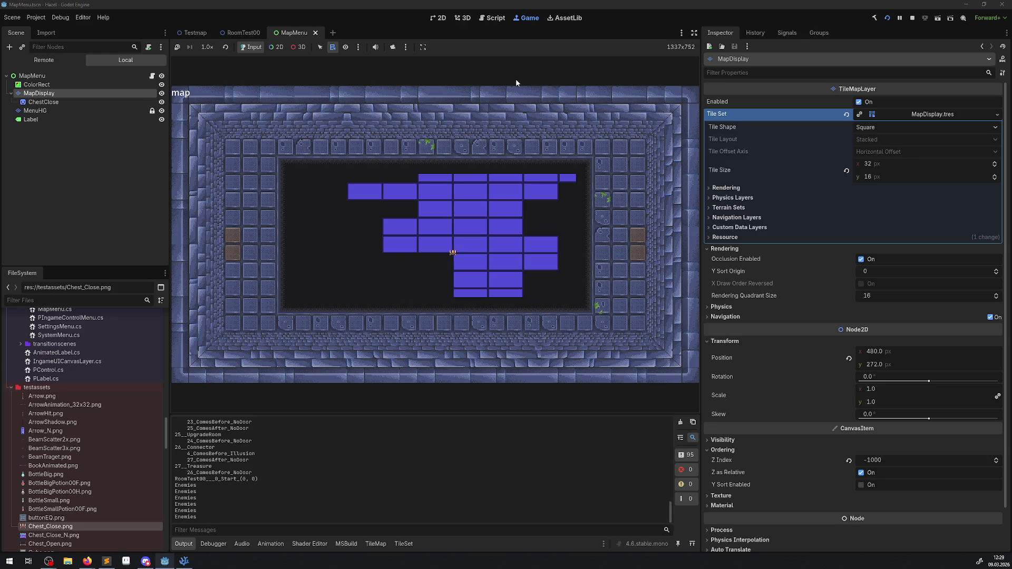
scroll(516, 79, down, 1)
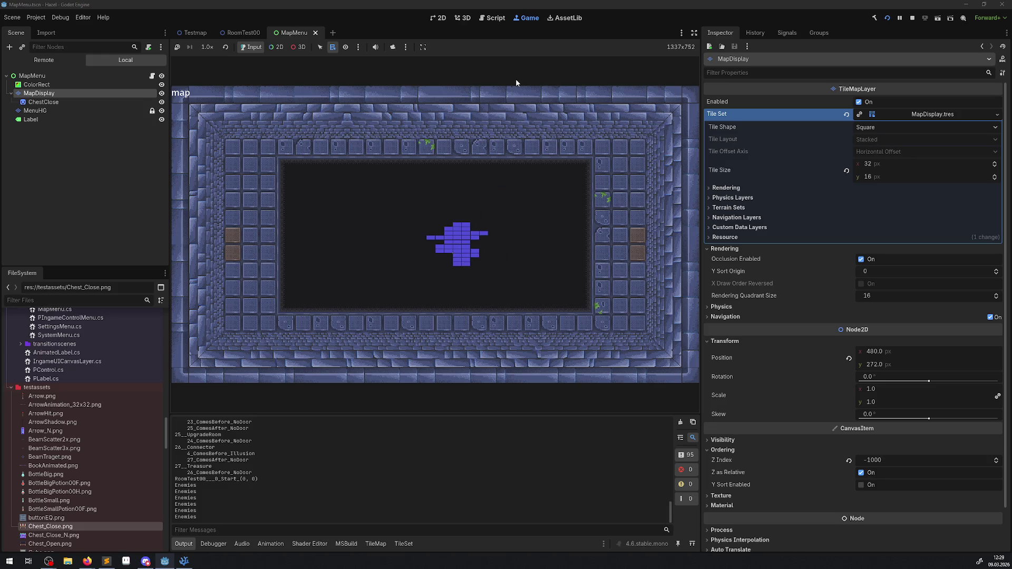
scroll(515, 78, up, 2)
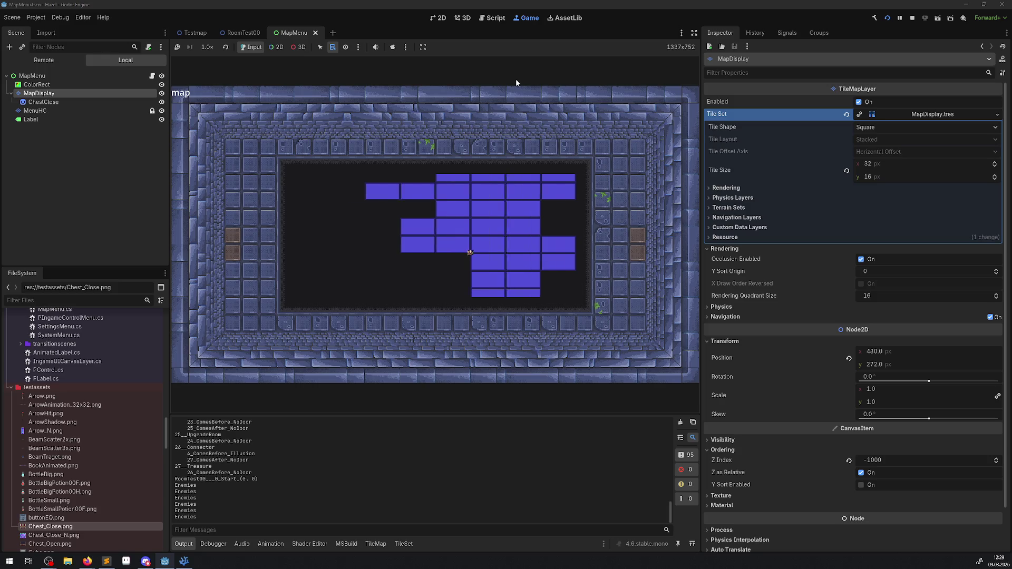
scroll(516, 78, down, 2)
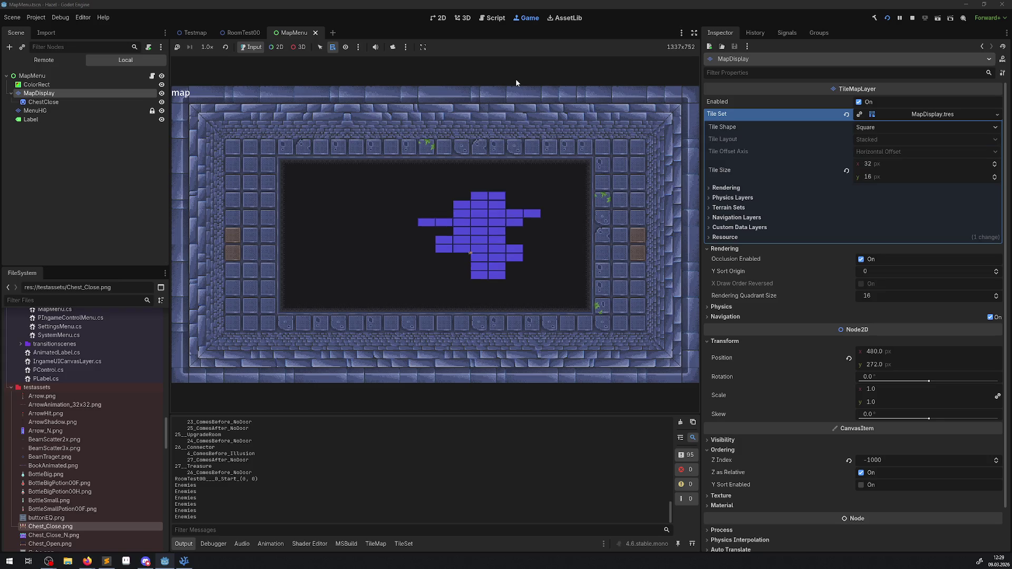
scroll(516, 78, up, 1)
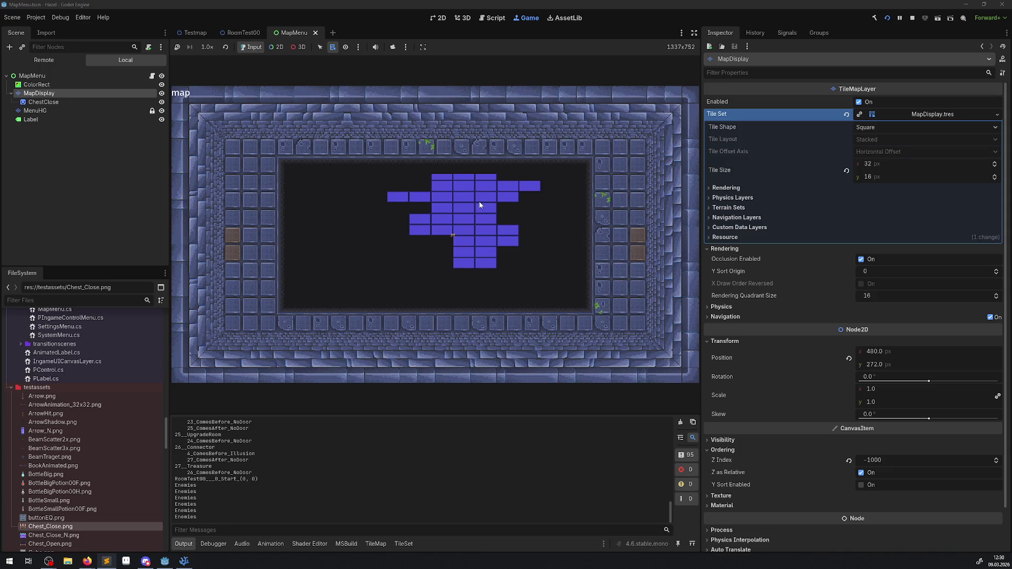
- Open the TileMap editor for MapDisplay and select atlas tiles to read their coordinates
click(375, 544)
click(500, 455)
scroll(511, 468, down, 10)
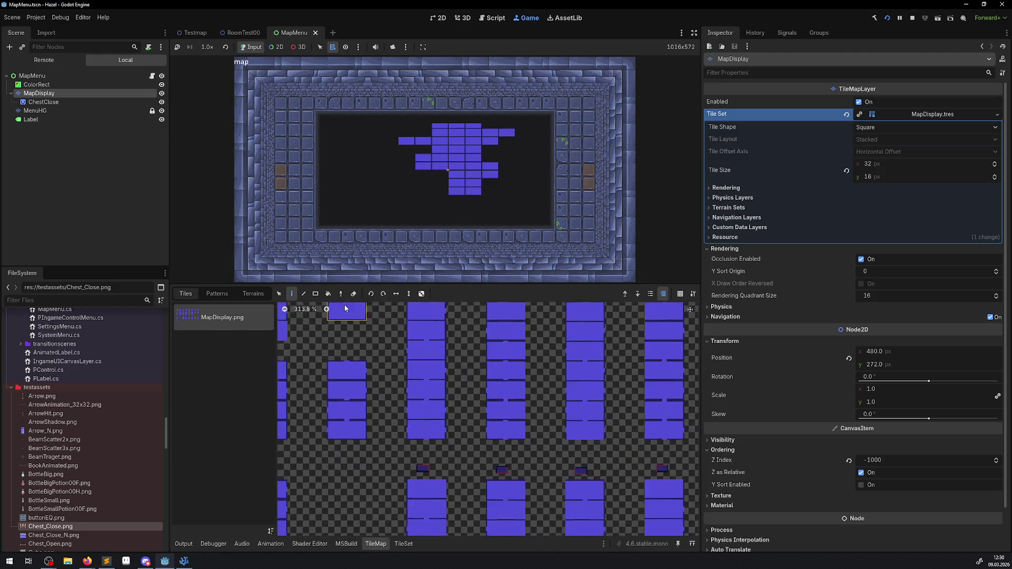
click(479, 453)
scroll(479, 450, down, 8)
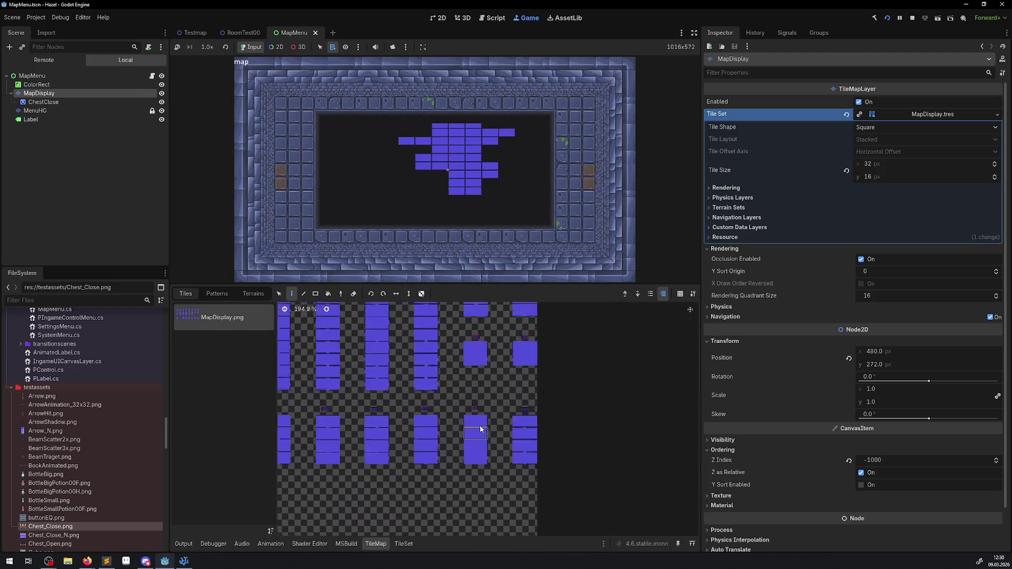
drag(494, 388, 491, 396)
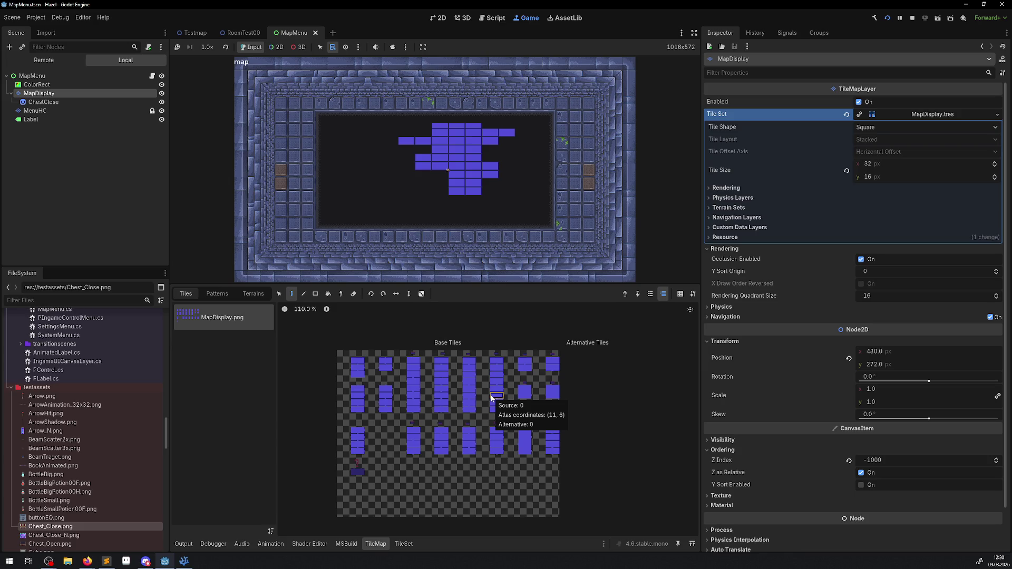
scroll(364, 467, up, 8)
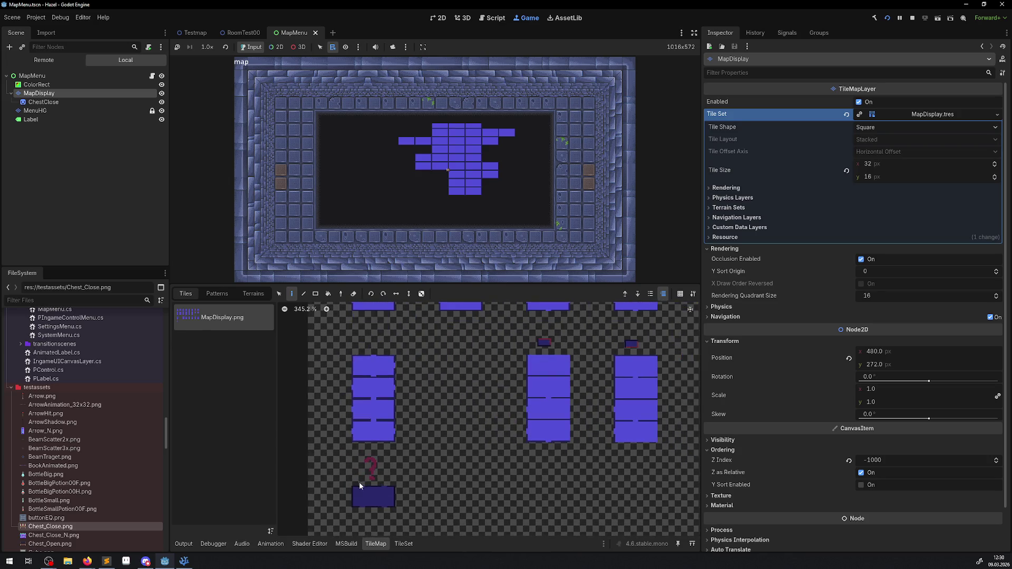
scroll(415, 444, down, 7)
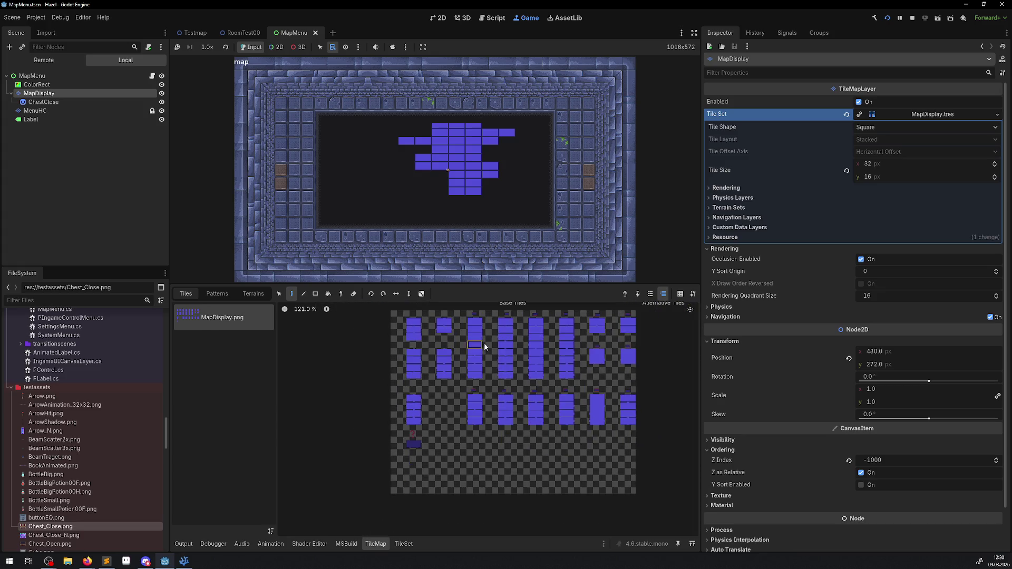
scroll(406, 346, up, 10)
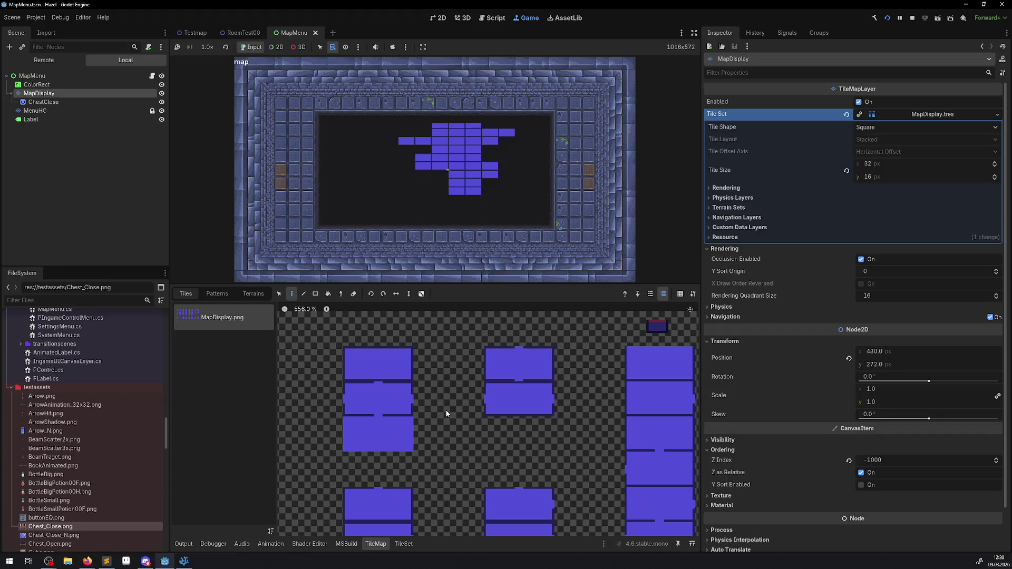
scroll(445, 410, down, 1)
scroll(345, 364, down, 2)
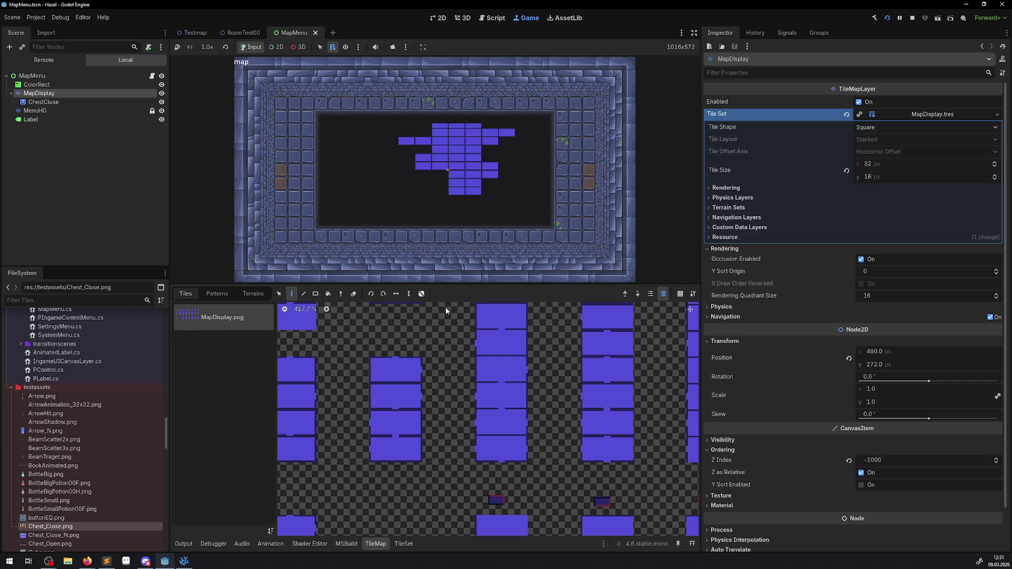
- Scroll the FileSystem dock up to the TestRooms folder and open RoomTest03.tscn
scroll(76, 434, up, 10)
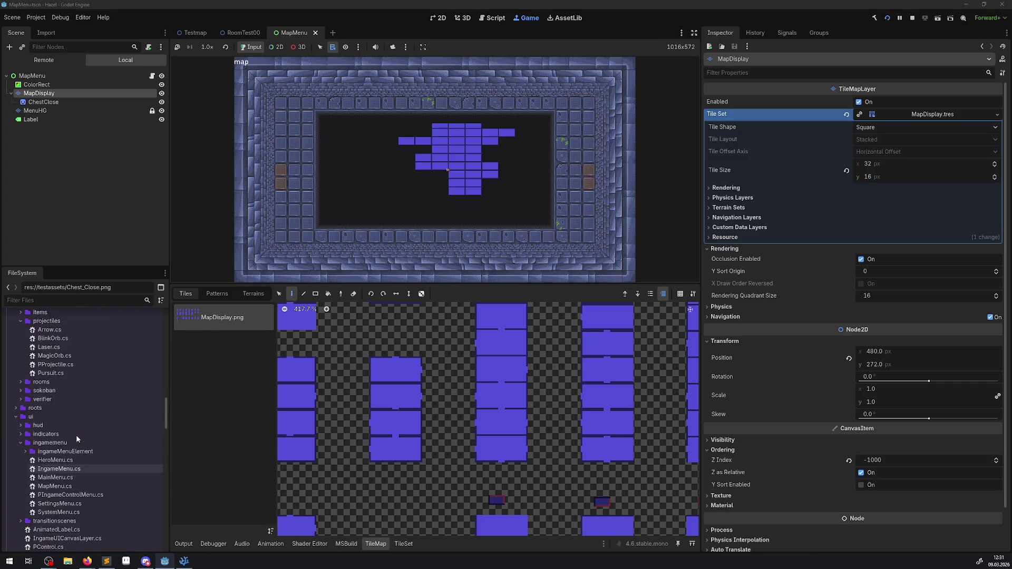
scroll(68, 458, up, 5)
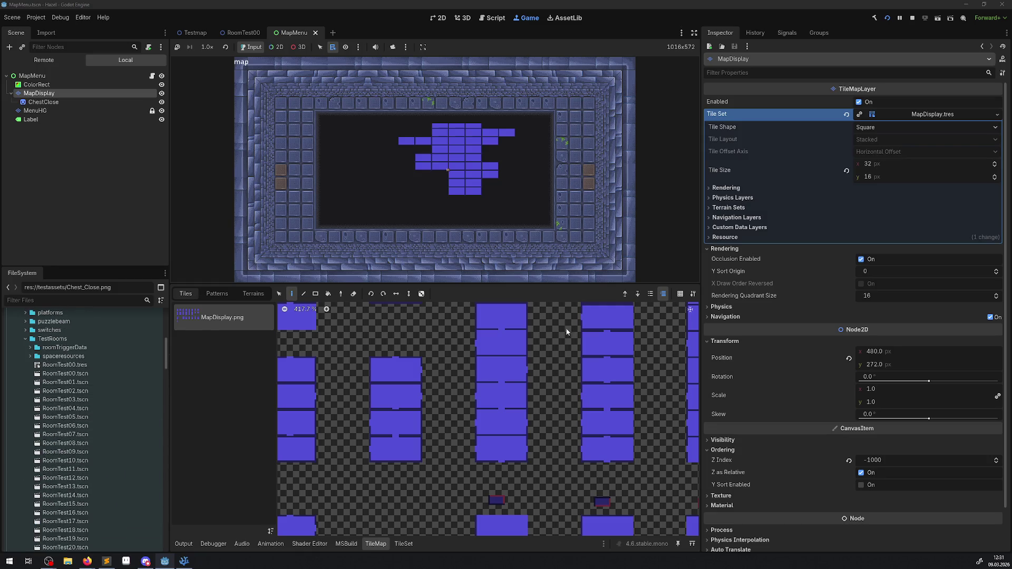
double_click(112, 400)
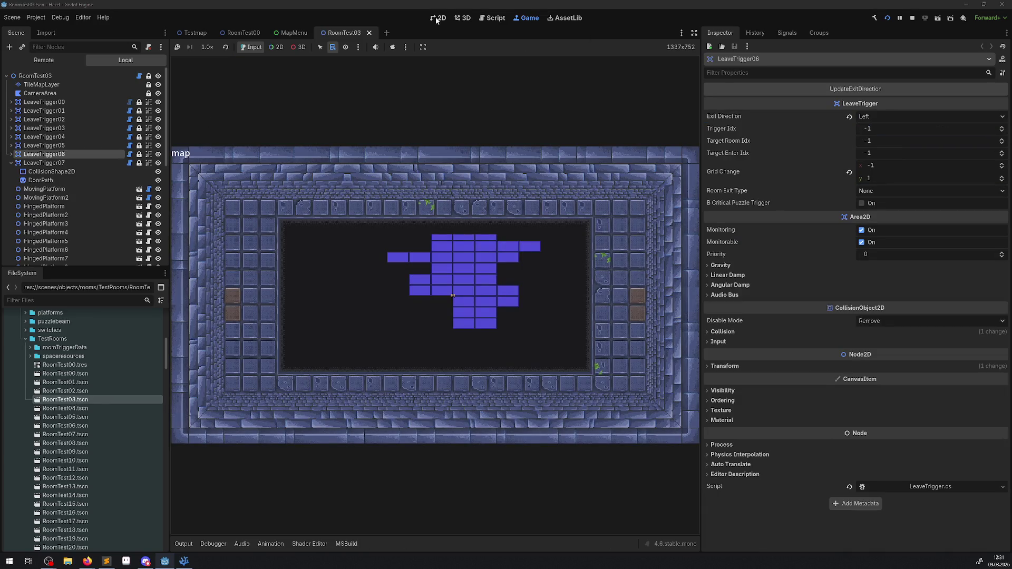
- Stop the running game with F8 and open the RoomTest04.tscn scene
key(F8)
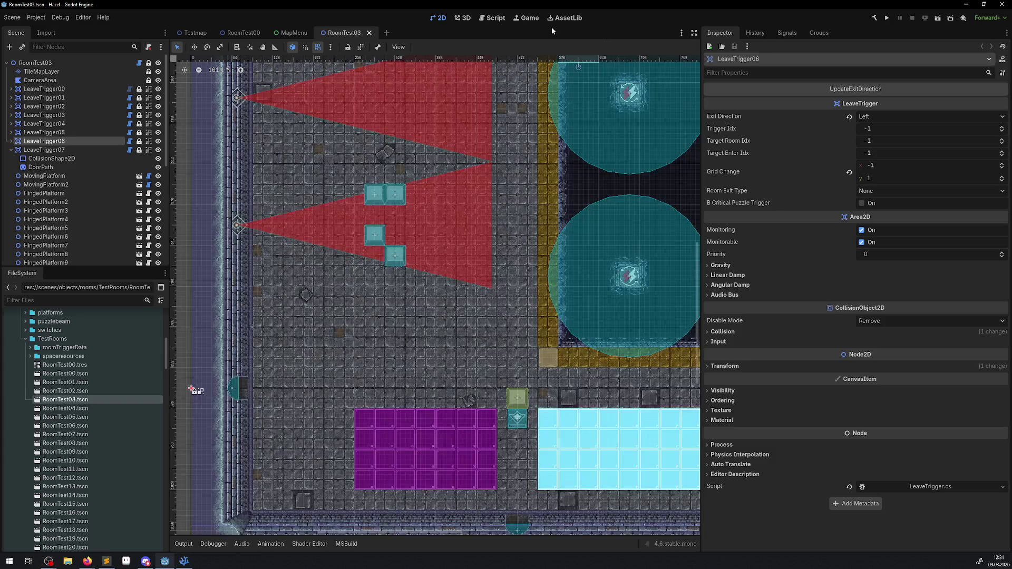
scroll(472, 238, down, 5)
scroll(374, 306, up, 3)
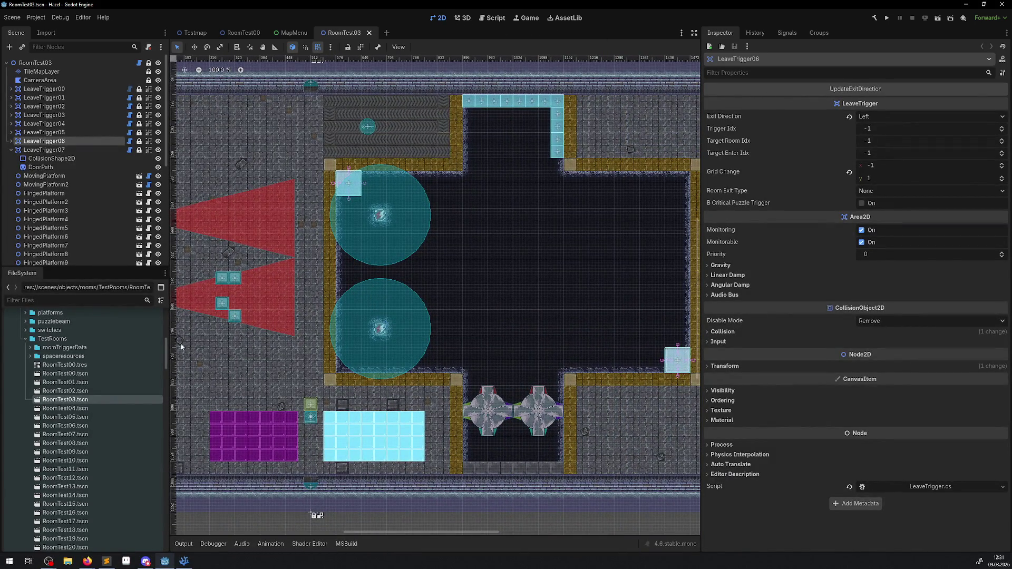
double_click(71, 409)
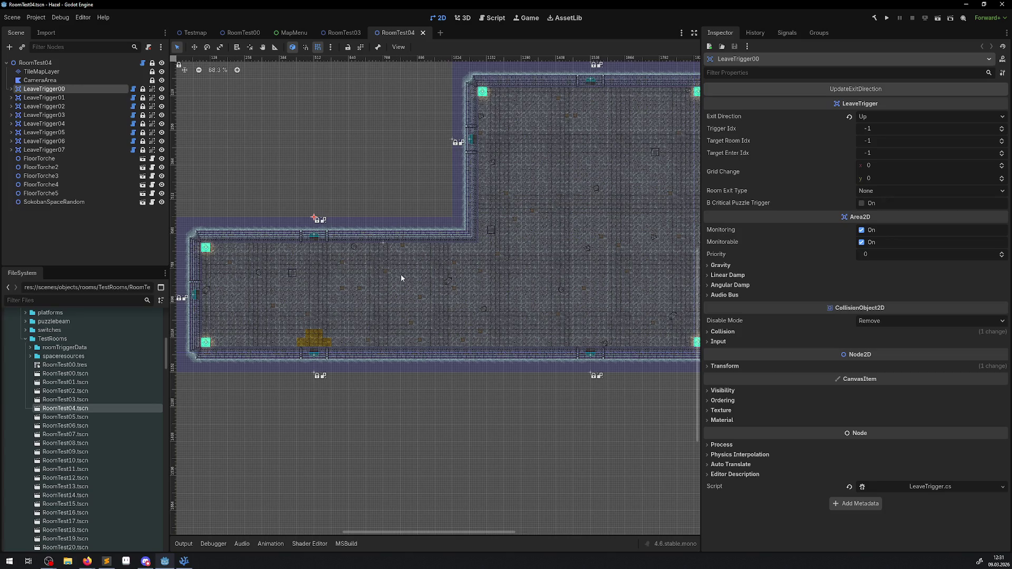
- Pan around RoomTest04's L-shaped room and its triggers, then open RoomTest06.tscn
drag(219, 72, 225, 103)
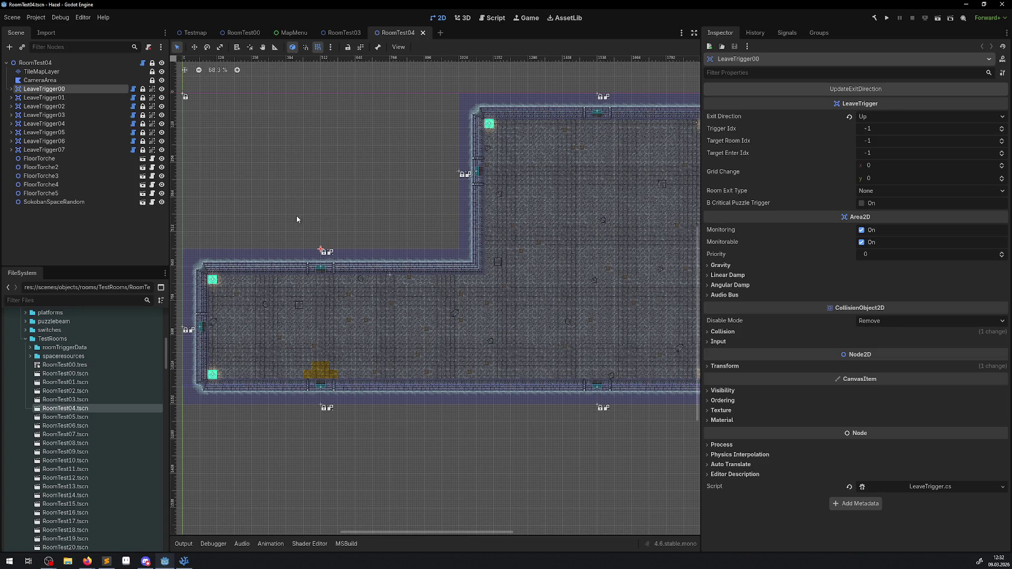
scroll(295, 206, right, 5)
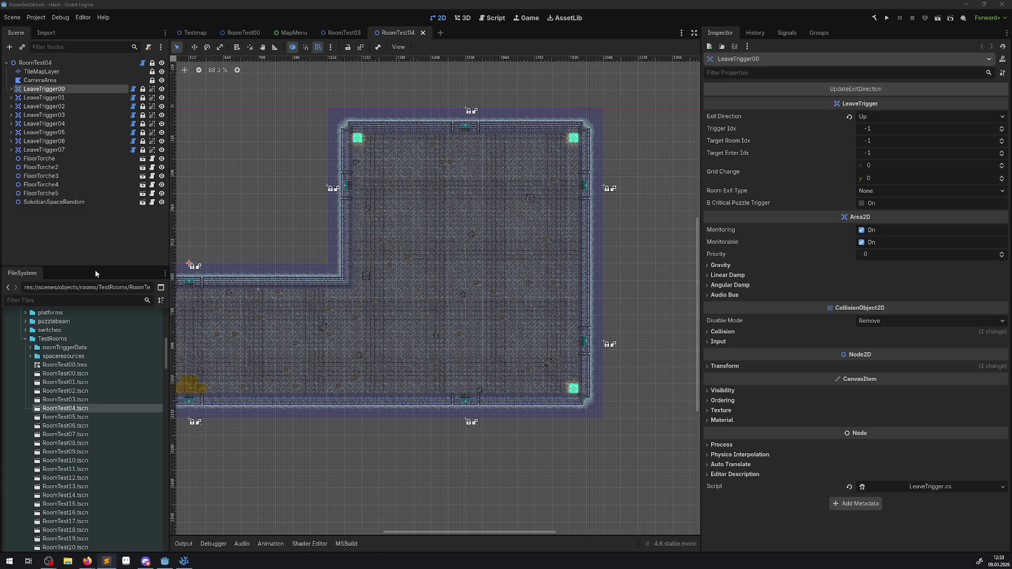
double_click(69, 425)
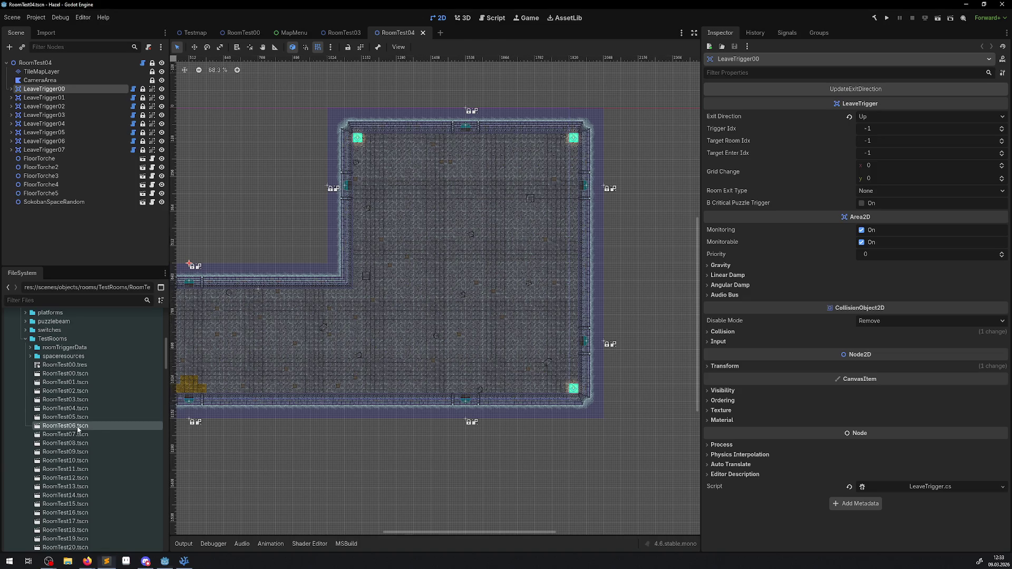
- Open the RoomTest08 and RoomTest09 scenes, then close both of their tabs
double_click(79, 442)
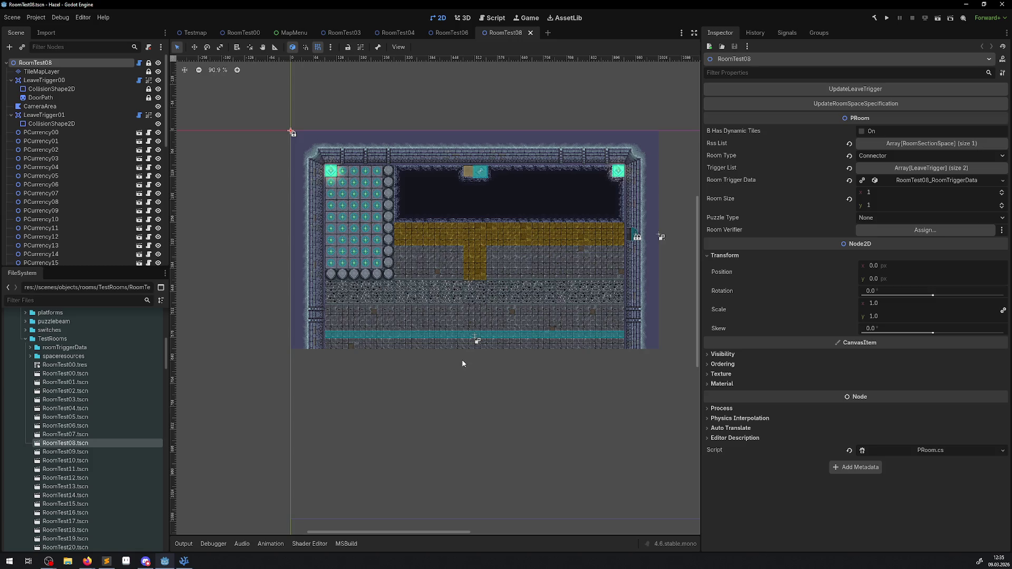
double_click(79, 452)
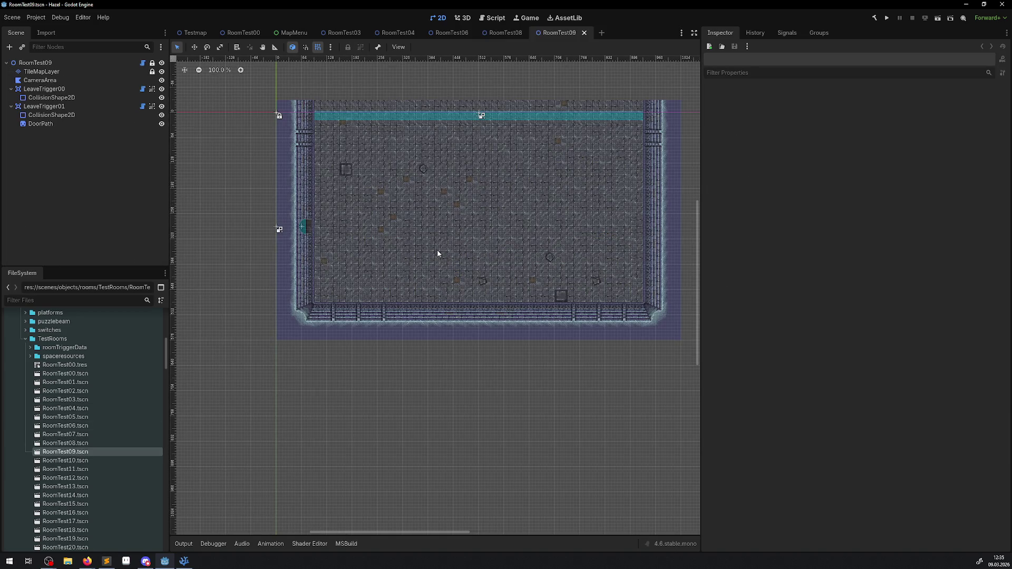
click(584, 33)
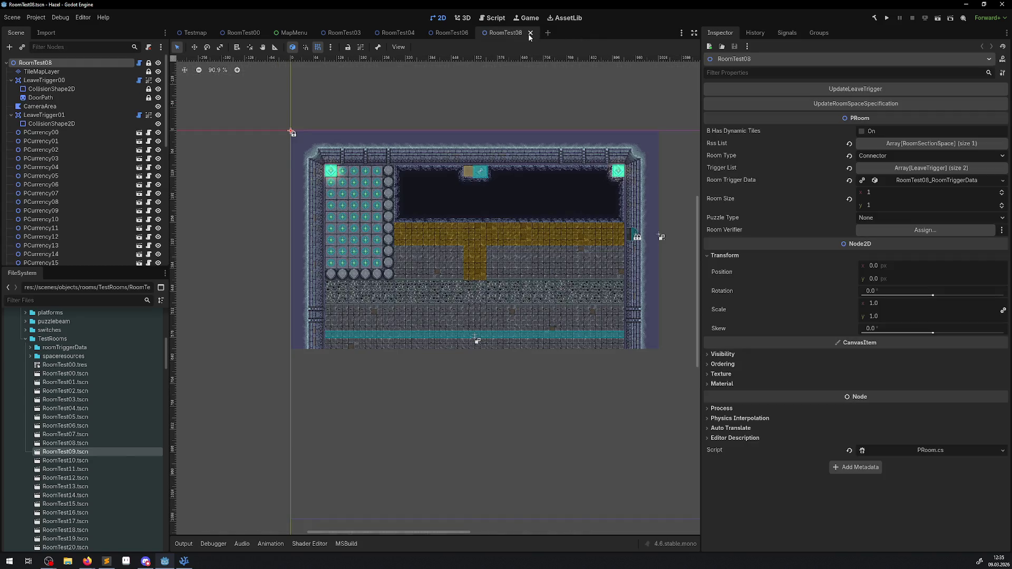
click(528, 34)
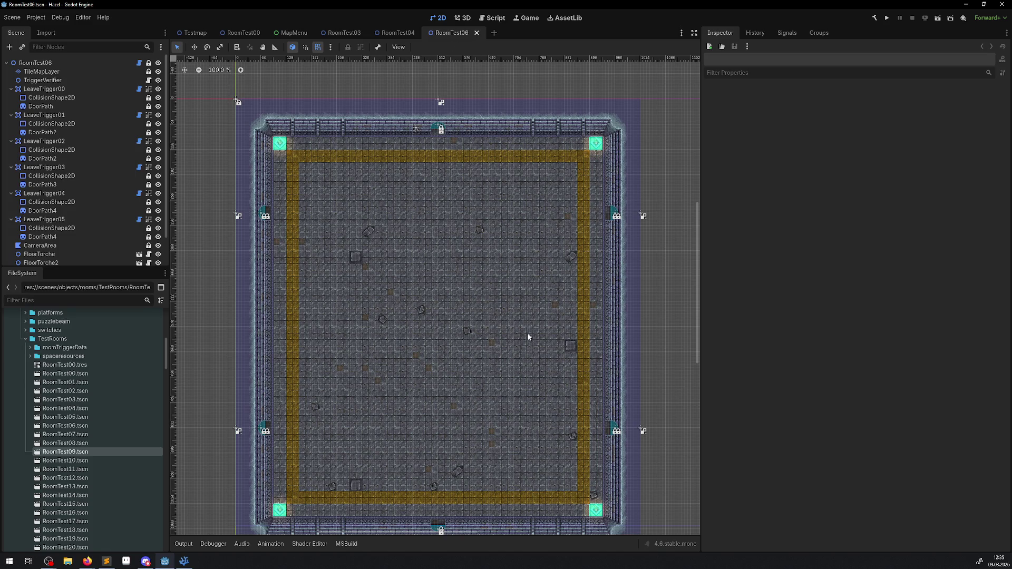
- Inspect each RoomTest06 leave trigger's exit settings down to LeaveTrigger00, then close RoomTest06
scroll(527, 334, down, 3)
scroll(527, 335, right, 3)
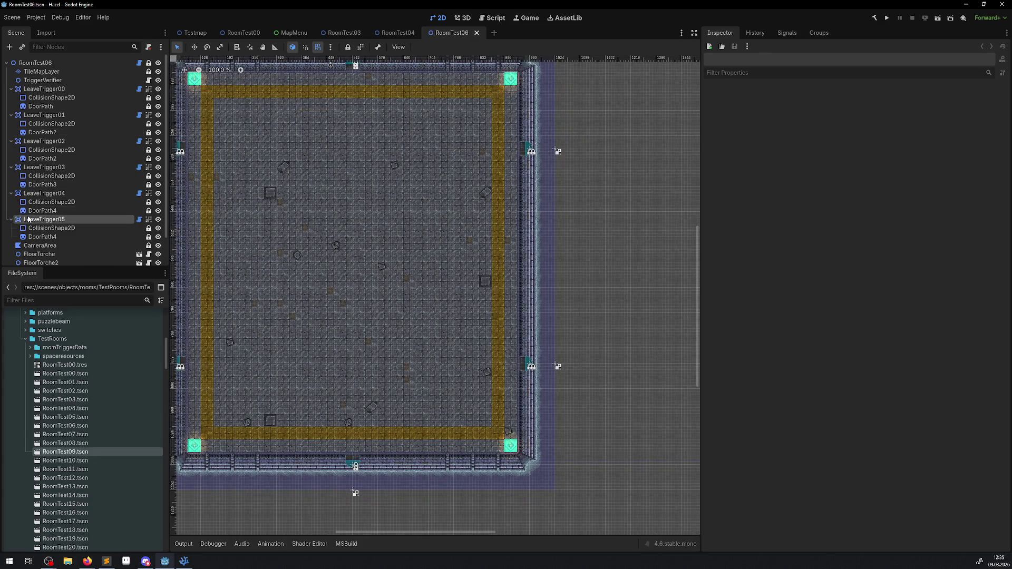
click(29, 219)
click(38, 194)
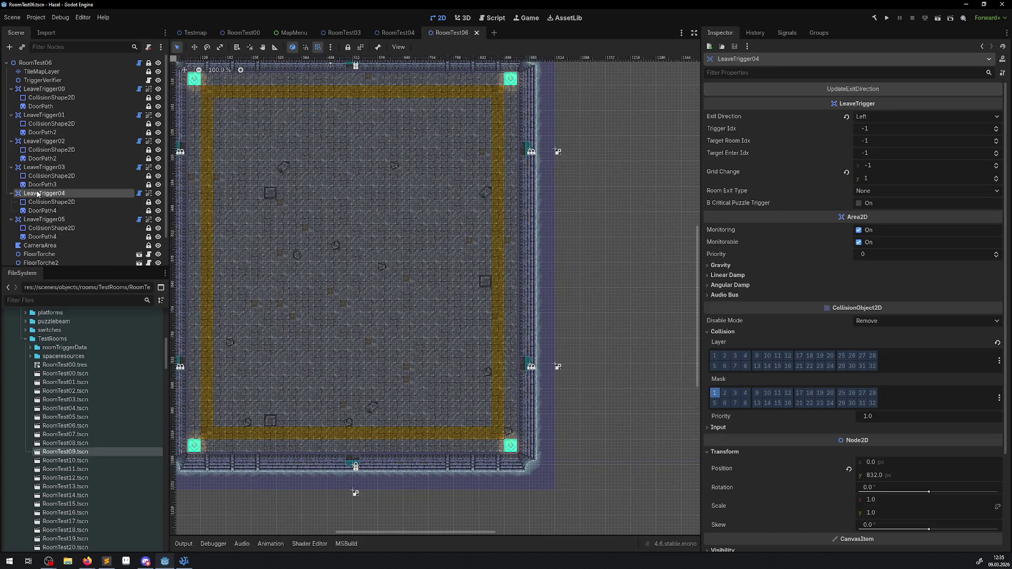
click(44, 169)
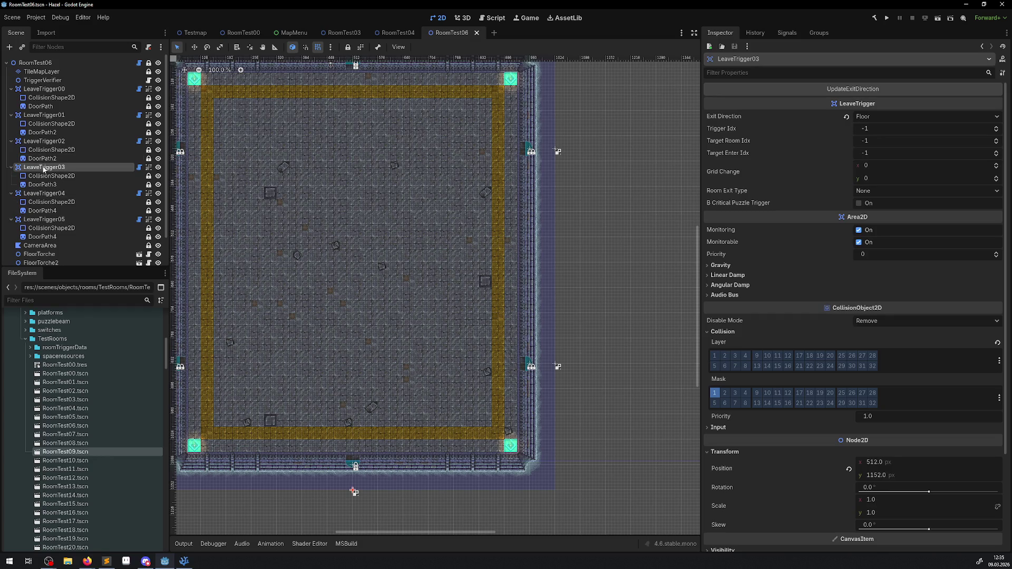
click(44, 142)
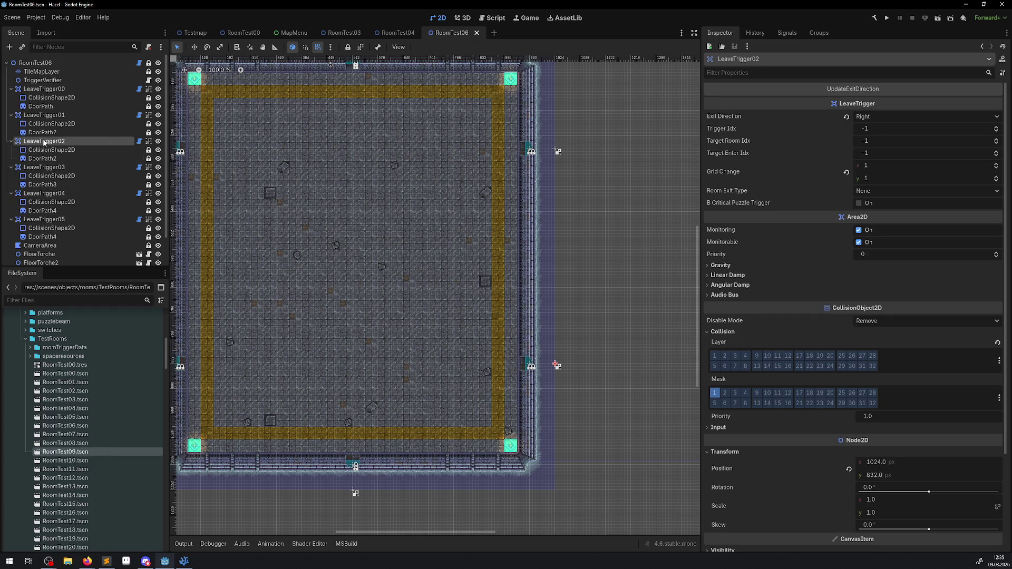
click(42, 116)
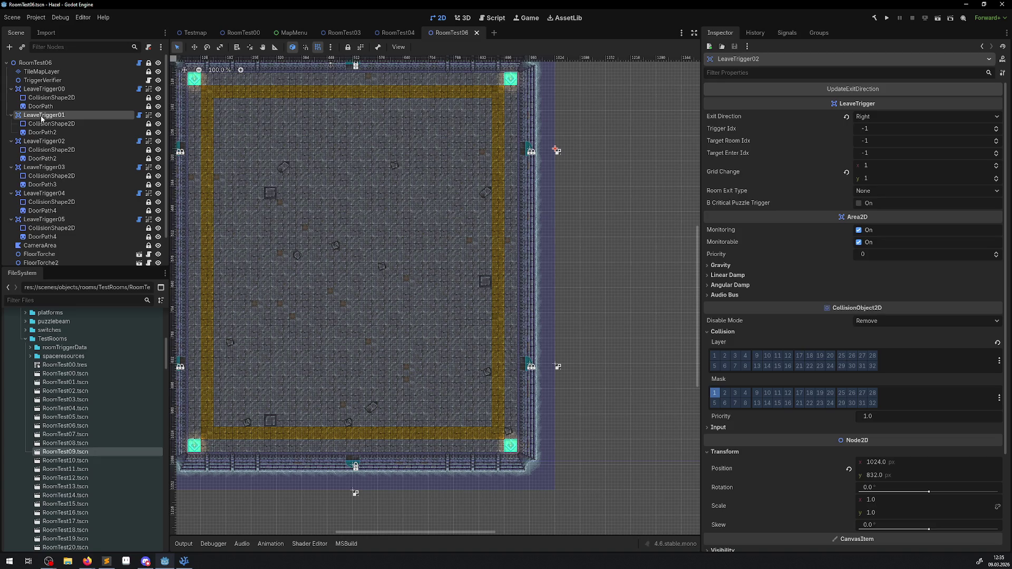
click(42, 89)
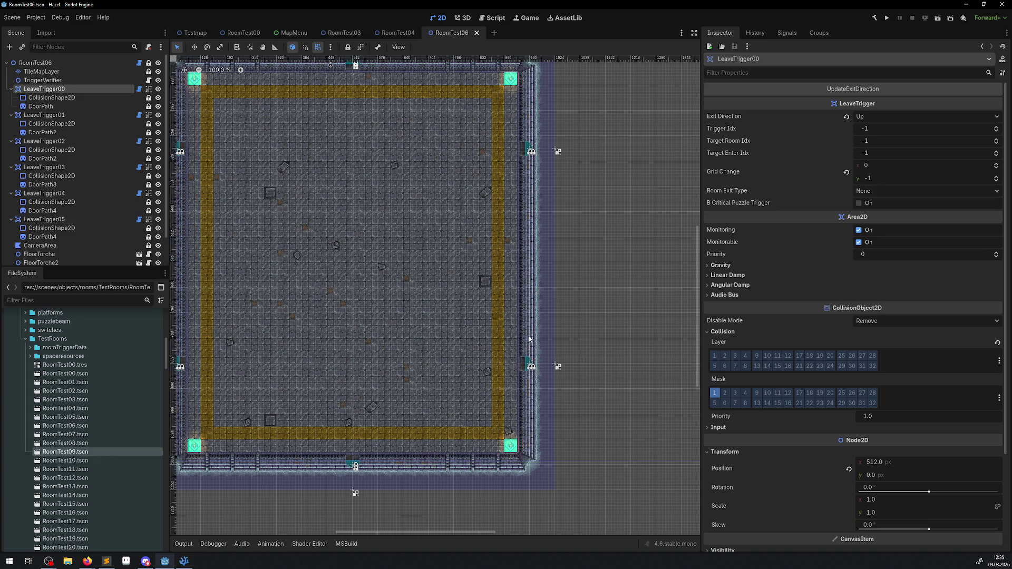
click(477, 32)
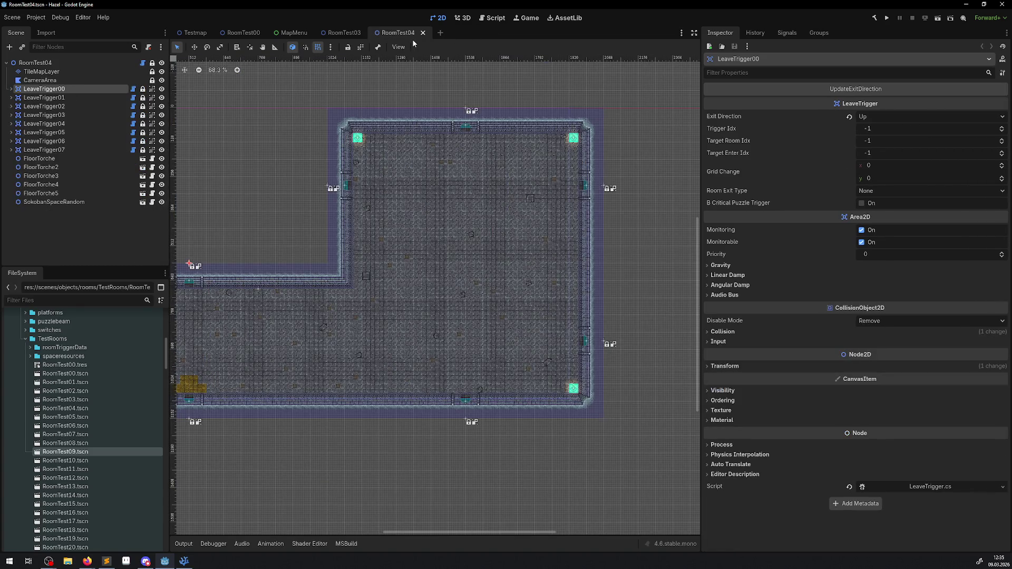
- Close and reopen RoomTest04 and RoomTest03, then close RoomTest03 and switch to RoomTest04
click(422, 33)
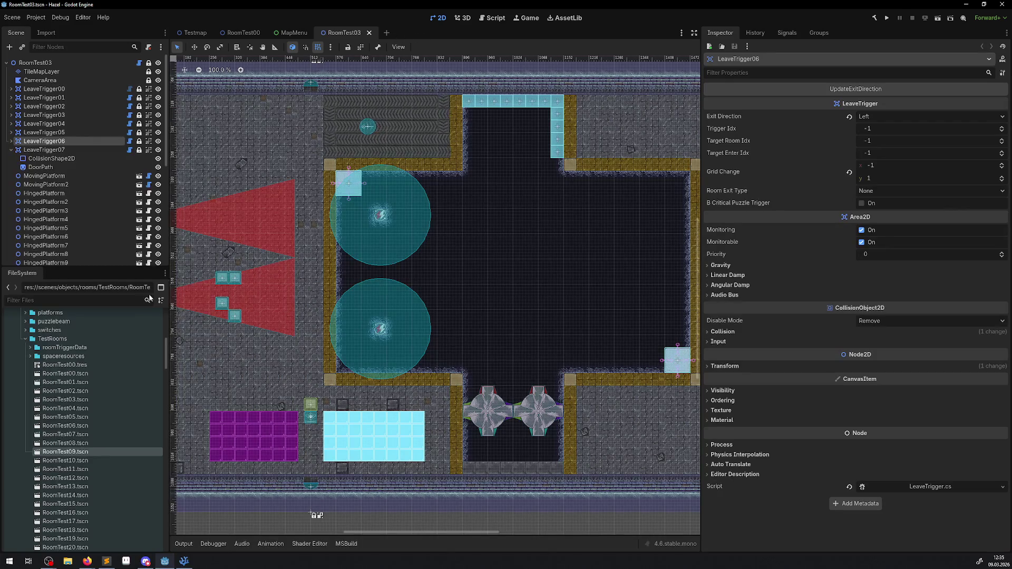
click(369, 33)
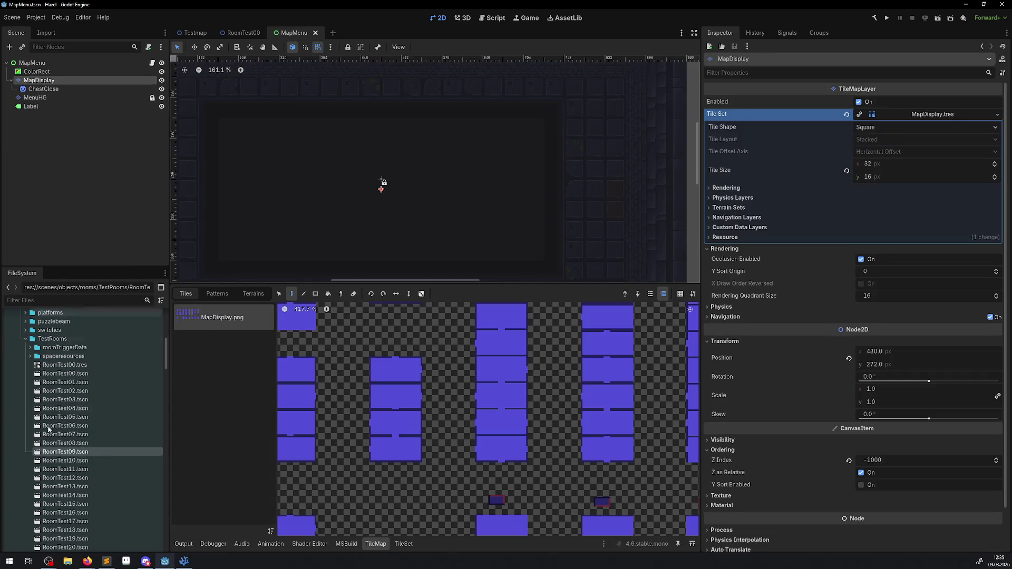
double_click(78, 401)
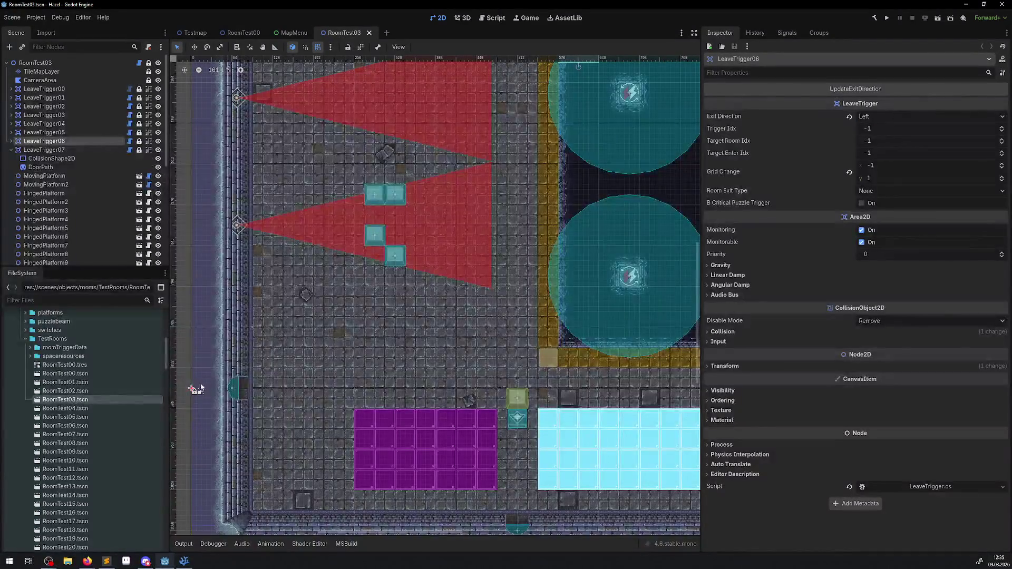
double_click(100, 408)
click(352, 34)
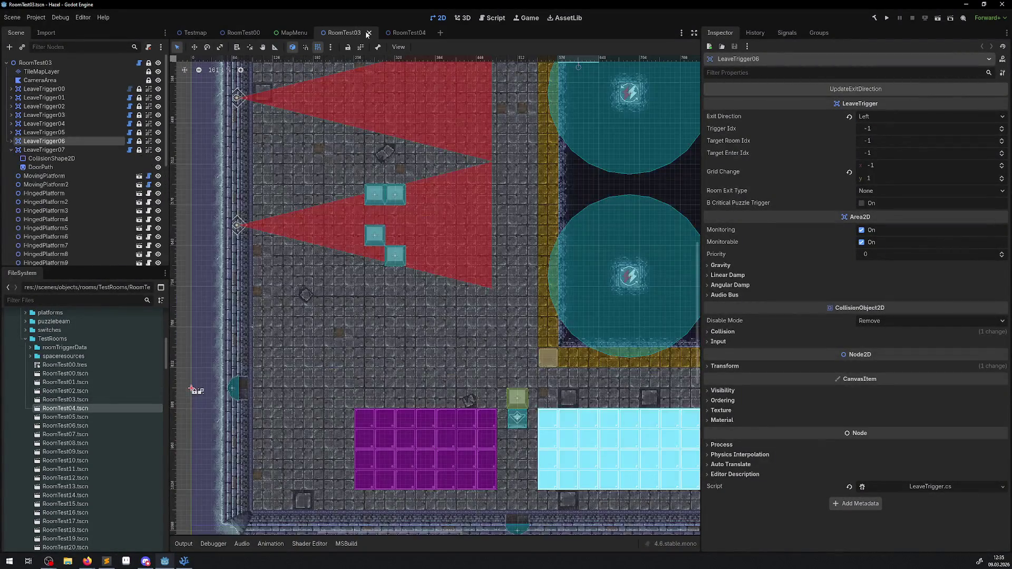
click(368, 34)
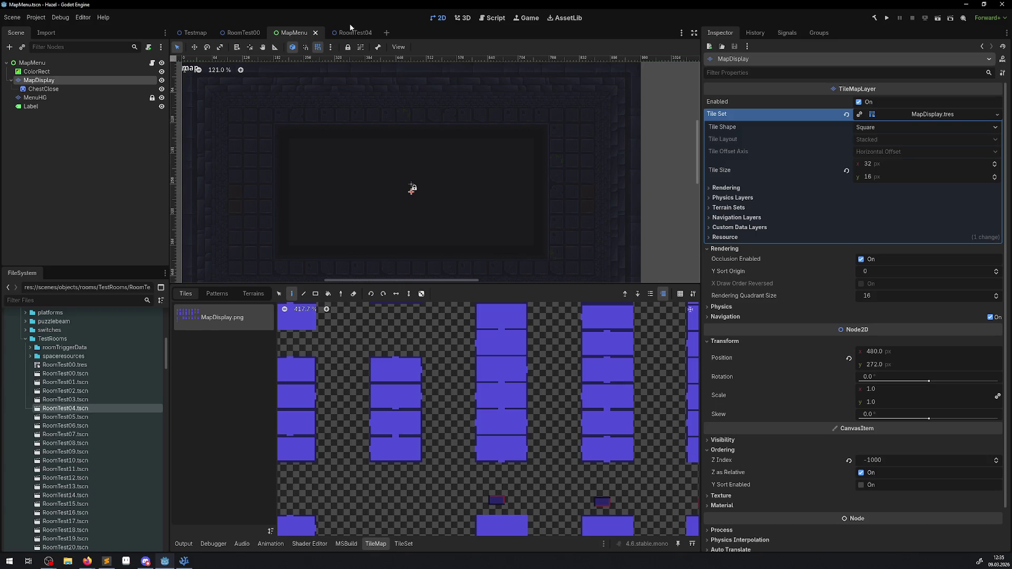
click(351, 32)
click(184, 561)
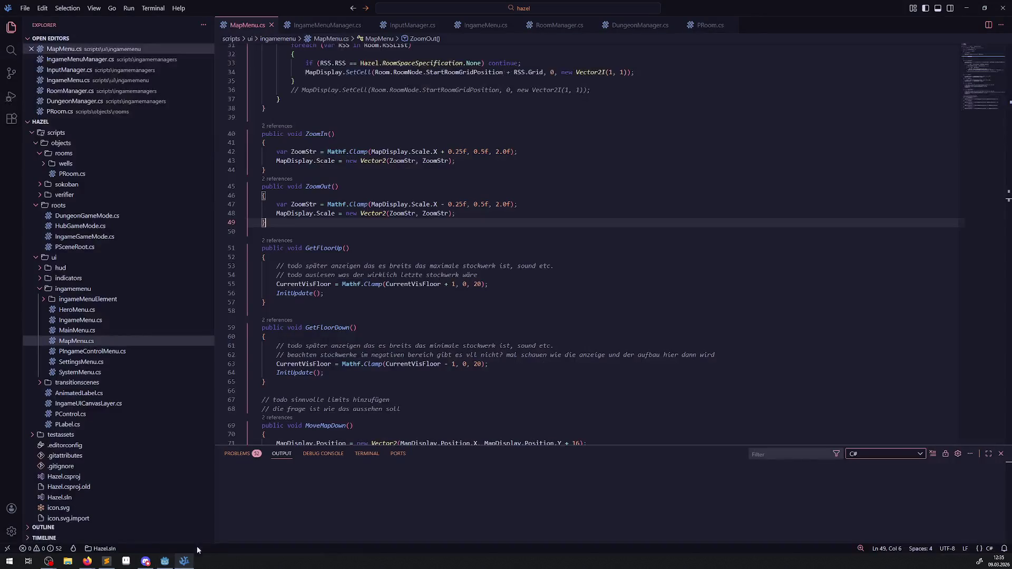
scroll(378, 267, up, 5)
scroll(379, 301, down, 2)
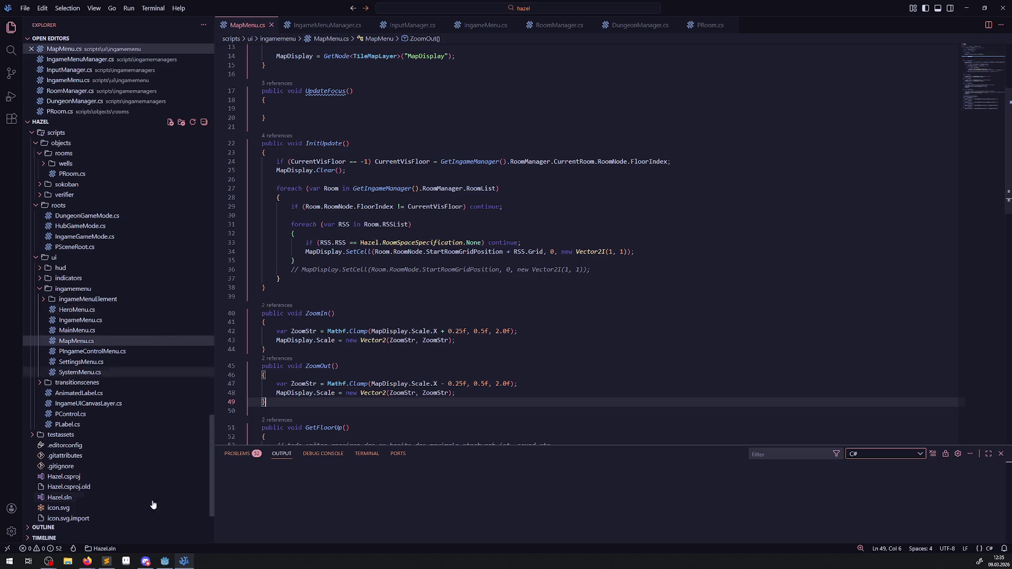
click(165, 561)
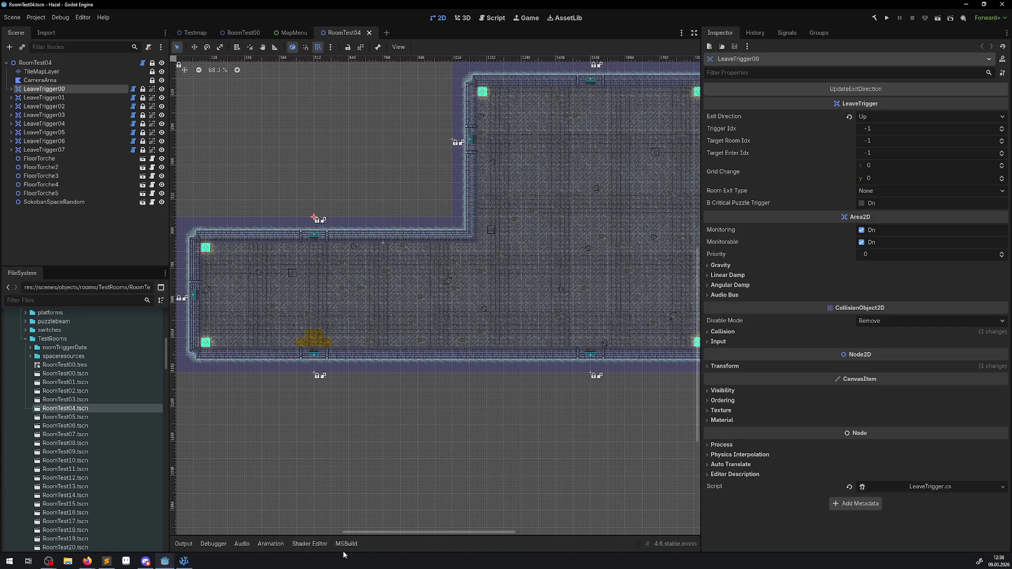
- Compare RoomTest04's TileMapLayer tiles with MapMenu's enlarged map tile atlas, then return to RoomTest04
click(41, 71)
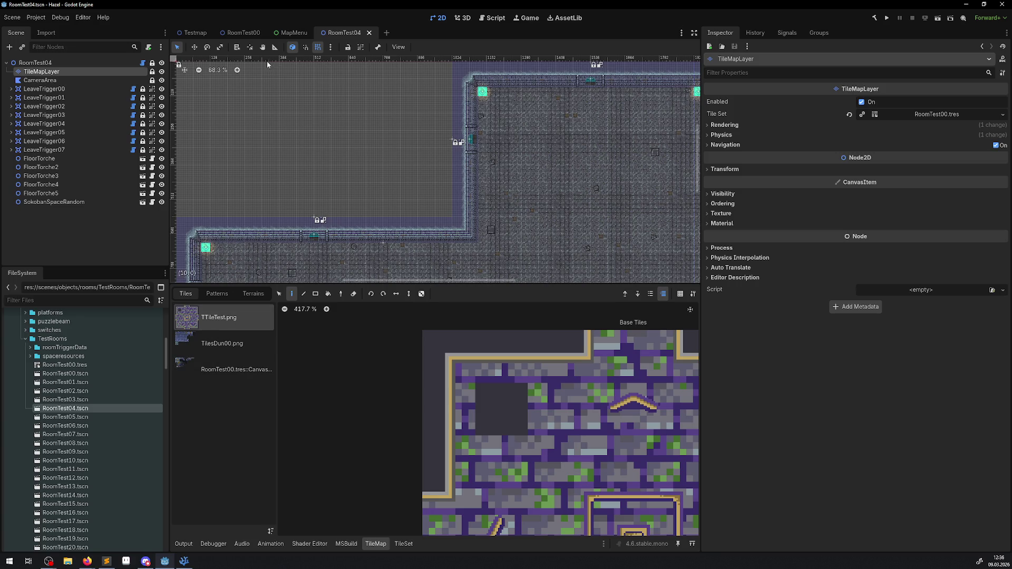
click(291, 33)
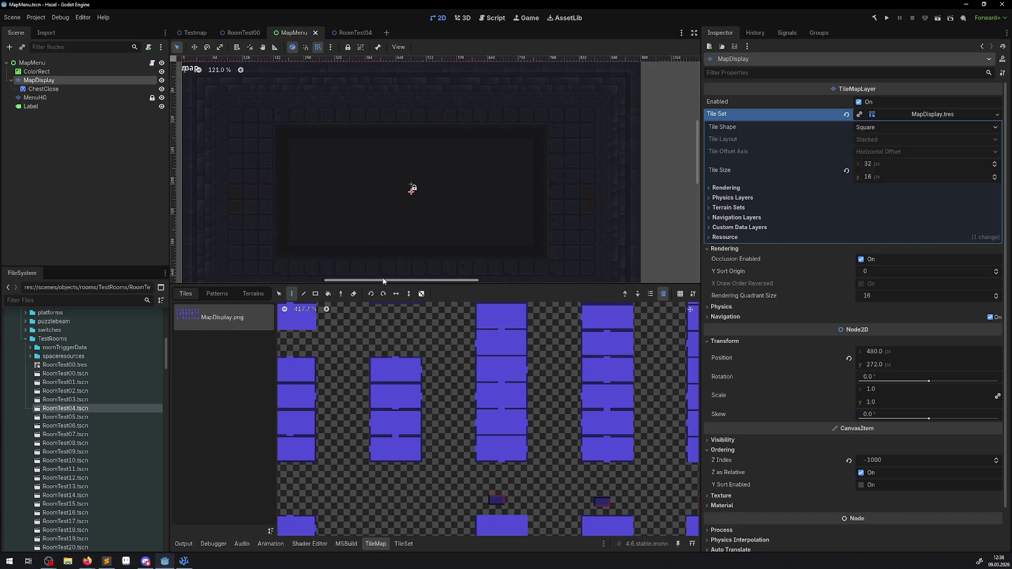
drag(479, 285, 479, 228)
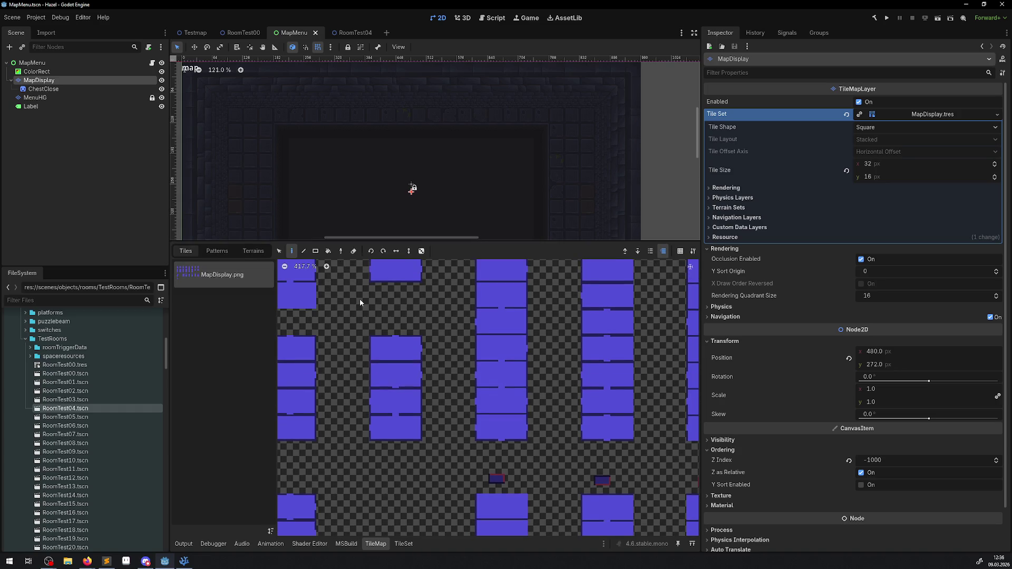
drag(347, 295, 433, 334)
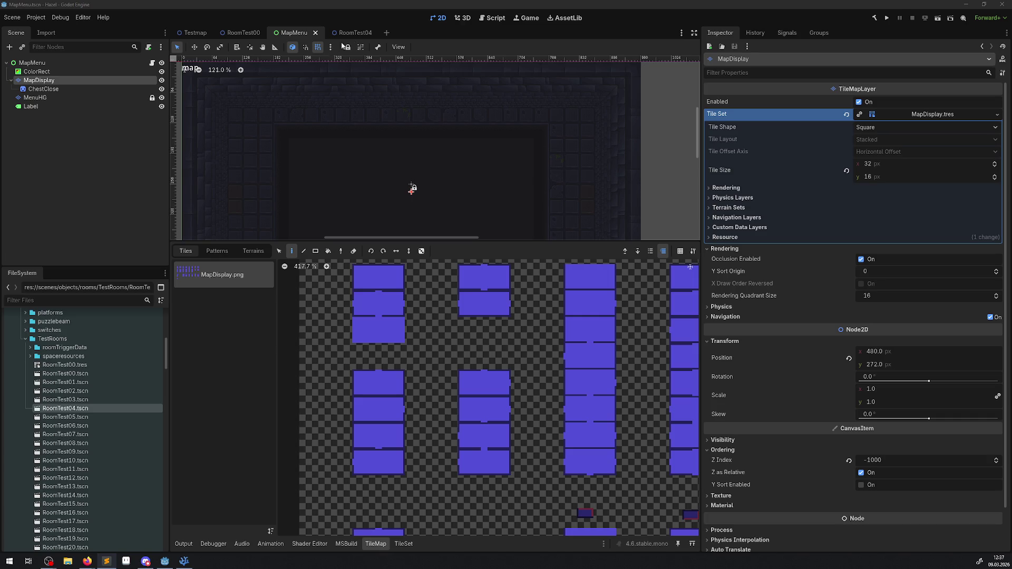
click(349, 33)
drag(383, 152, 287, 159)
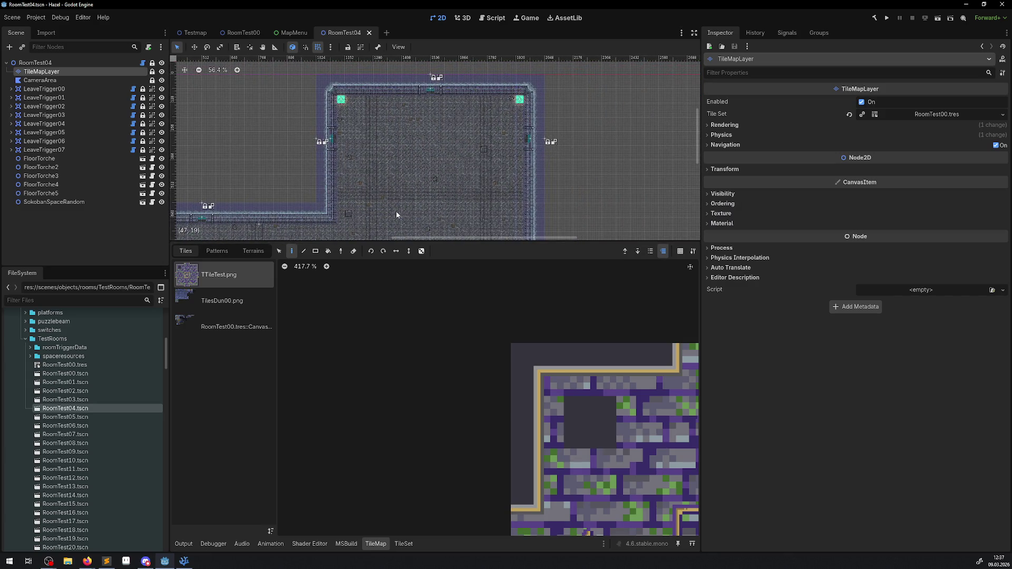
- Zoom out and pan across the RoomTest04 room layout, then return to MapMenu.cs
scroll(385, 205, down, 1)
drag(384, 205, 378, 110)
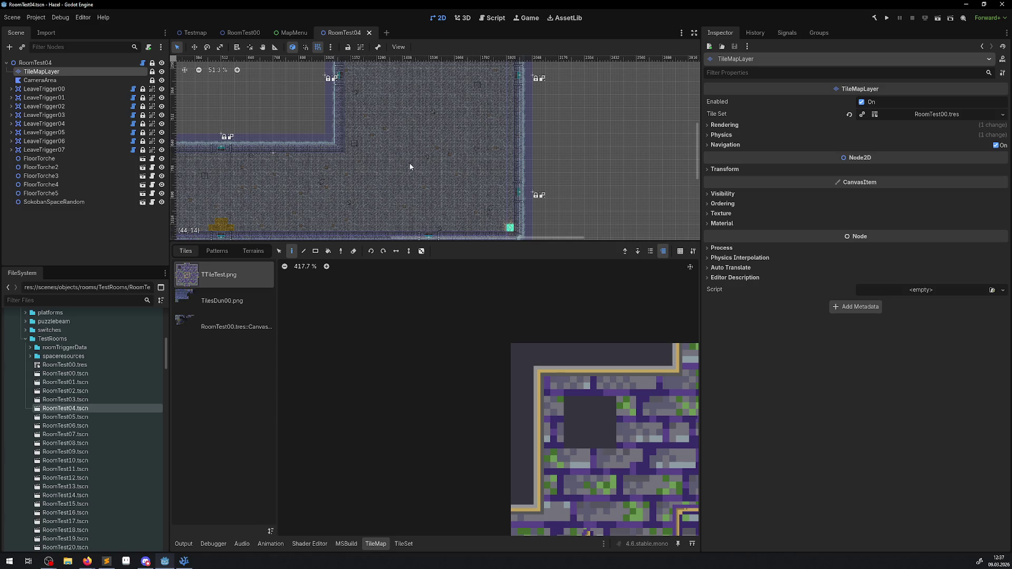
drag(398, 140, 388, 217)
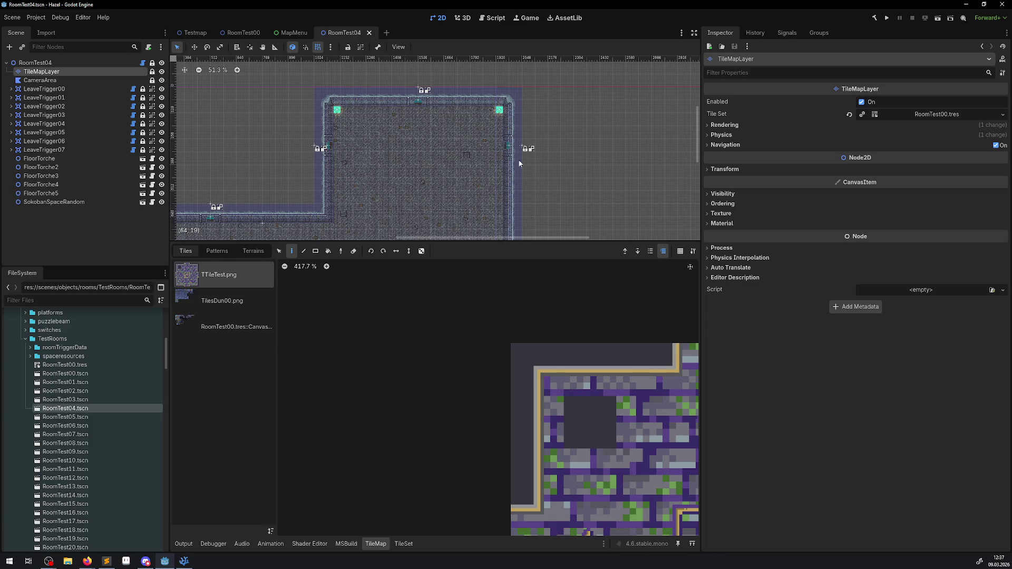
click(184, 560)
- Below InitUpdate, add an empty 'private Vector2I GetCorrectAtlasCoord()' method with braces and save
scroll(309, 226, down, 2)
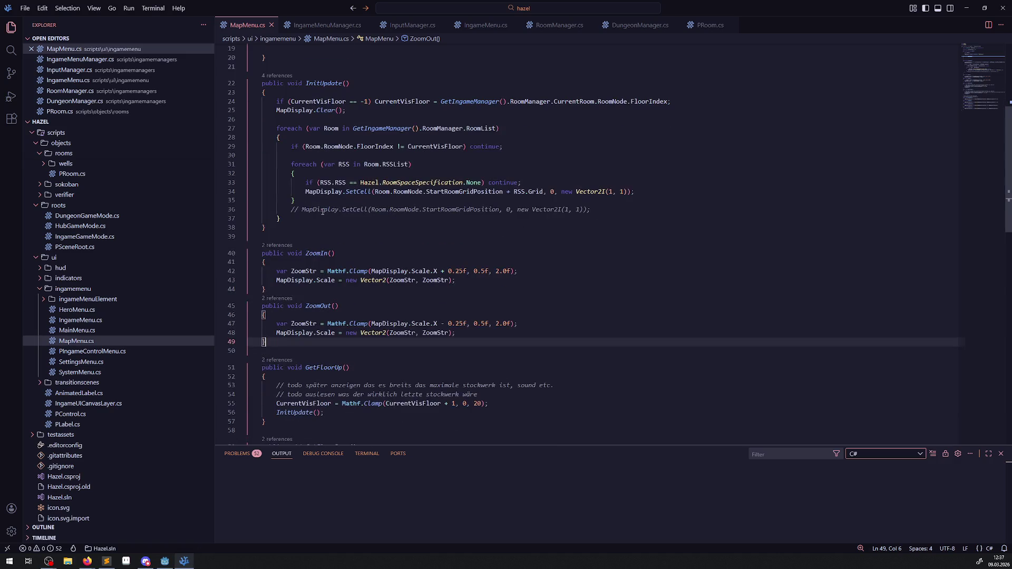
click(308, 230)
key(Return)
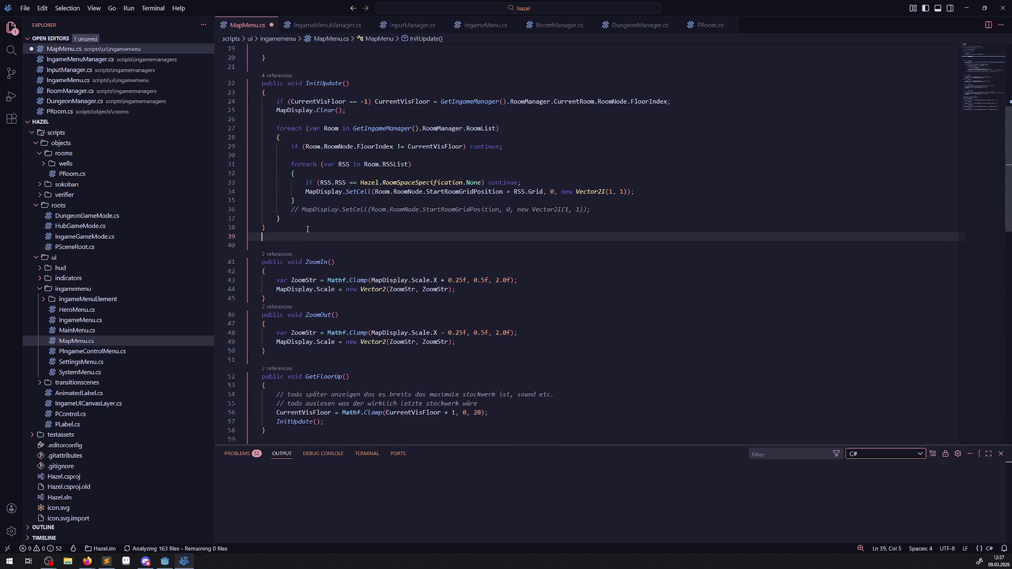
key(Return)
key(Return)
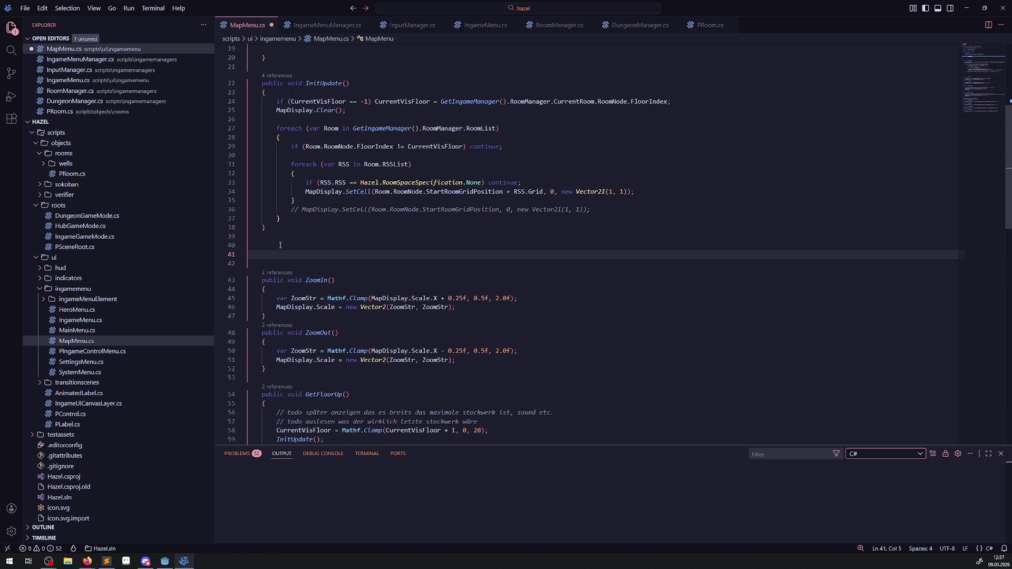
text(private)
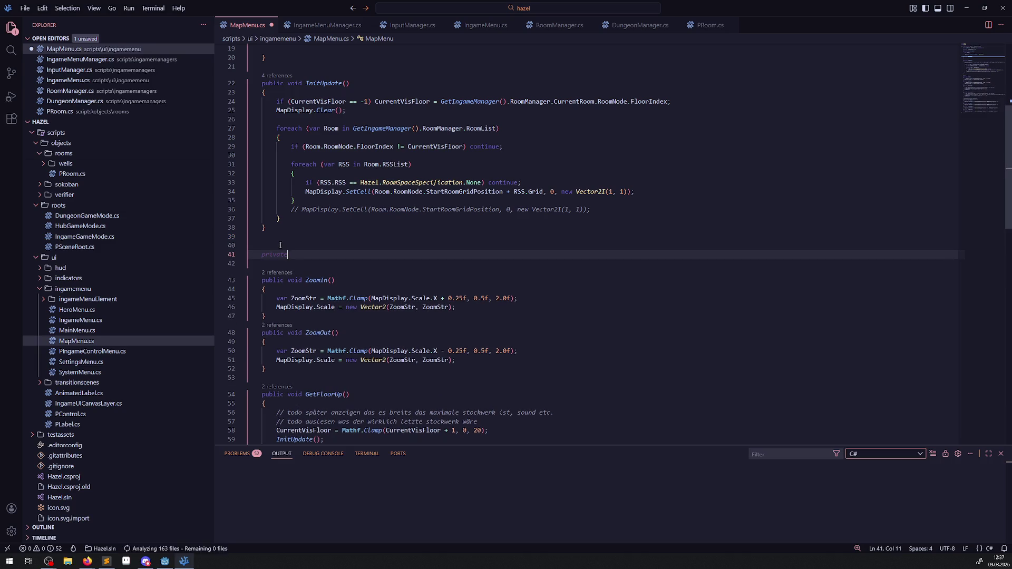
text( Vector2I )
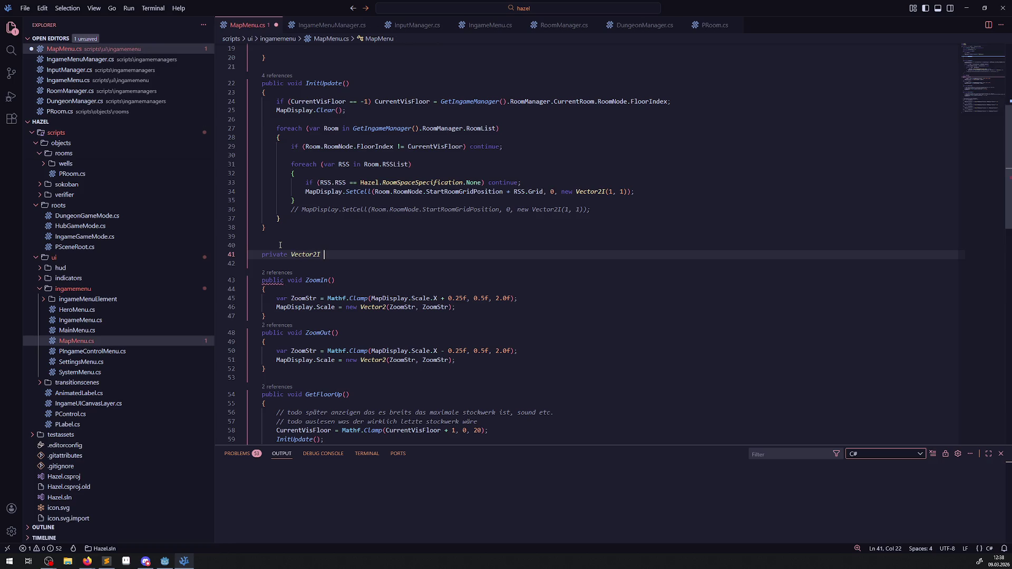
text(GetCorrec)
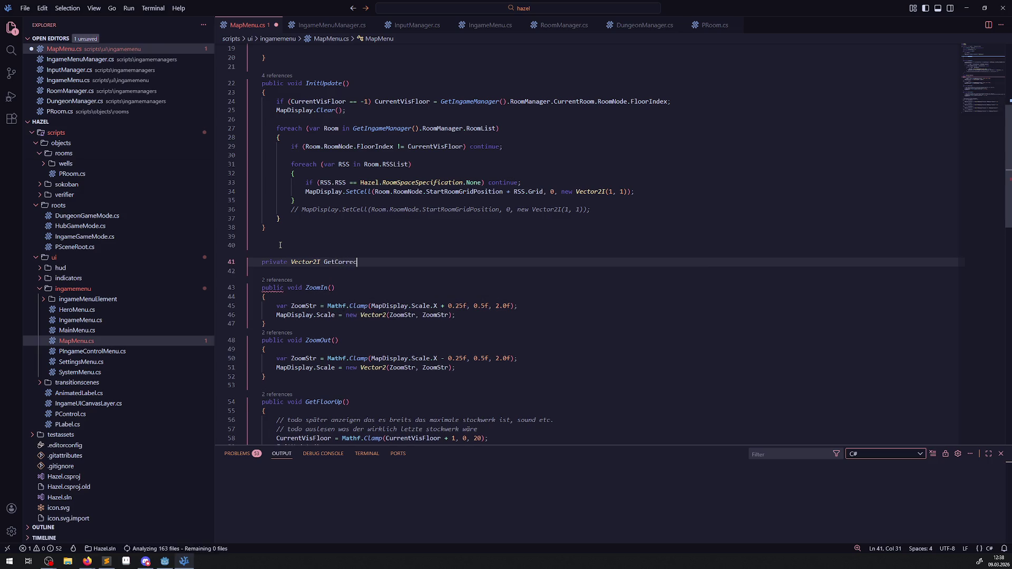
text(tAtlas)
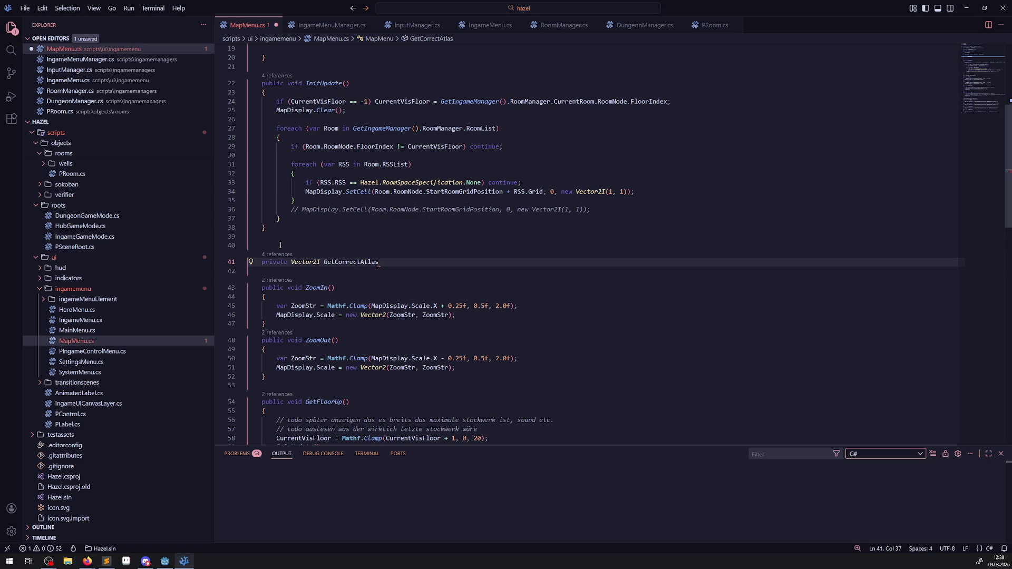
text(Coord)
text(())
key(Return)
text({)
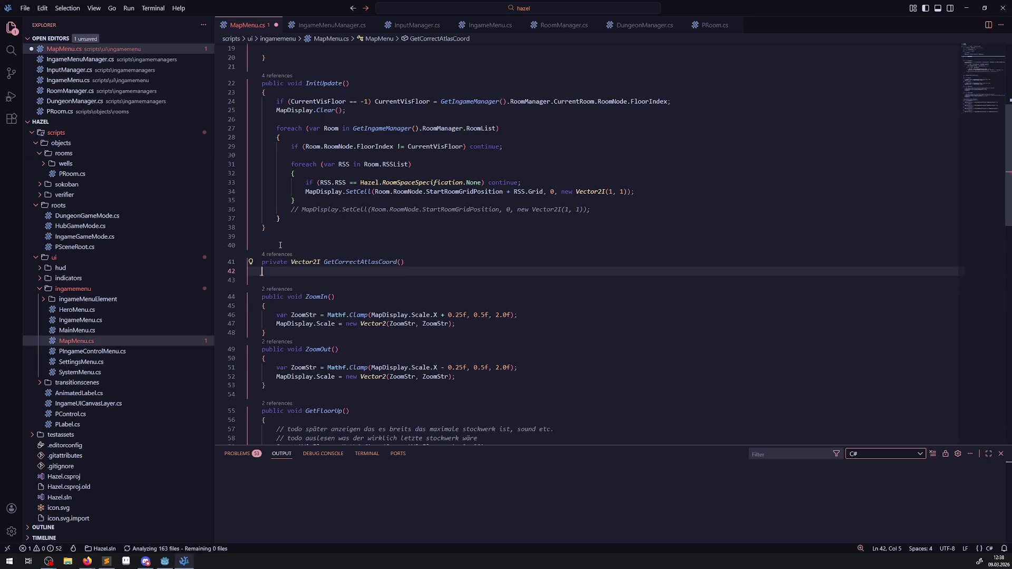
key(Return)
key(ctrl+s)
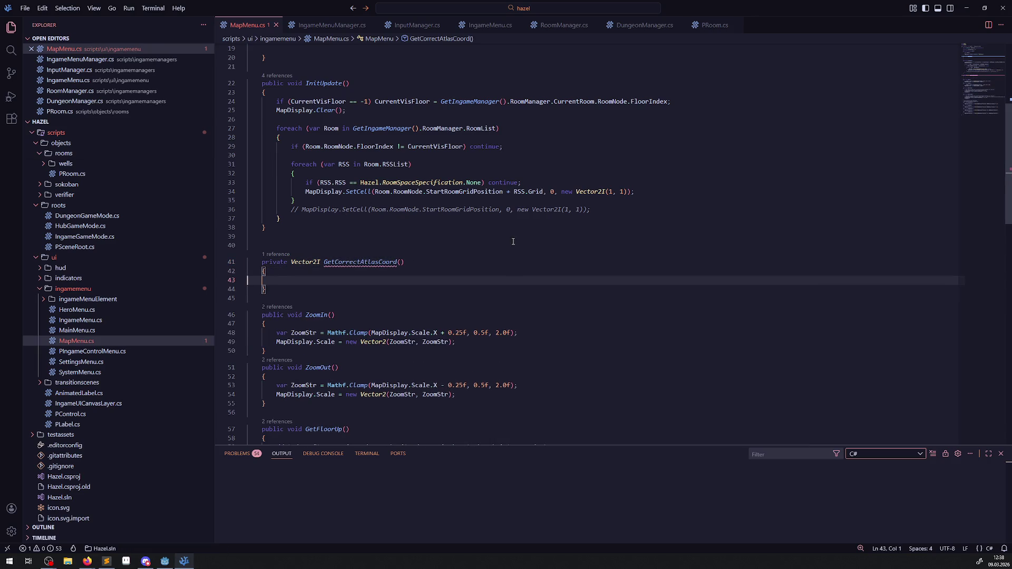
- Give GetCorrectAtlasCoord a 'bool[] RSSLayout' parameter and save the file
click(403, 263)
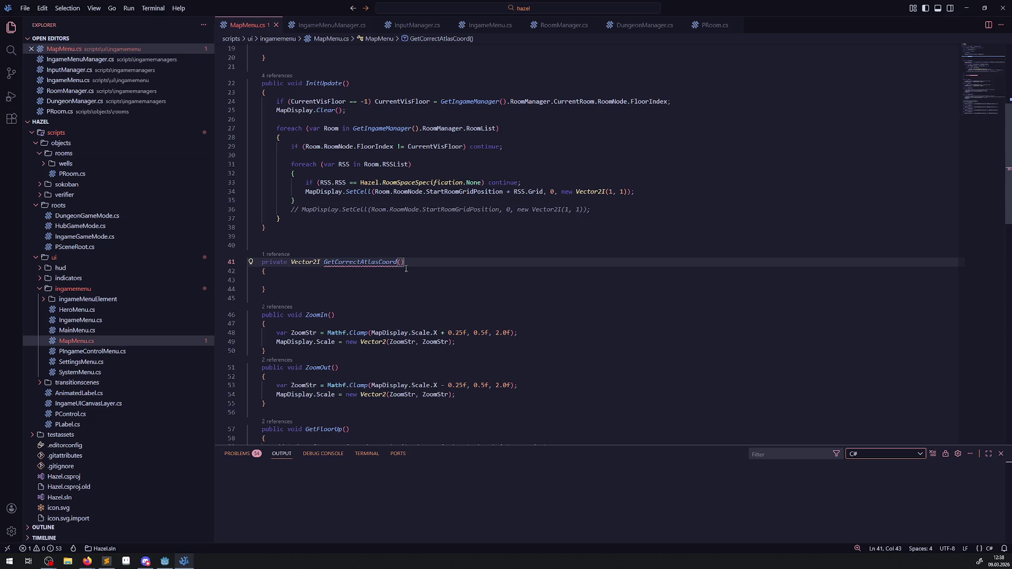
text(bool[])
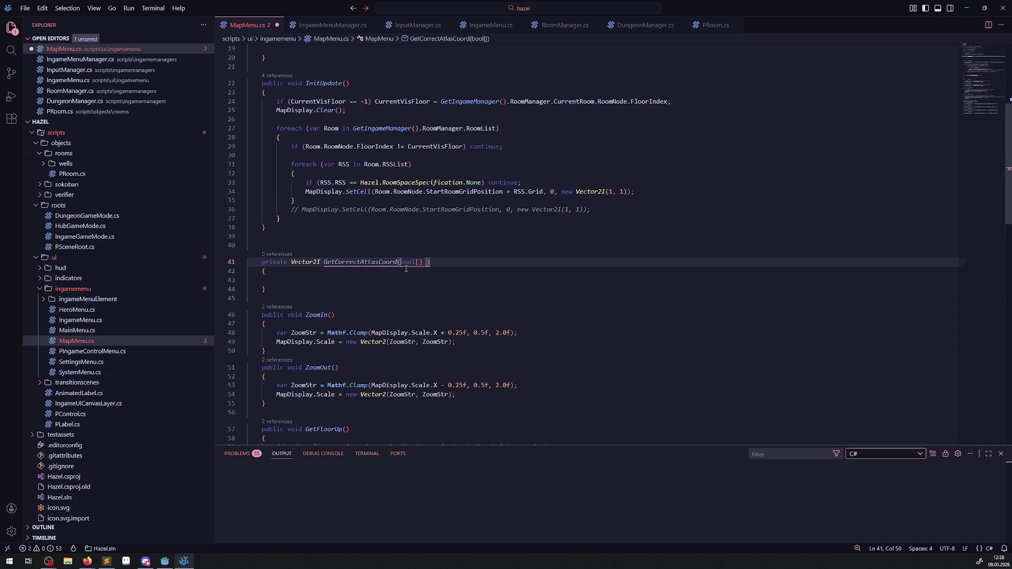
text(RSS)
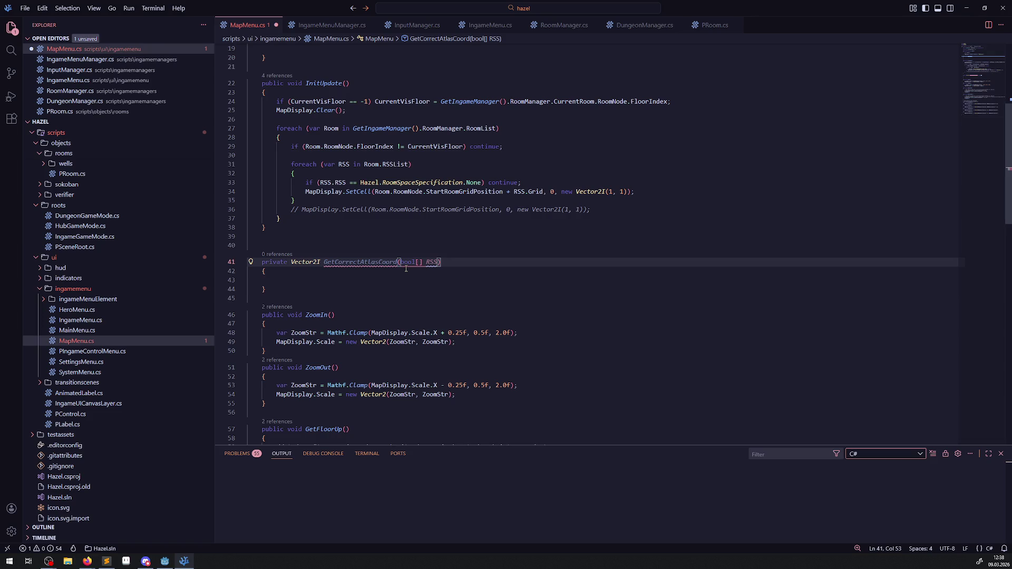
key(alt+Tab)
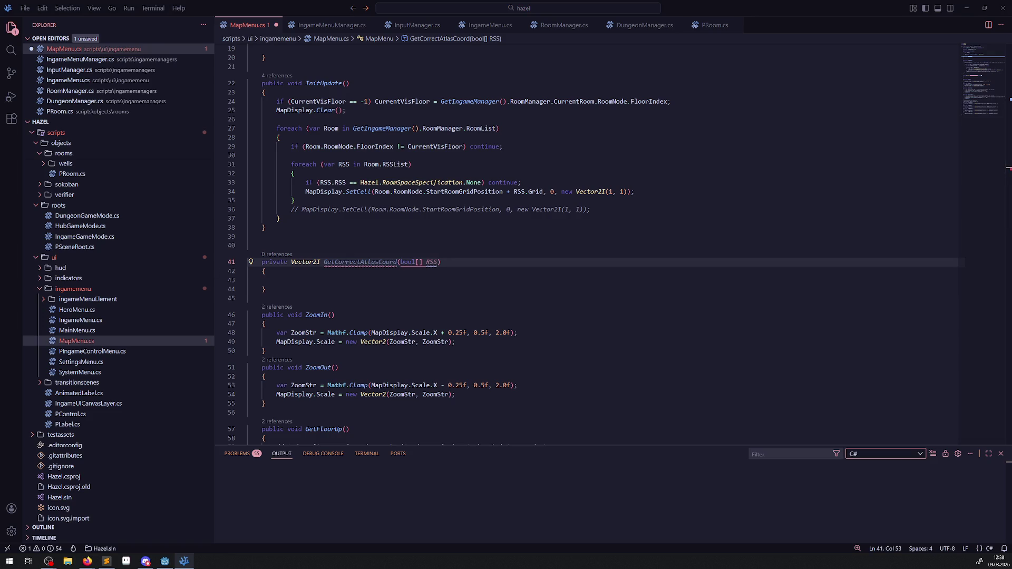
key(alt+Tab)
text(Layo)
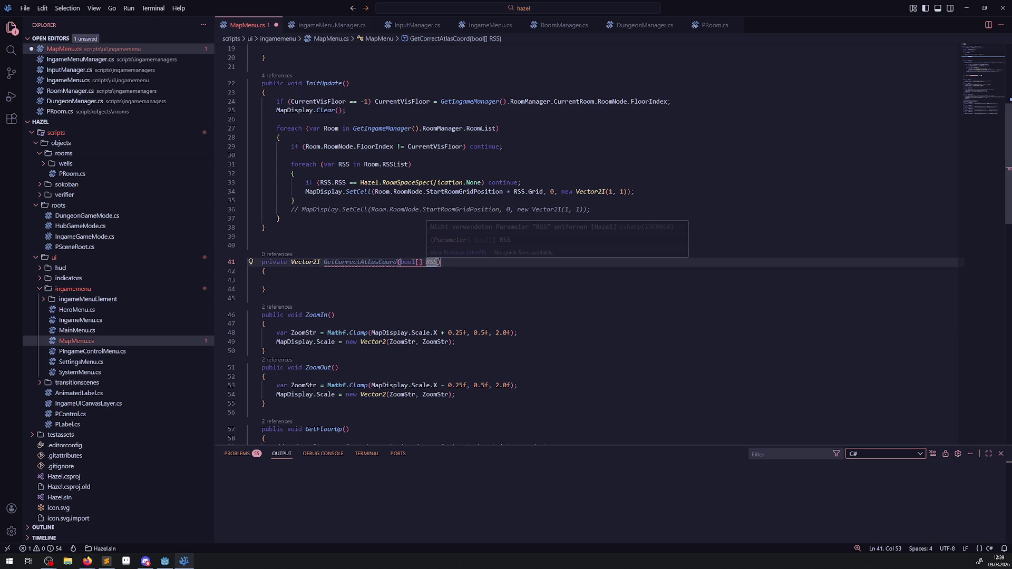
text(ut)
key(ctrl+s)
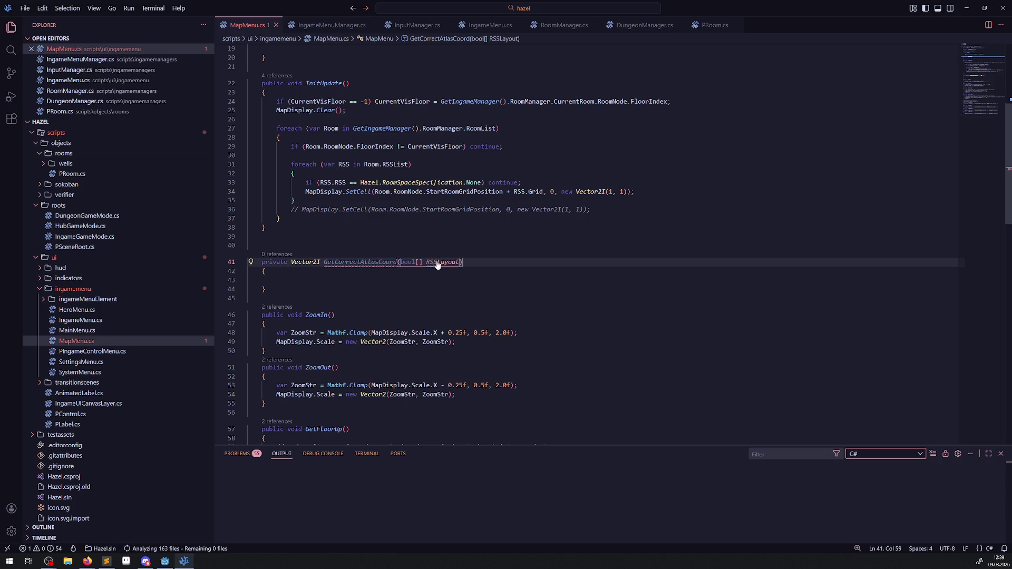
key(alt+Tab)
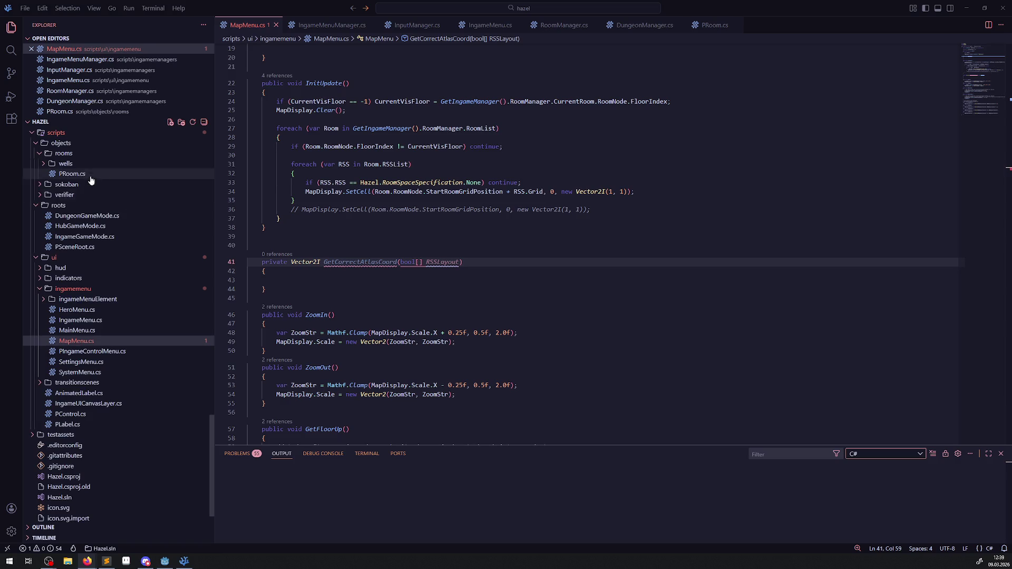
click(282, 283)
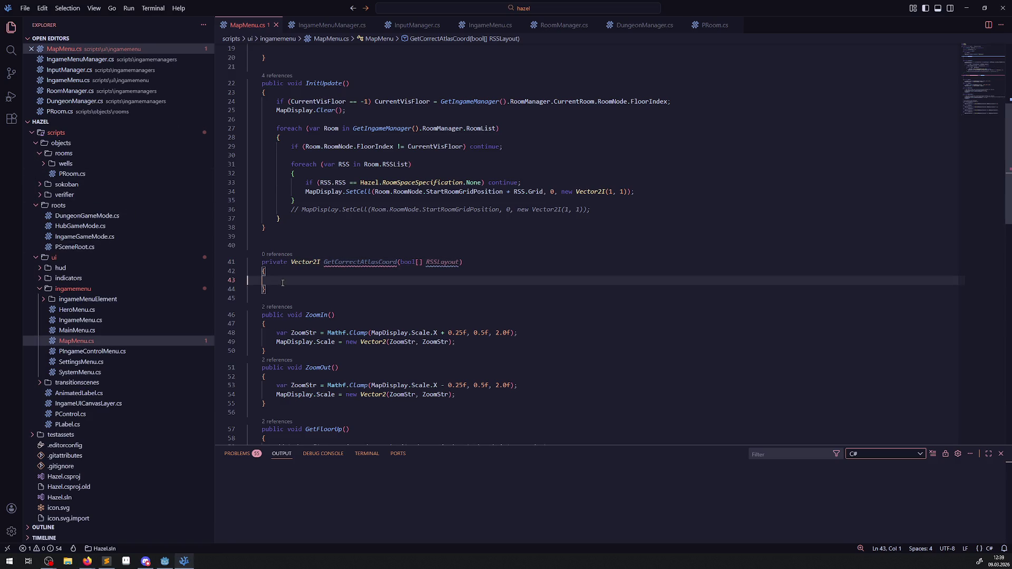
- Fill GetCorrectAtlasCoord's body with 'return new Vector2I(-1, -1);' and save
key(Return)
key(Return)
text(return new Vecto)
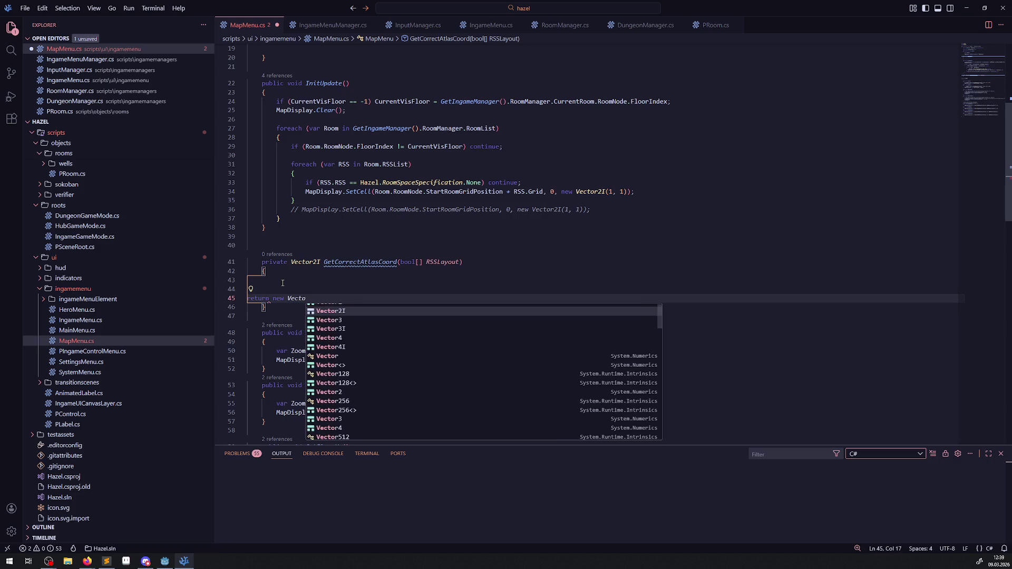
key(Tab)
text((-1, -1);)
key(ctrl+s)
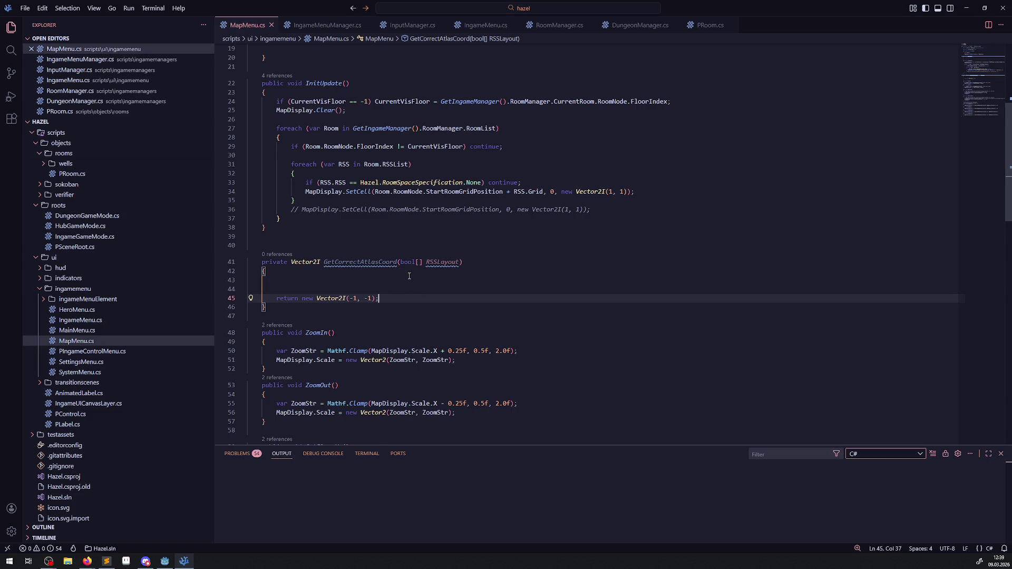
mouse_move(347, 264)
double_click(345, 261)
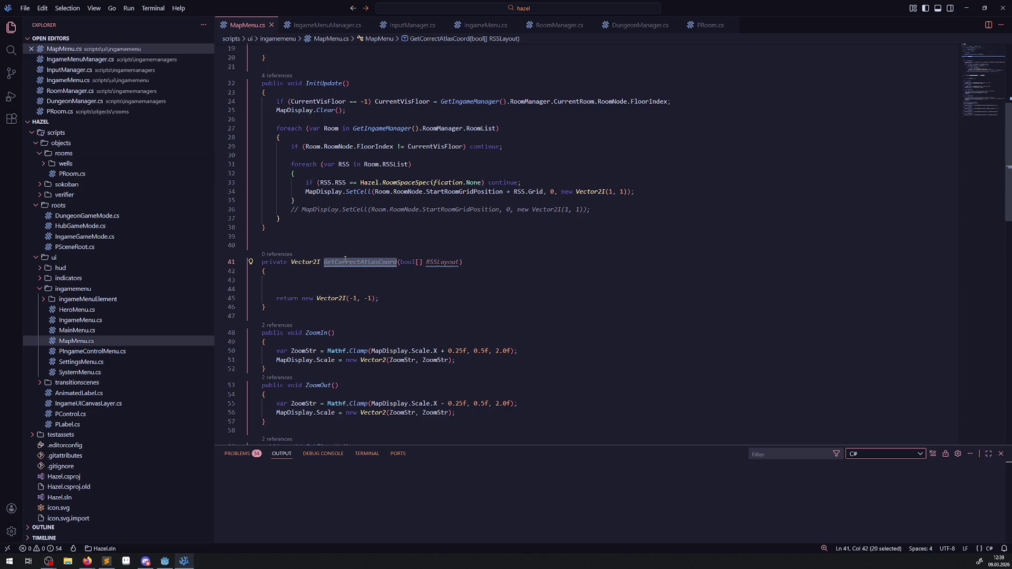
click(538, 184)
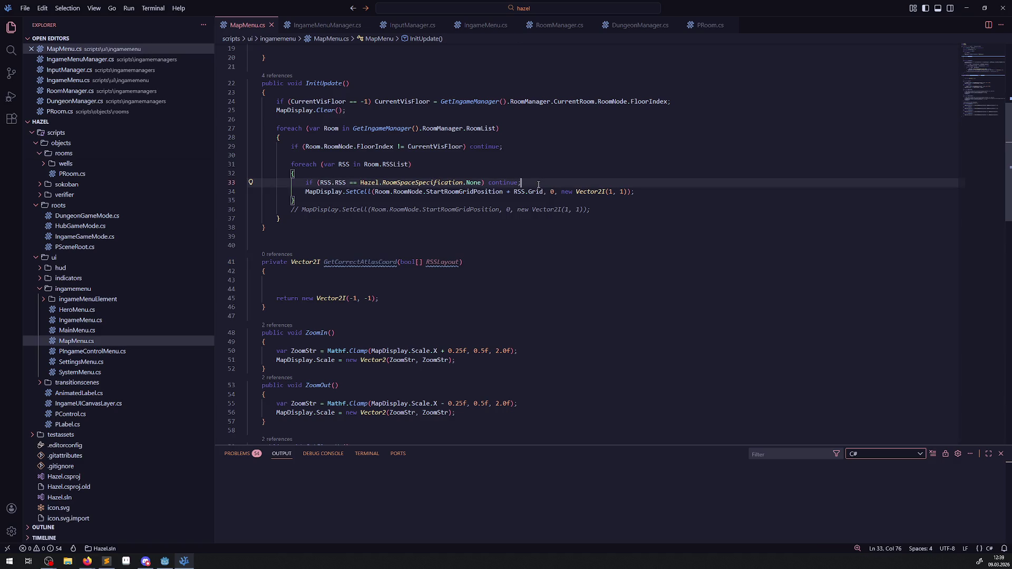
- After the RSS None check, add 'var AtlCoo = GetCorrectAtlasCoord();'
key(Return)
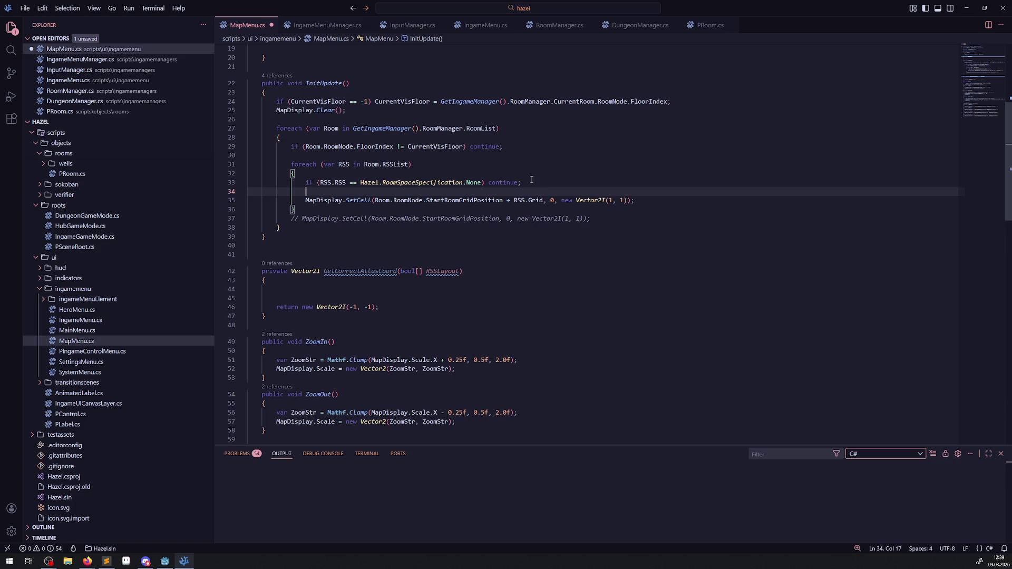
mouse_move(562, 201)
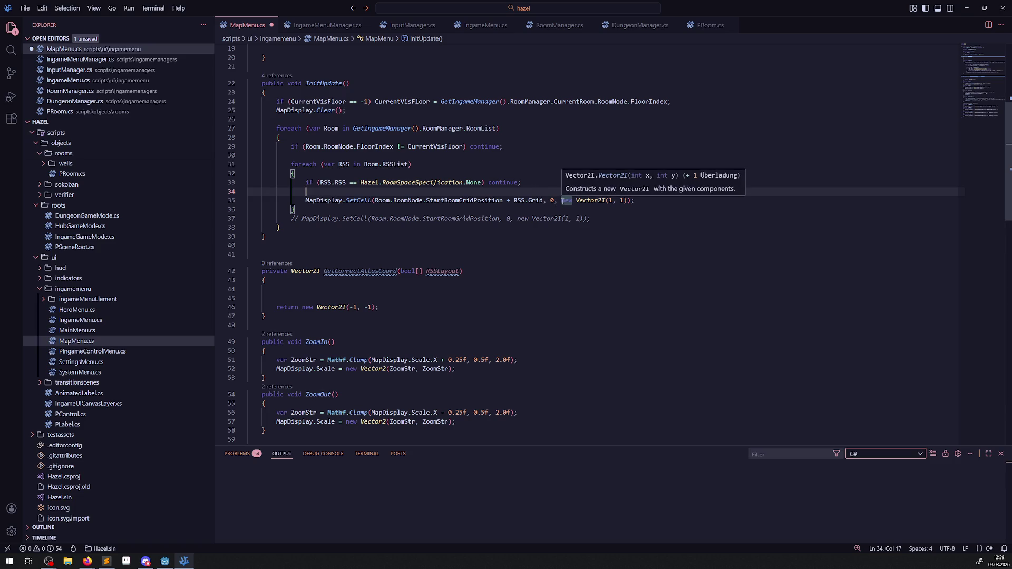
key(Return)
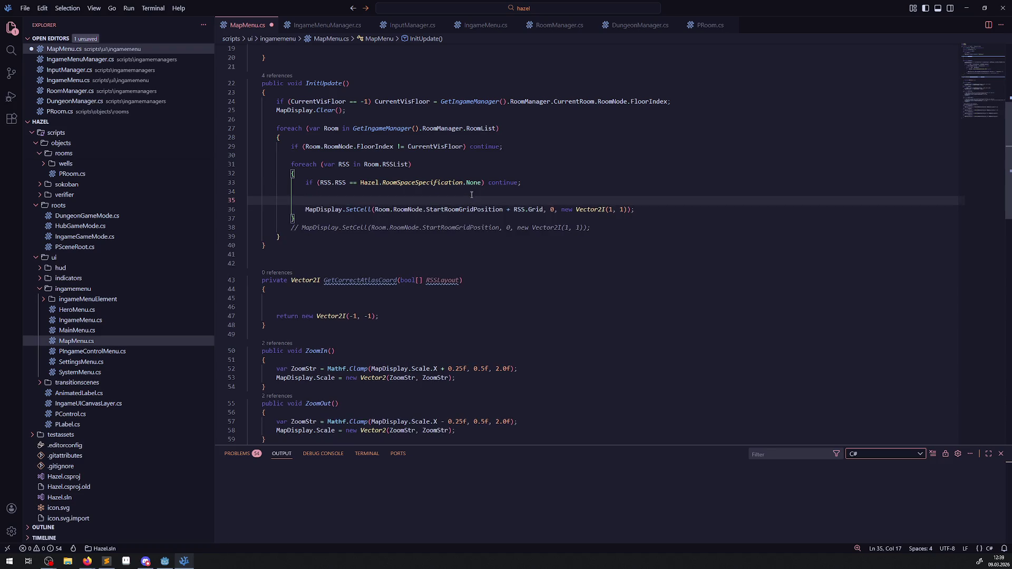
text(var GetCorrectAtlasCoord)
key(ctrl+BackSpace)
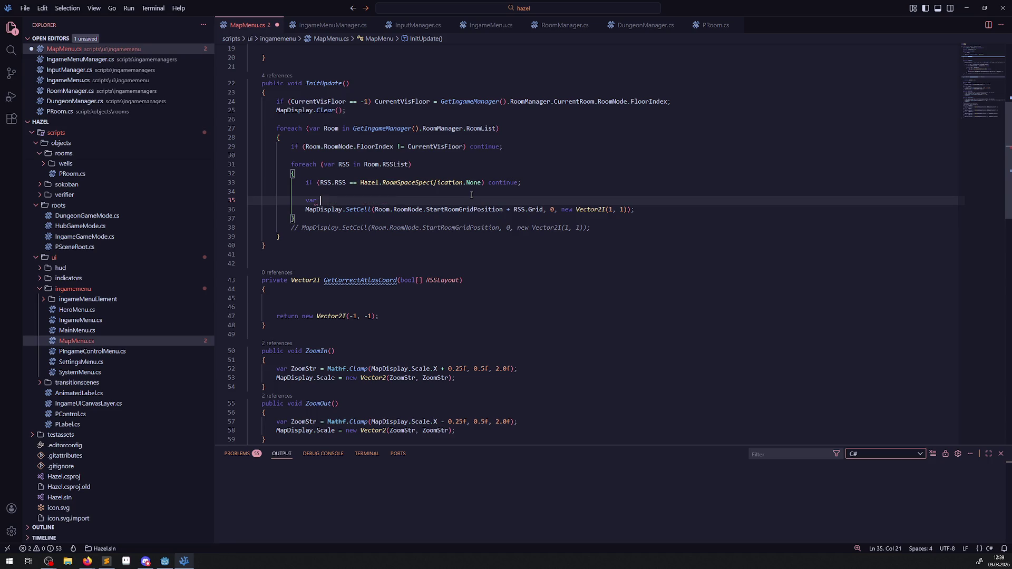
text(AtlC)
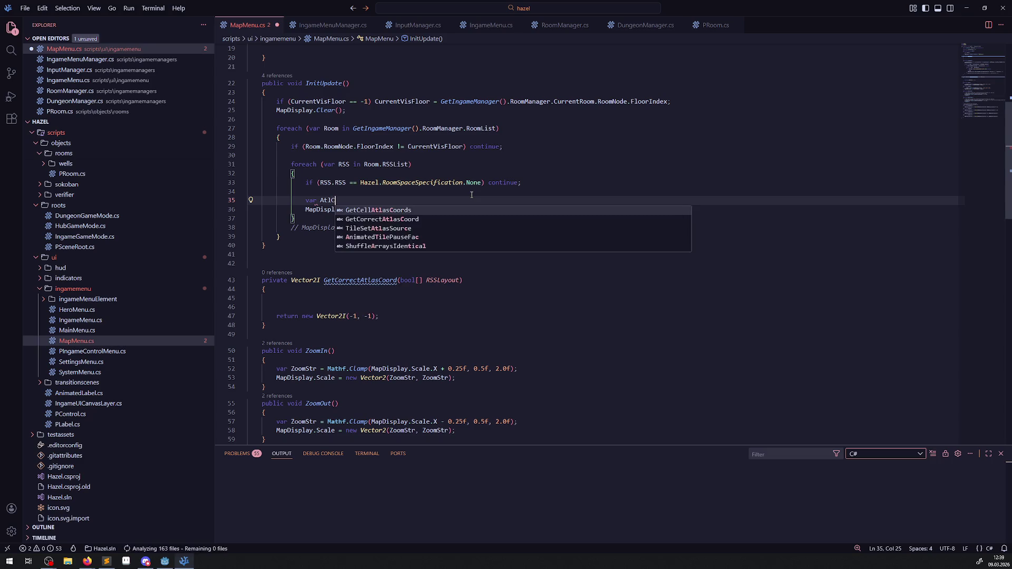
text(oo)
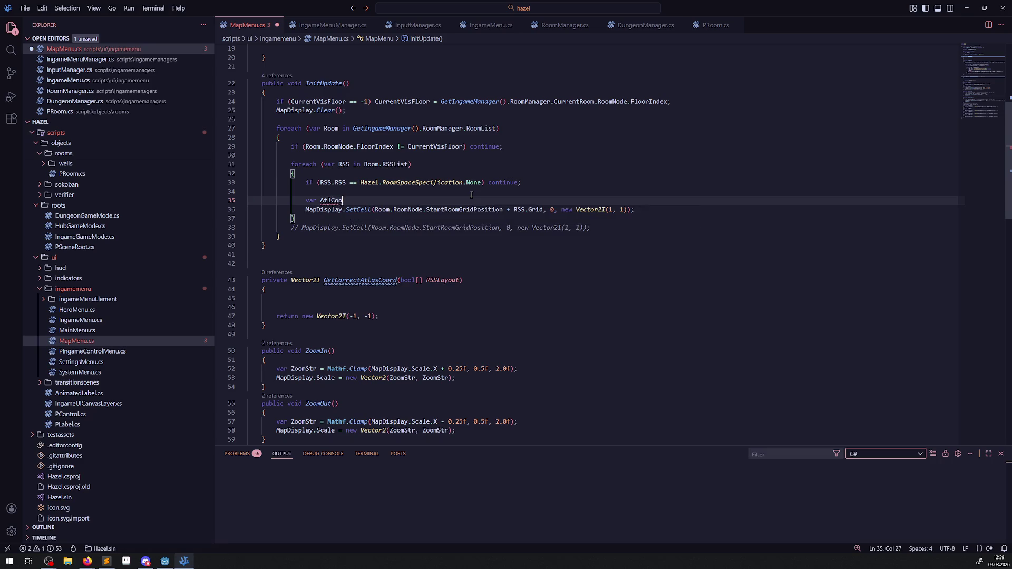
text( = GetCorrectAtlasCoord())
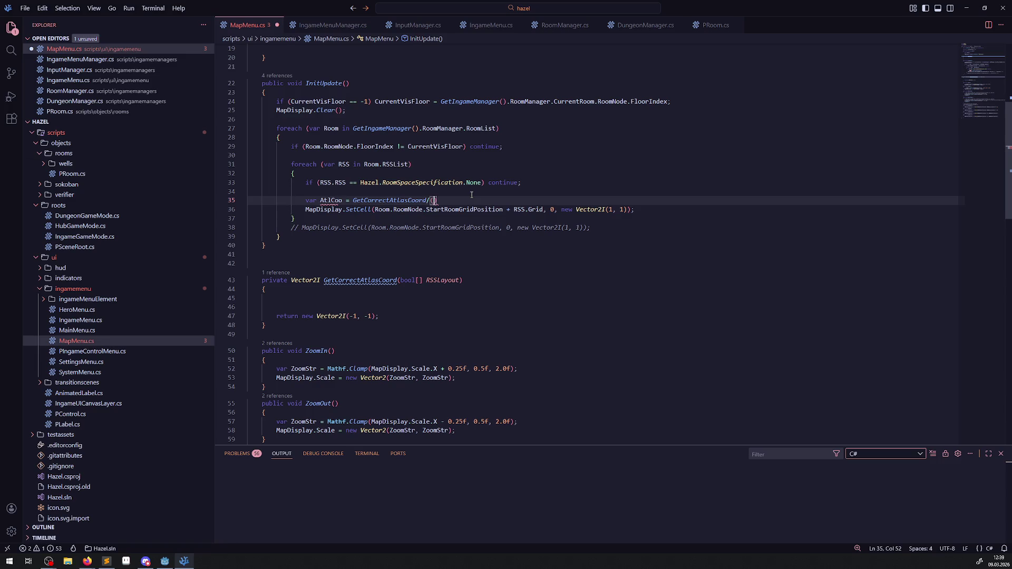
text(;)
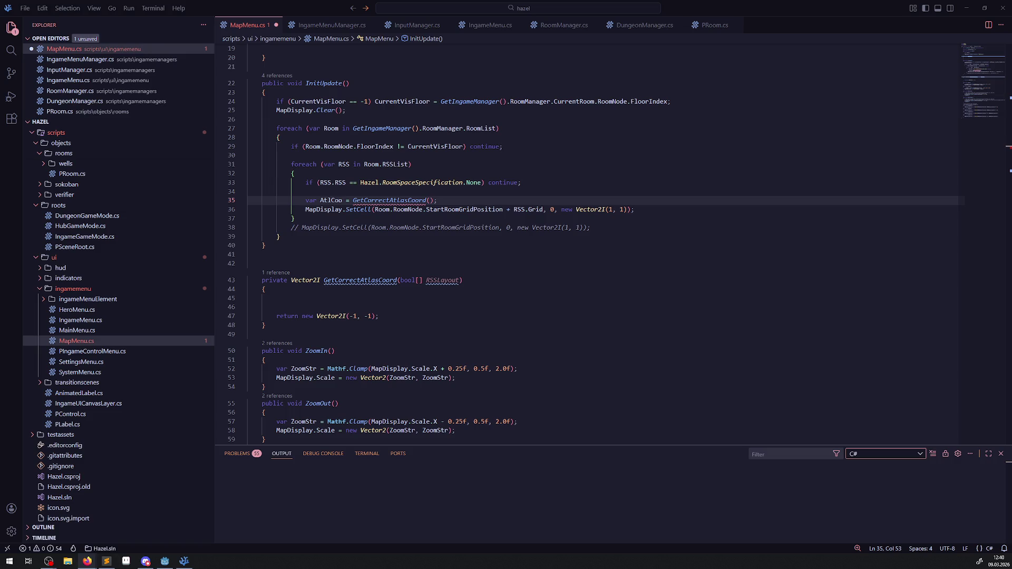
double_click(386, 201)
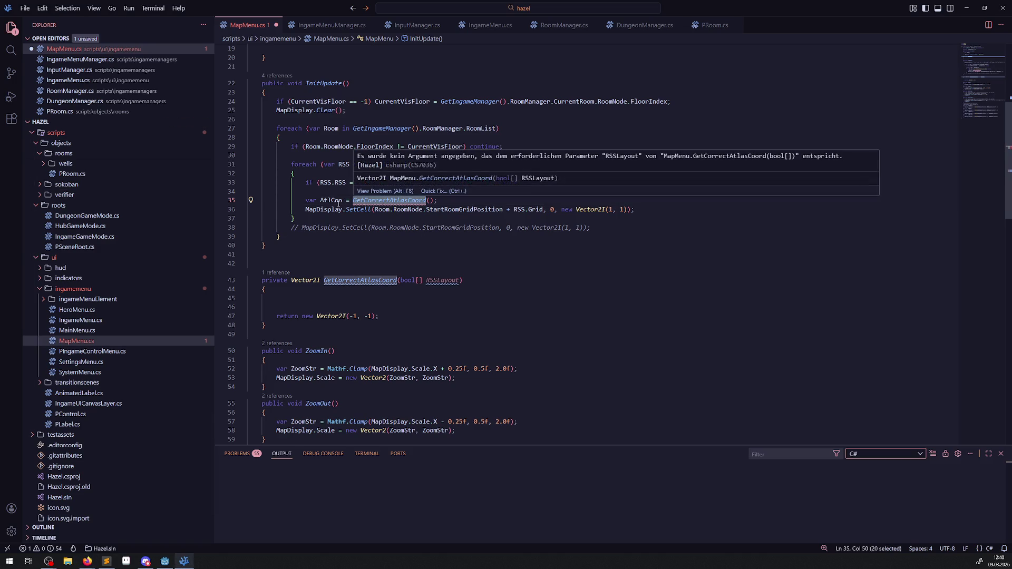
double_click(331, 200)
click(452, 202)
- Below it add 'if (AtlCoo.X == -1) continue;' and save MapMenu.cs
key(Return)
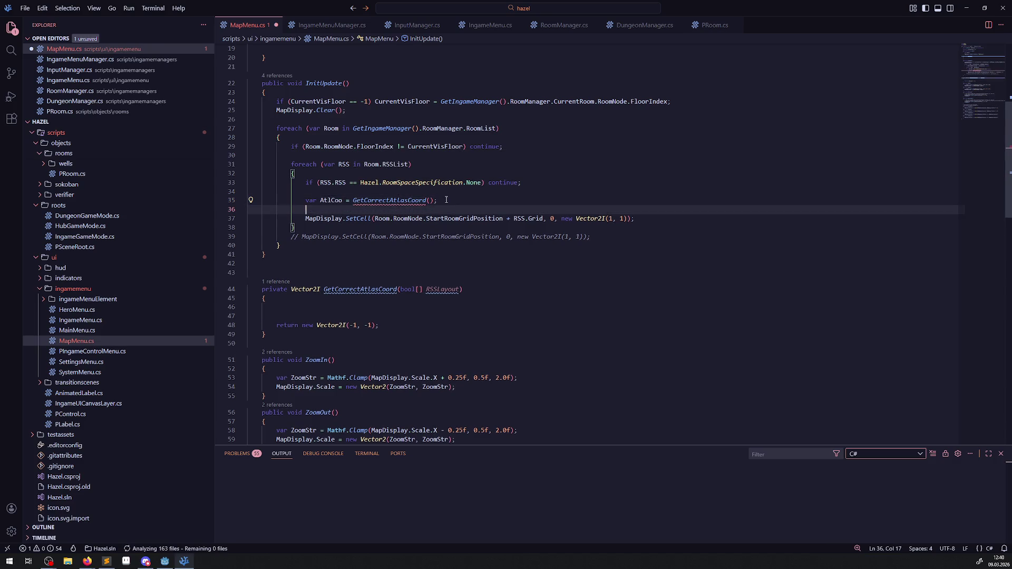
text(if(AtlCoo ==)
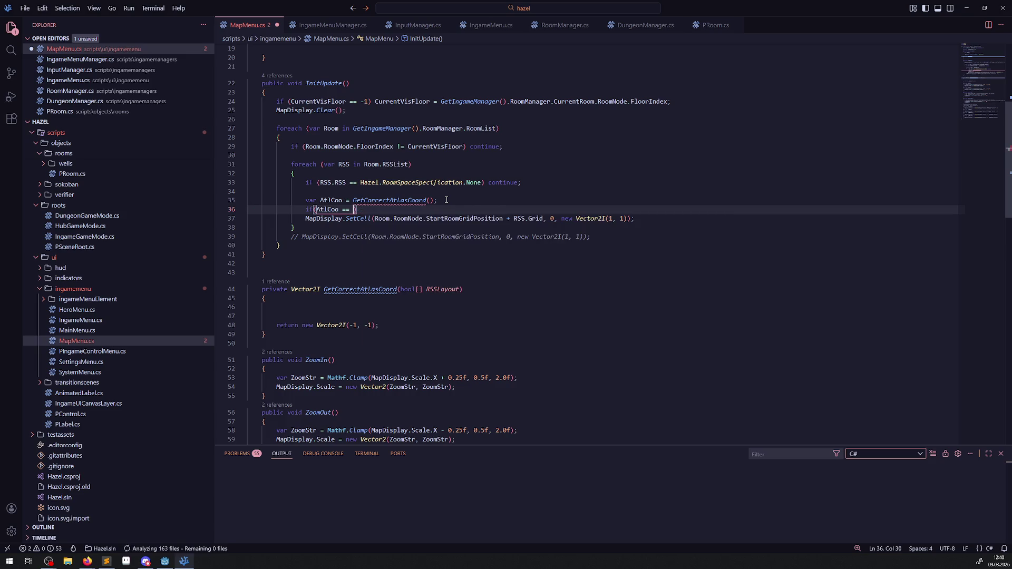
key(BackSpace)
key(BackSpace)
key(BackSpace)
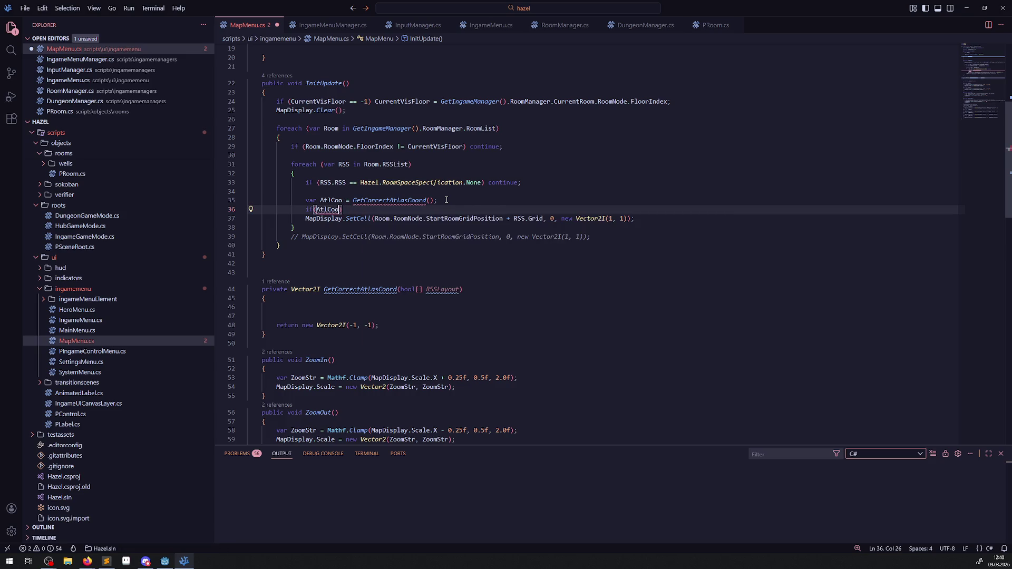
text(.)
text(X == -1))
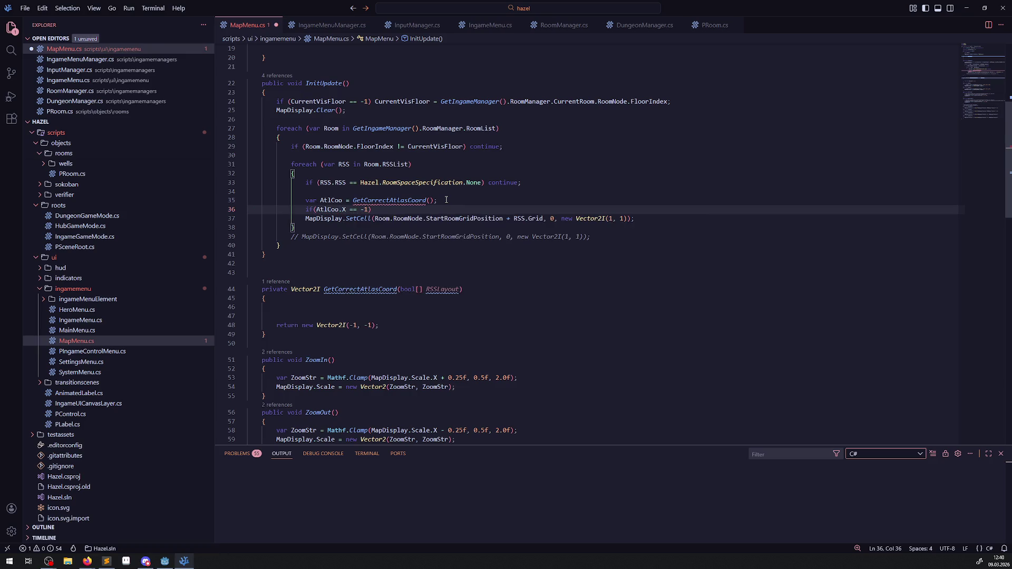
text( cont)
key(ctrl+space)
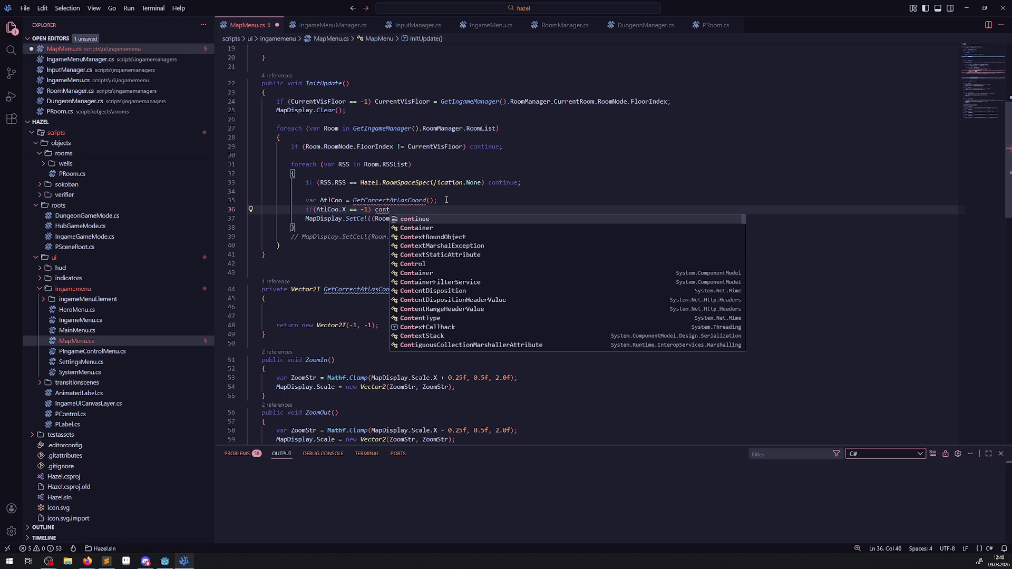
key(Tab)
text(;)
key(Return)
key(ctrl+s)
click(446, 200)
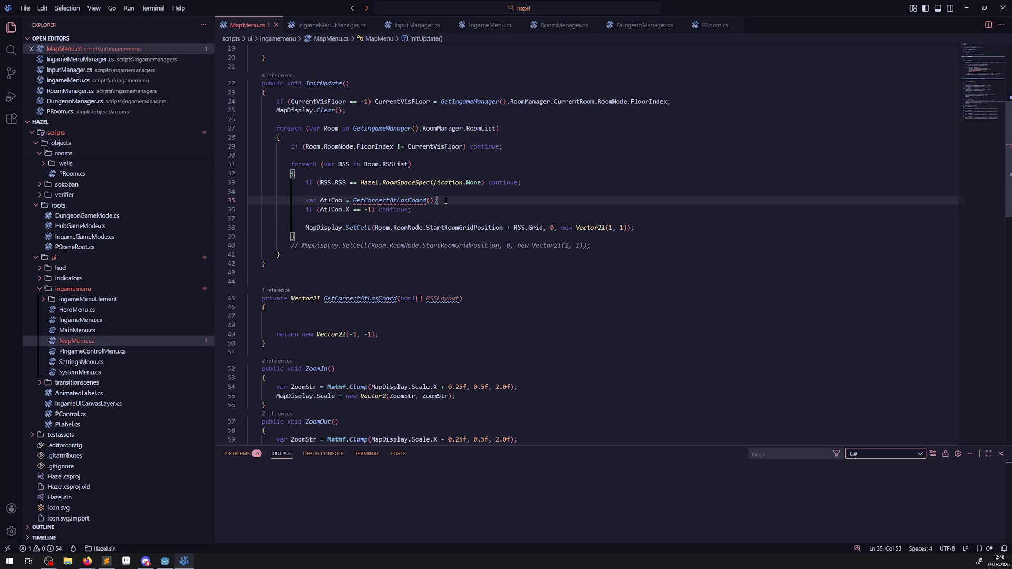
- Replace new Vector2I(1, 1) in the SetCell call with AtlCoo and add a blank line above AtlCoo
double_click(328, 210)
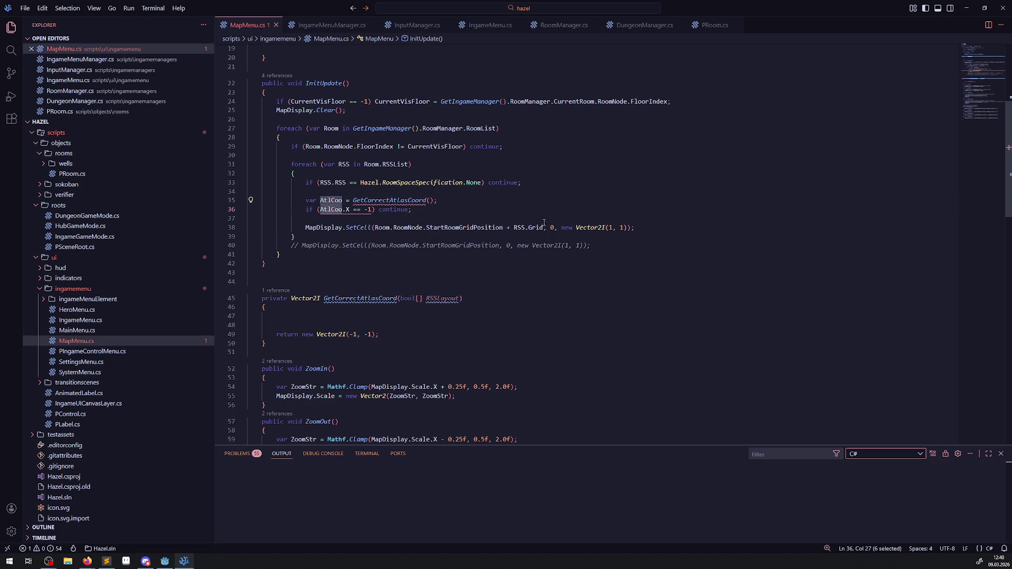
click(576, 228)
key(ctrl+shift+Right)
key(ctrl+shift+Right)
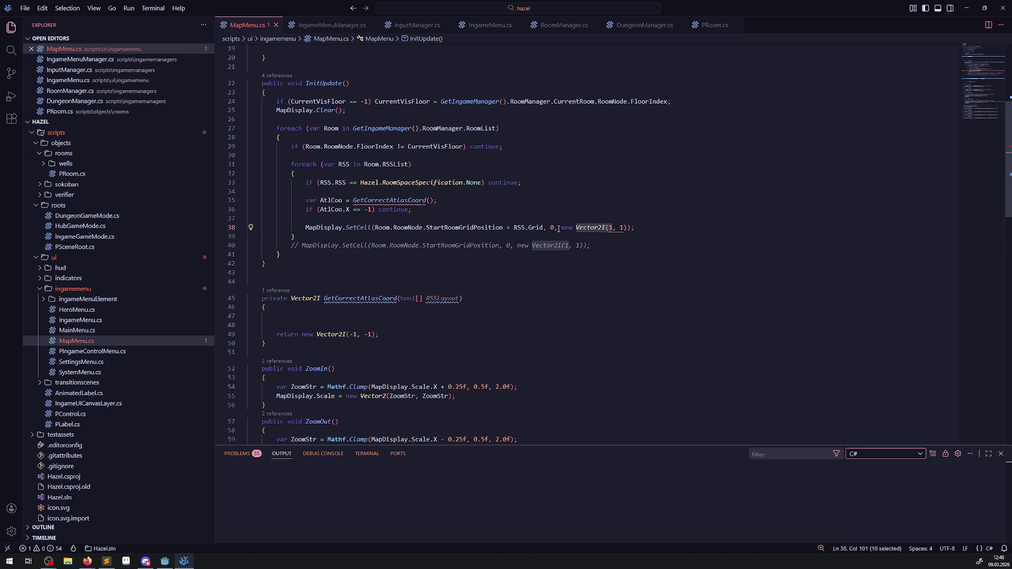
drag(560, 228, 627, 227)
text(AtlCoo)
click(524, 206)
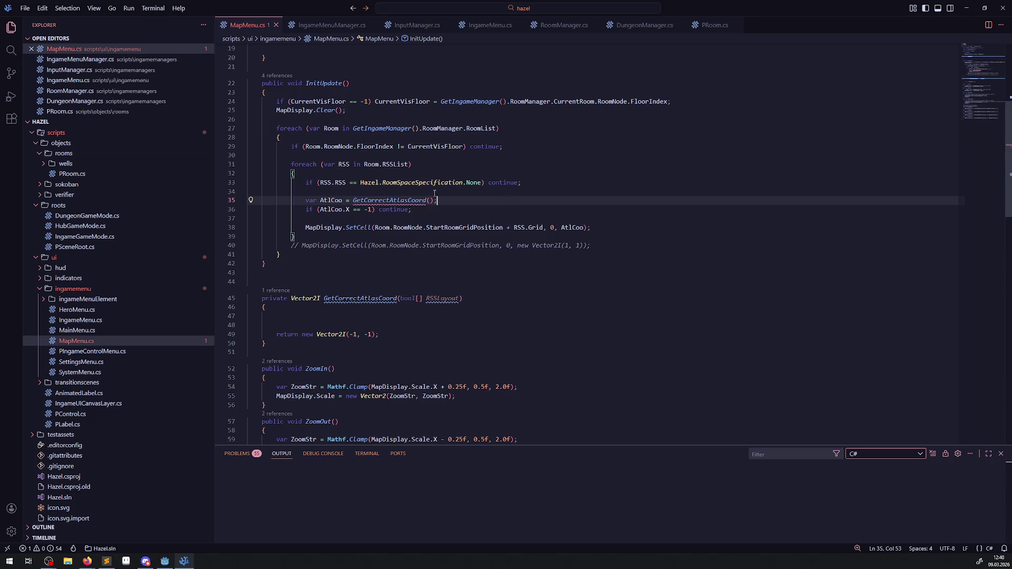
click(416, 192)
key(Return)
key(Return)
key(Up)
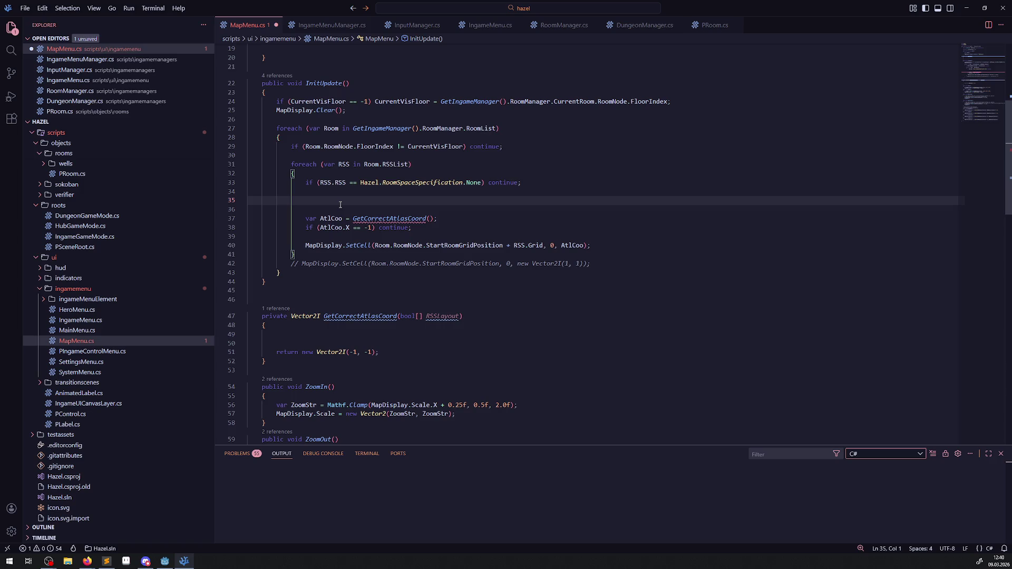
- Comment out the -1 return line, add a copy returning Vector2I(1, 1), and save
click(360, 352)
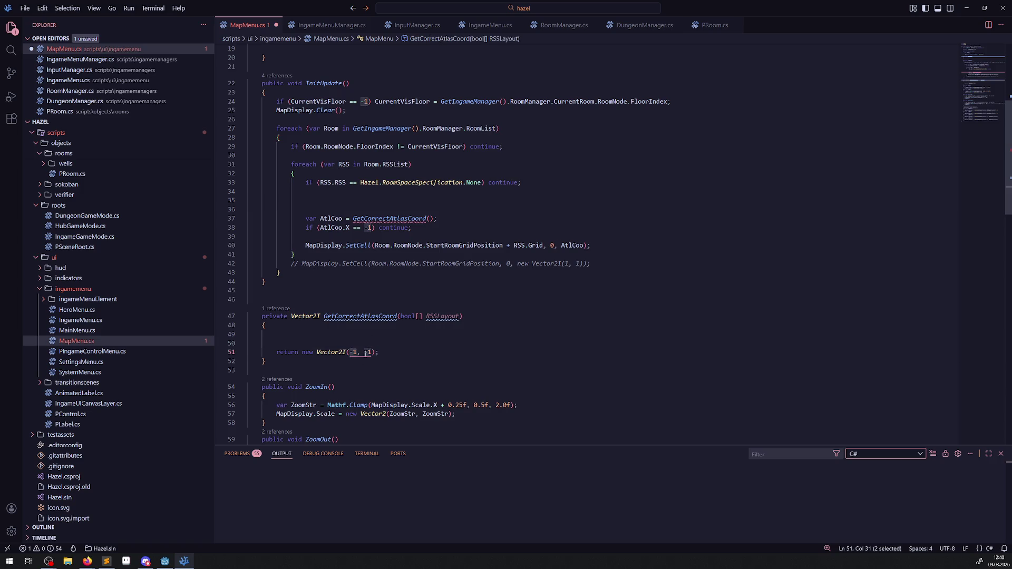
key(shift+alt+Down)
click(273, 352)
text(//)
click(356, 361)
key(BackSpace)
key(BackSpace)
text(1)
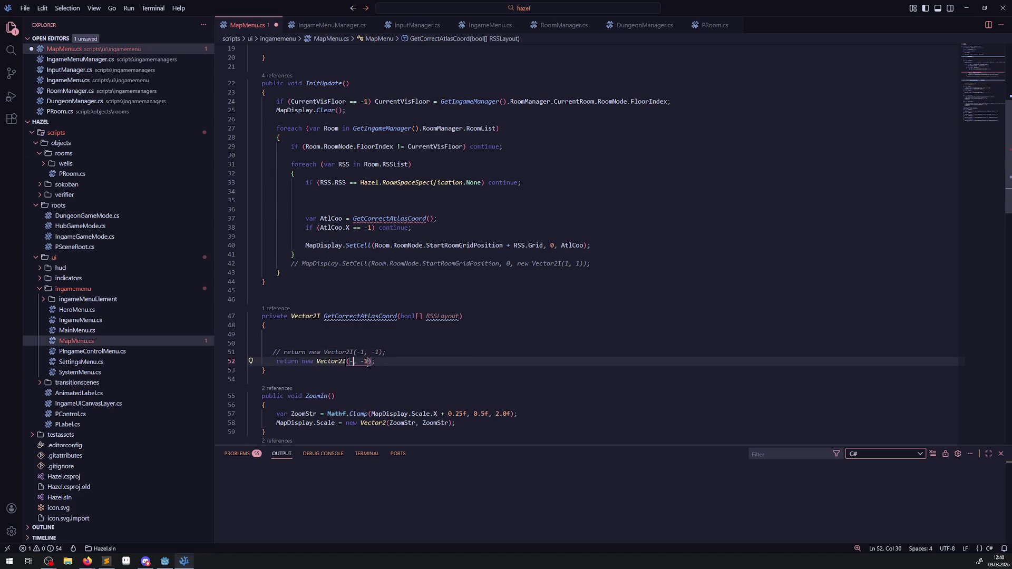
click(365, 362)
key(BackSpace)
click(398, 341)
key(ctrl+s)
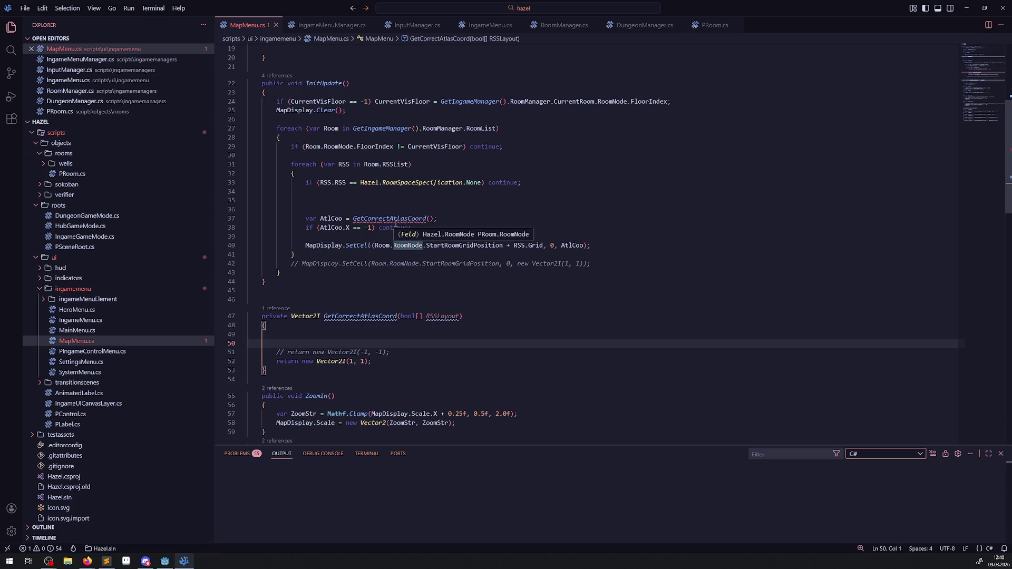
click(346, 201)
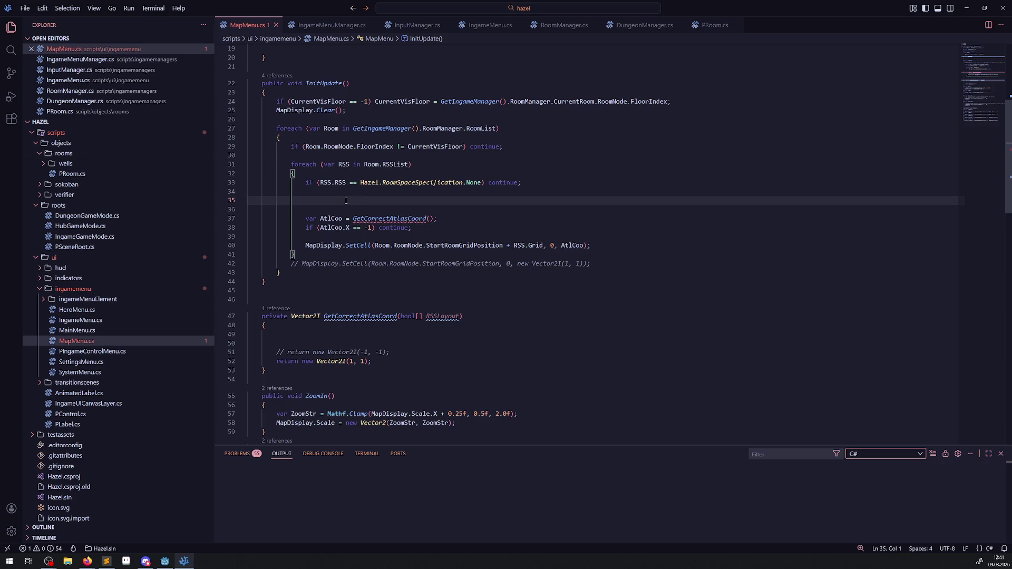
click(164, 560)
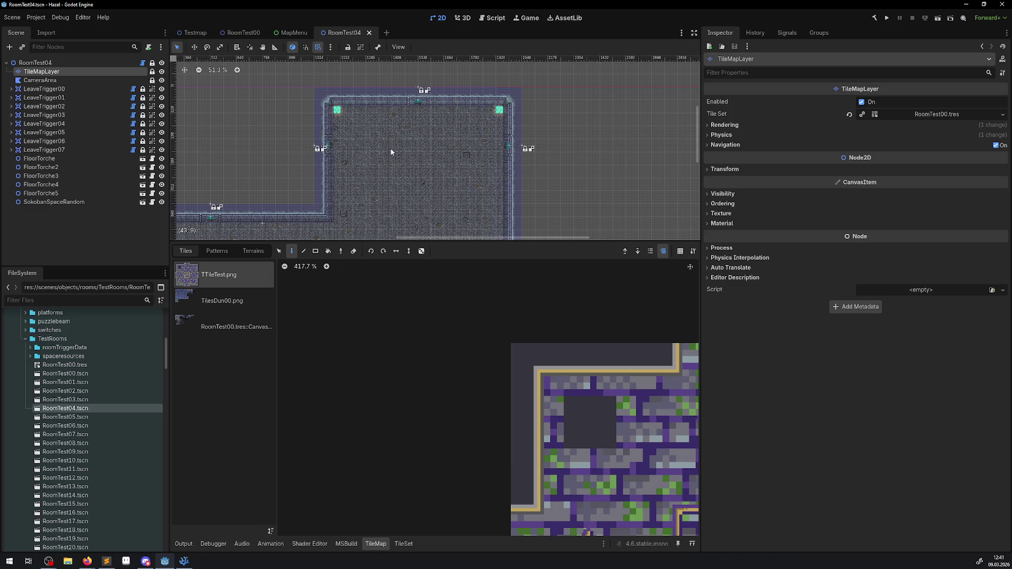
- Go from the RoomTest04 scene back to the code editor
click(186, 562)
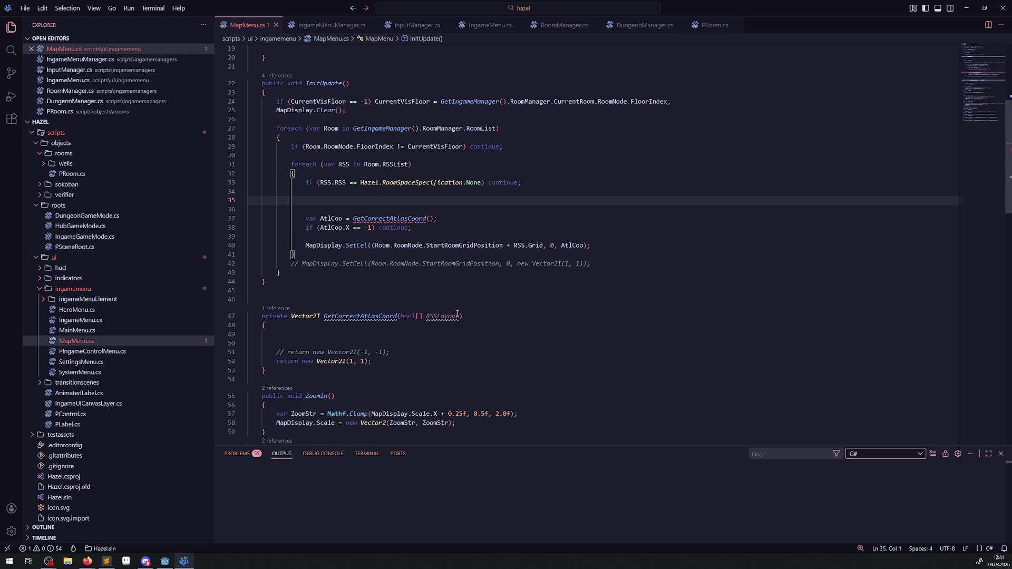
- Review GetCorrectAtlasCoord's bool[] parameter, discarding a started '// rss d' comment, then go back to Godot
click(354, 303)
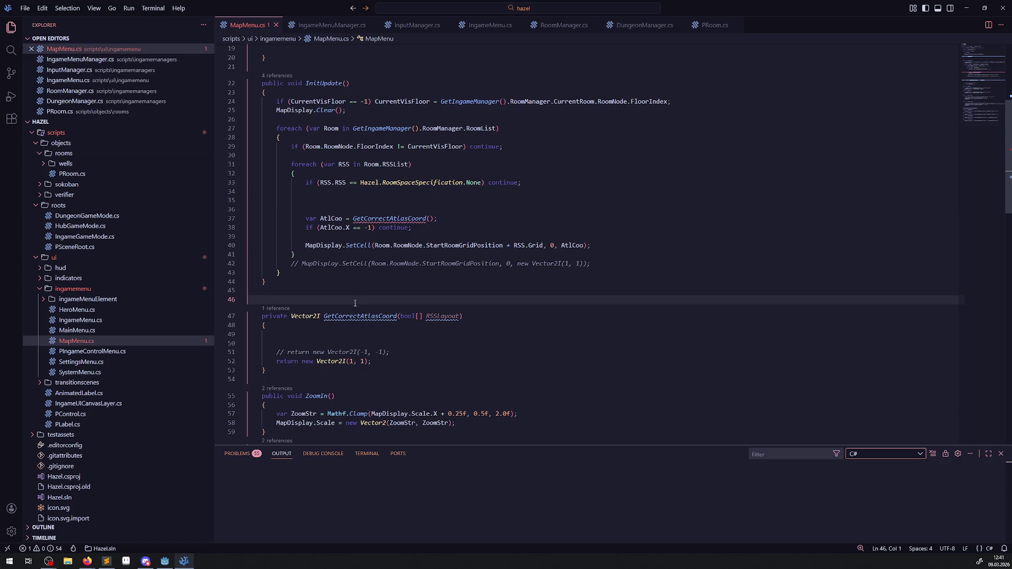
text(// rss d)
key(BackSpace)
key(BackSpace)
key(BackSpace)
click(392, 208)
double_click(408, 316)
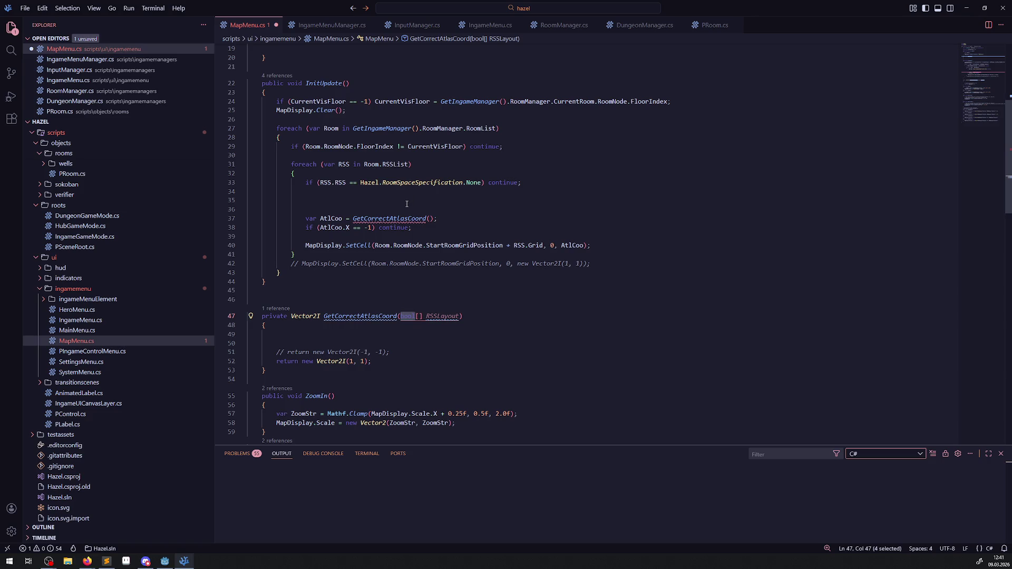
mouse_move(314, 217)
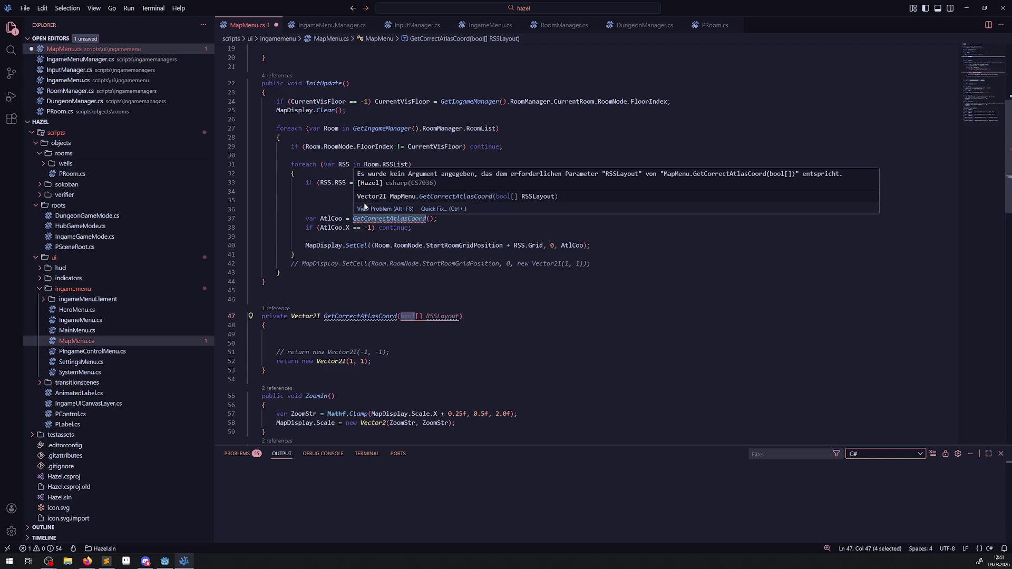
click(343, 201)
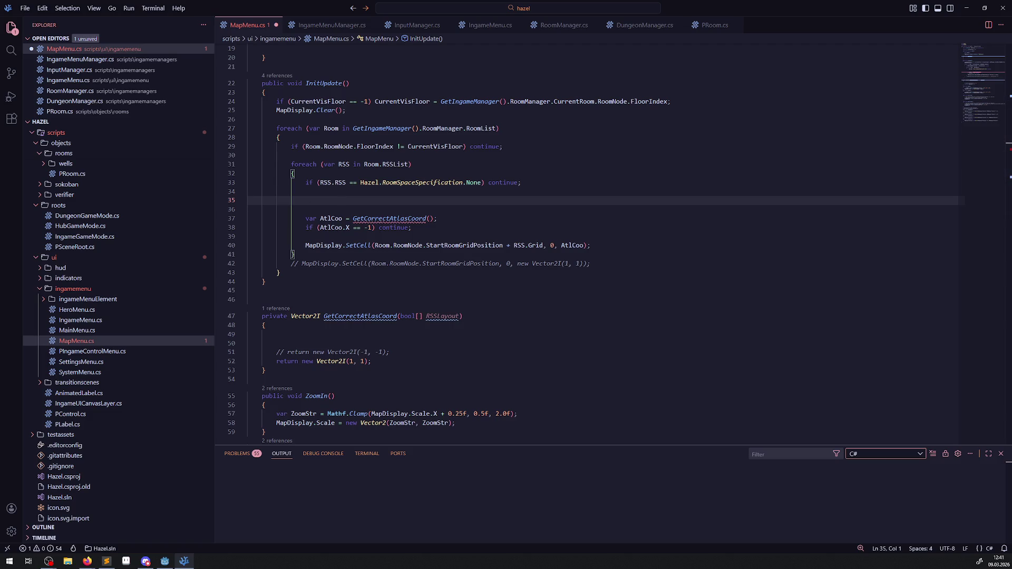
key(alt+Tab)
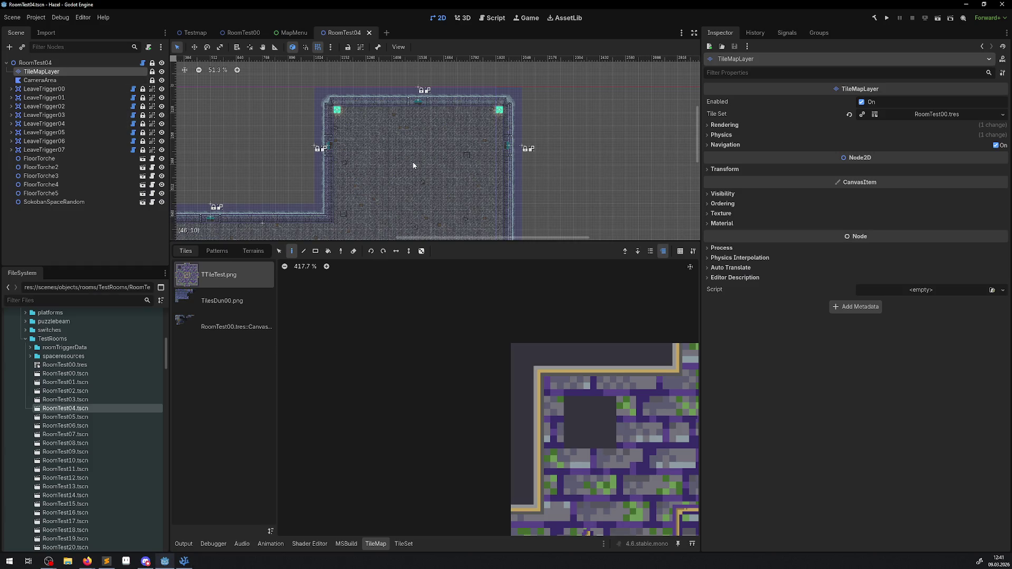
- Inspect LeaveTrigger00 and LeaveTrigger01 exit settings, then select the RoomTest04 root node
click(37, 90)
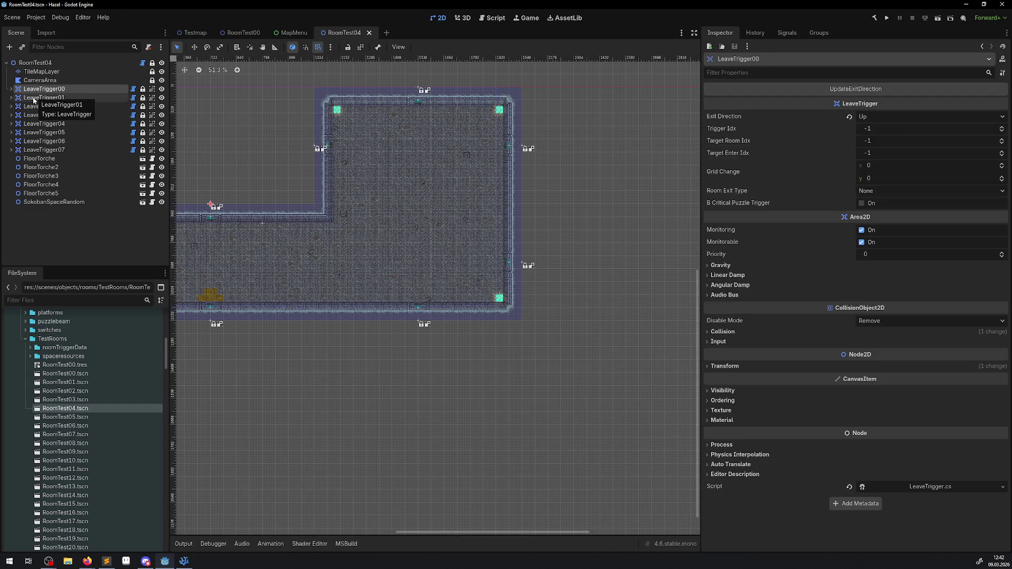
drag(408, 211, 463, 215)
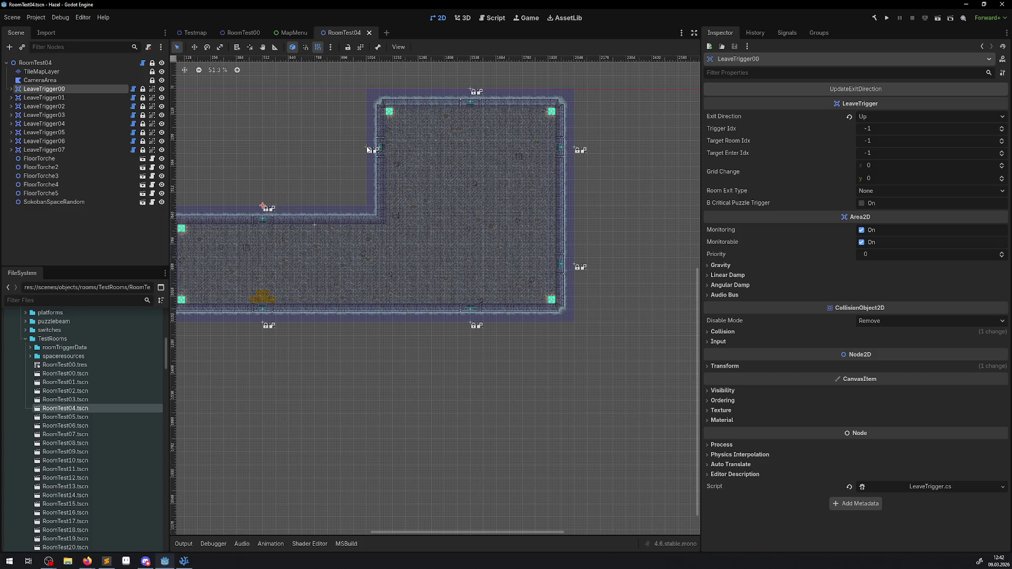
click(371, 151)
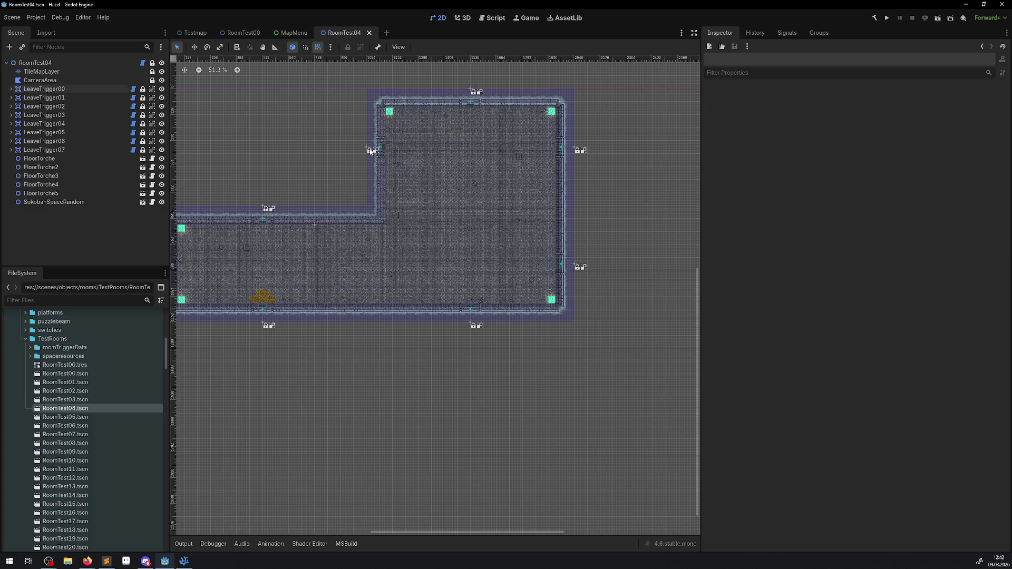
click(66, 99)
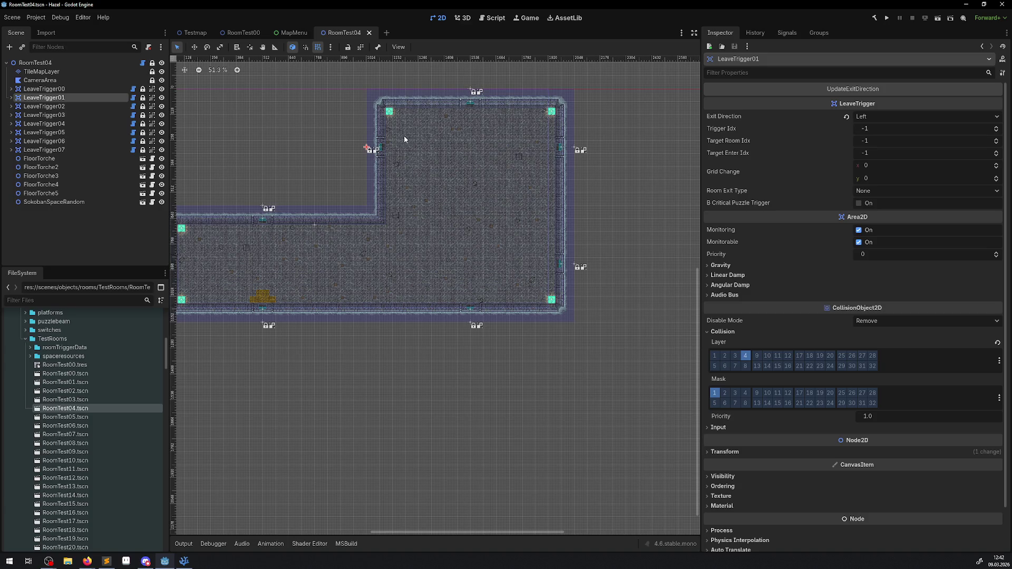
drag(431, 211, 491, 220)
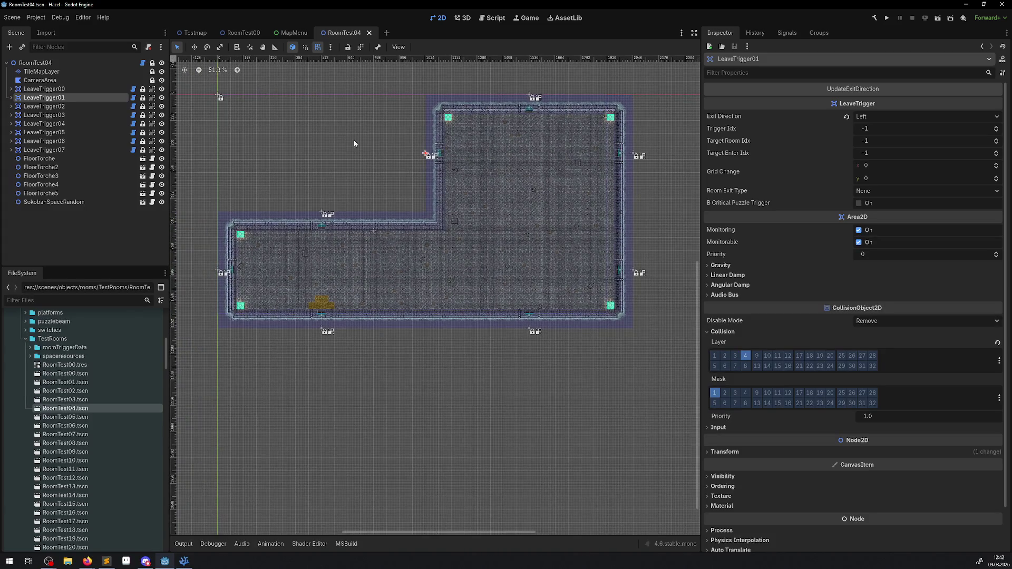
scroll(466, 164, up, 4)
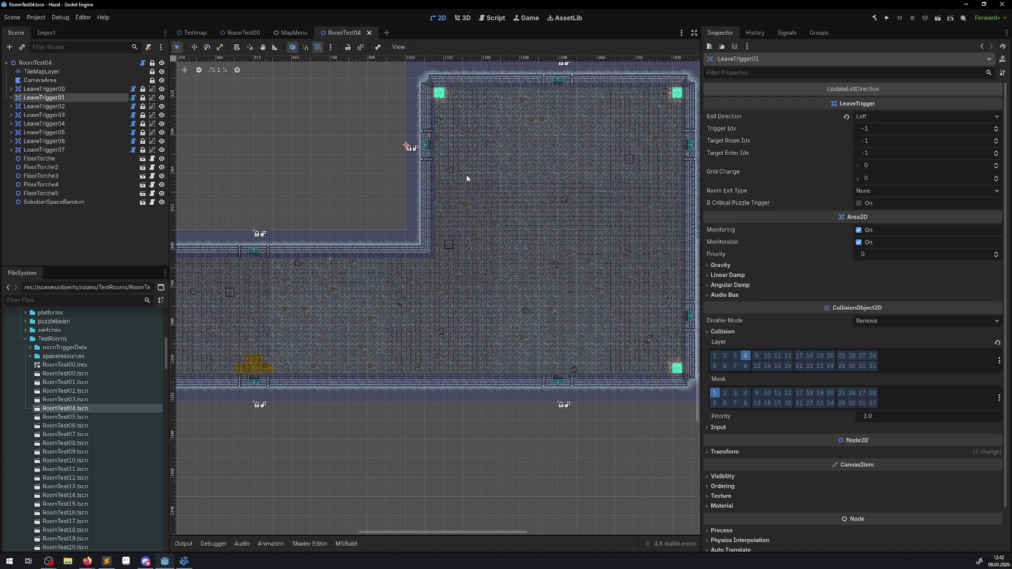
drag(454, 186, 424, 238)
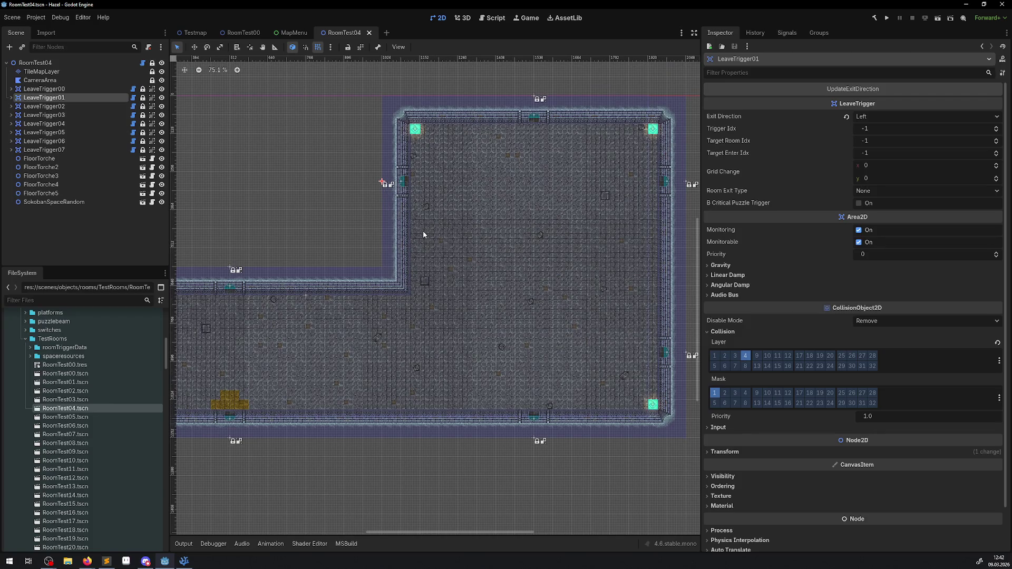
click(416, 230)
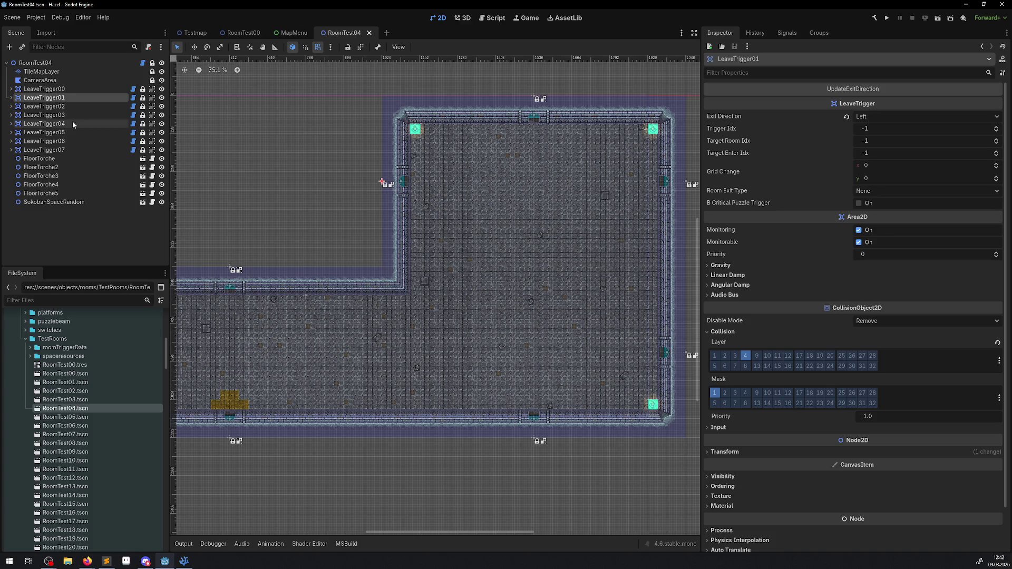
click(46, 71)
click(35, 62)
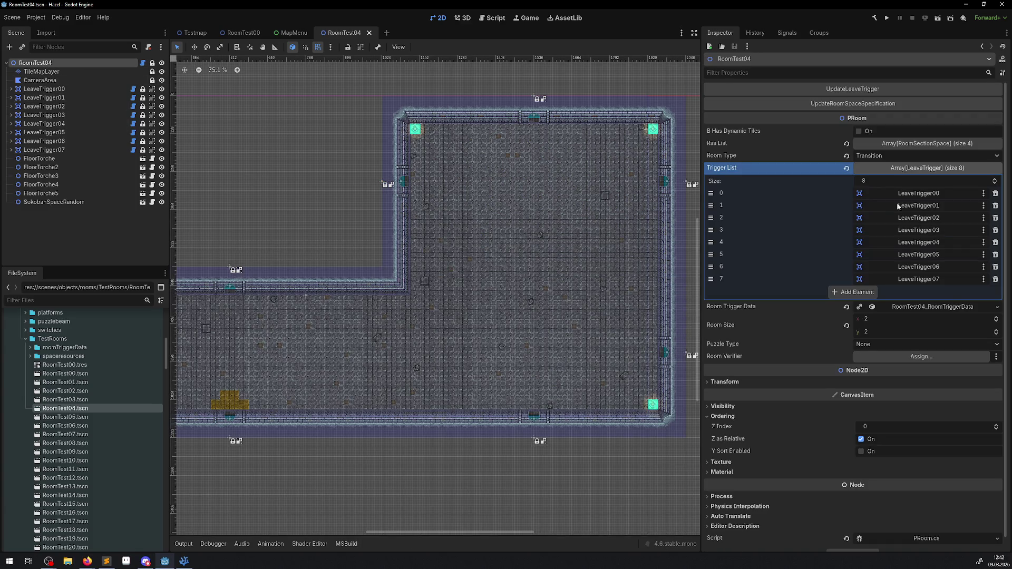
- Collapse Trigger List, expand Room Trigger Data, and review its Trigger Exit Direction and Trigger Grid Offset arrays
click(902, 168)
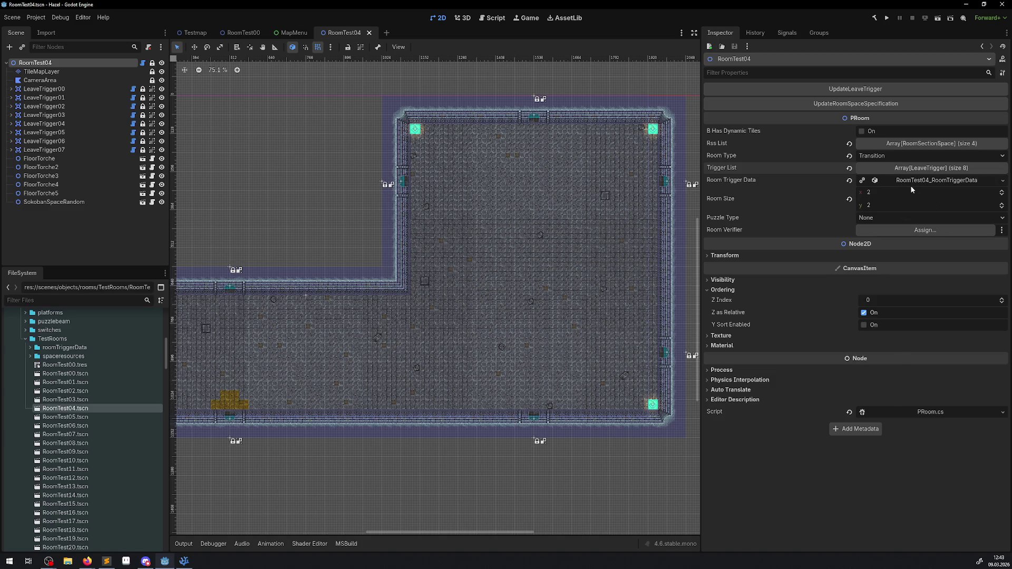
click(912, 145)
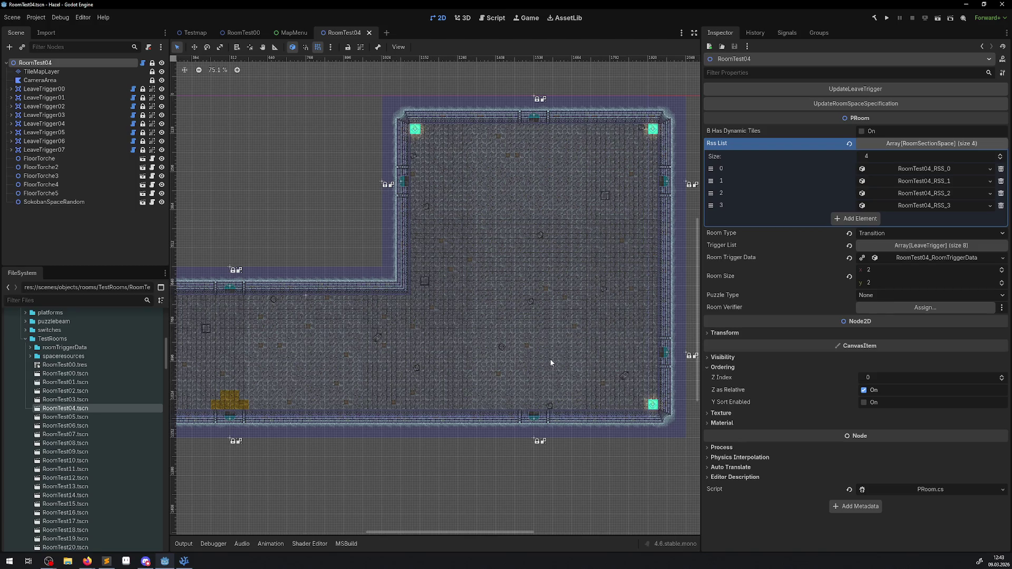
click(915, 146)
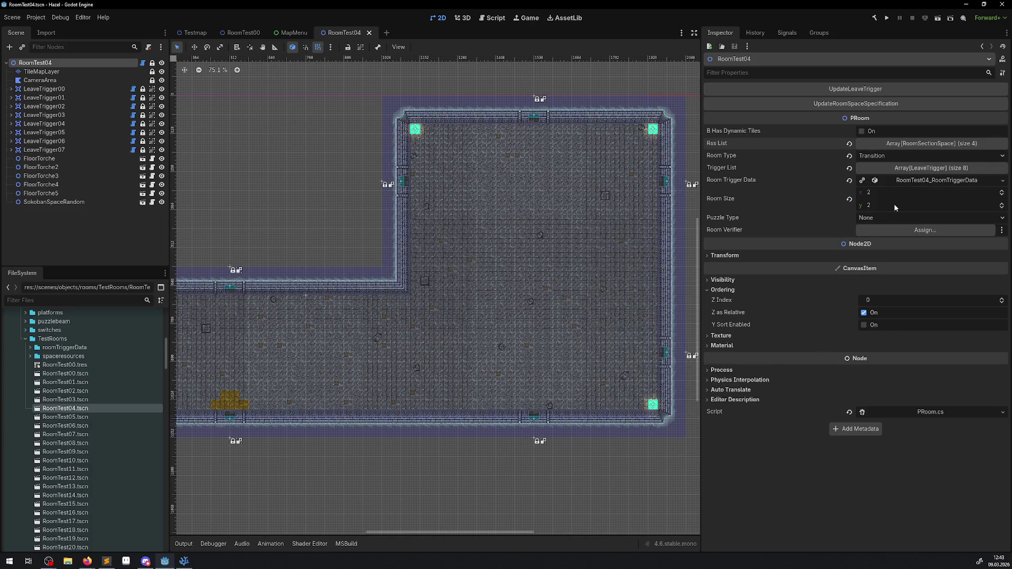
click(913, 180)
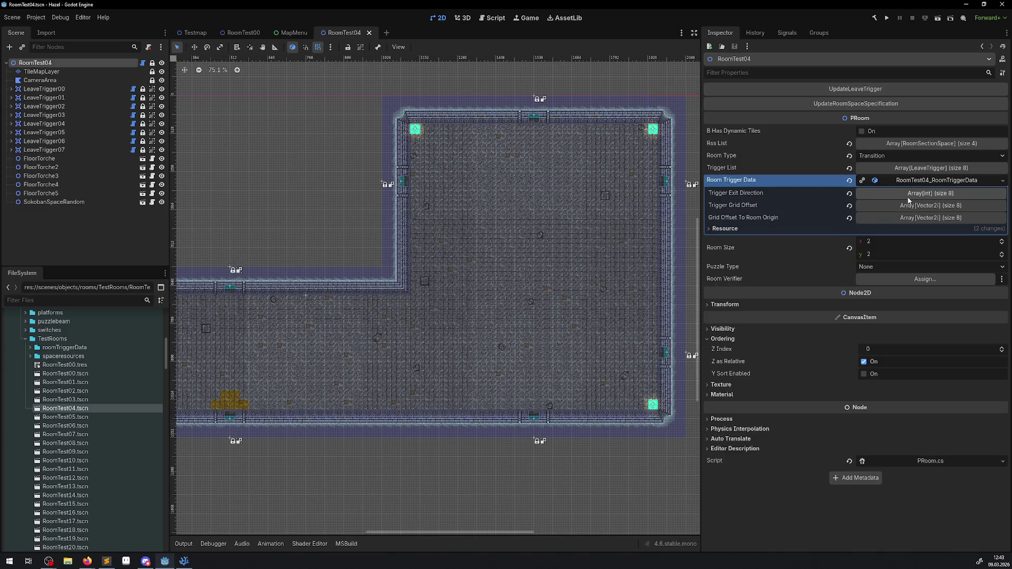
click(908, 199)
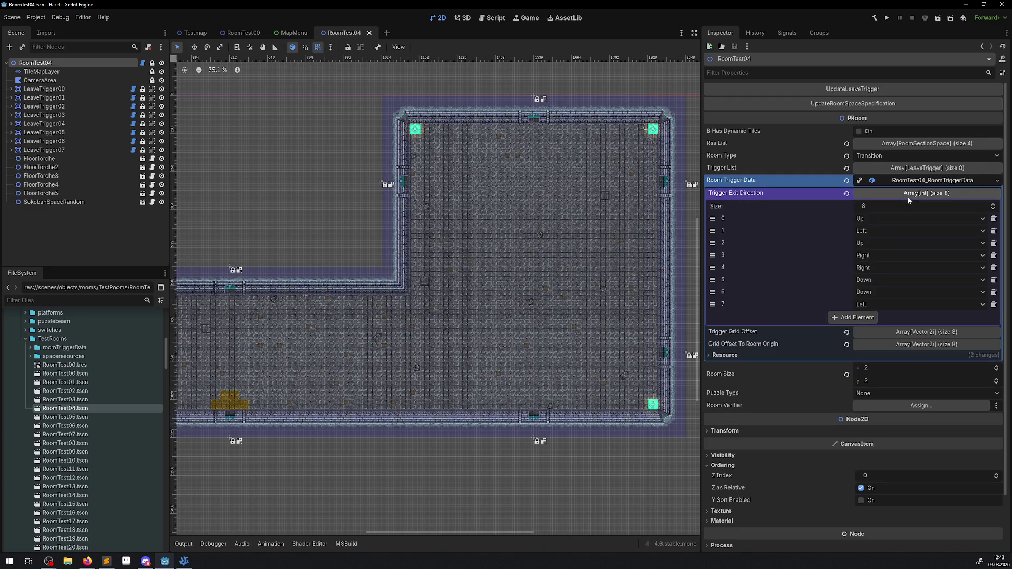
click(908, 200)
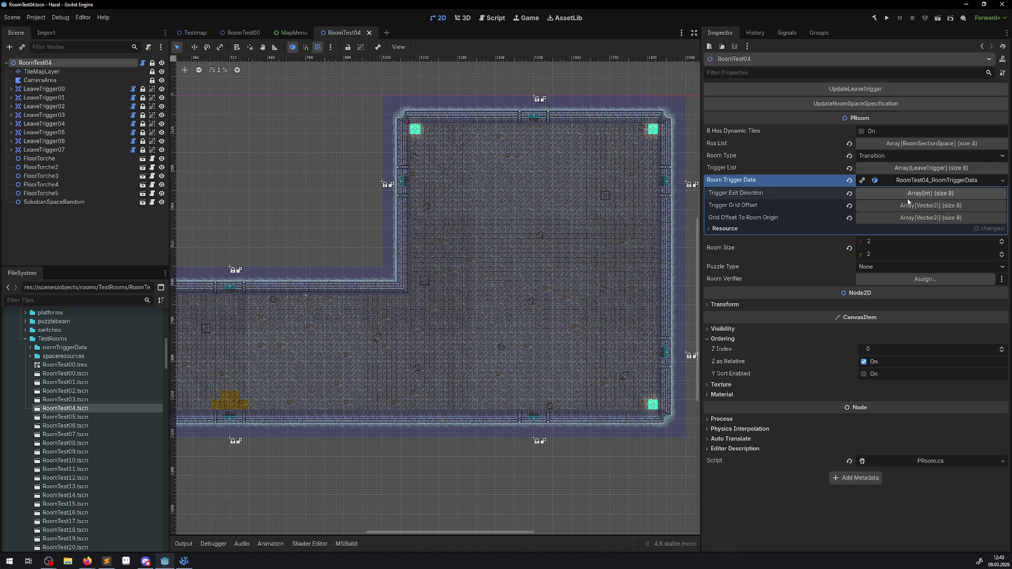
click(904, 206)
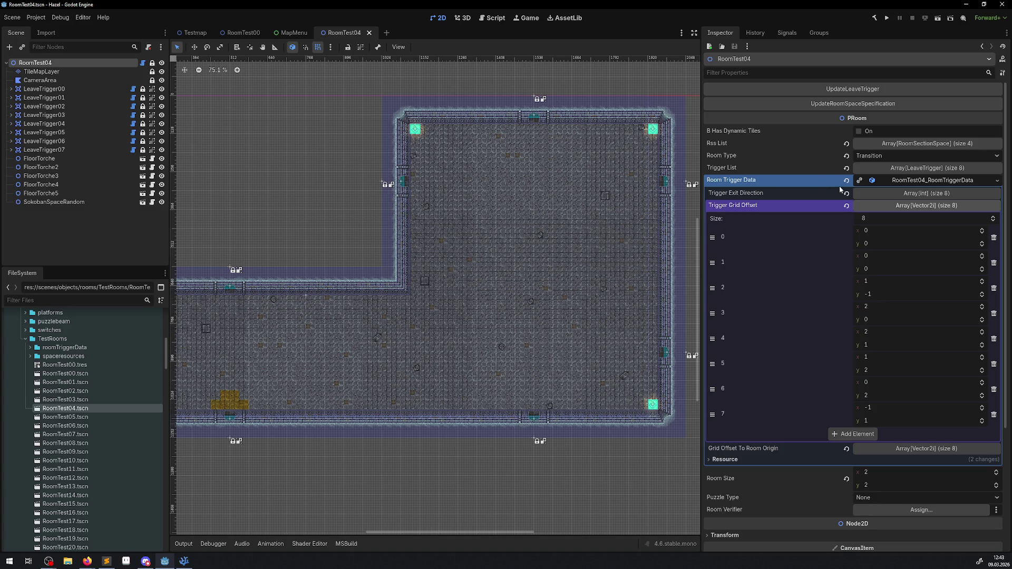
click(908, 207)
- Expand Grid Offset To Room Origin, pan across RoomTest04, then return to MapMenu.cs
click(912, 218)
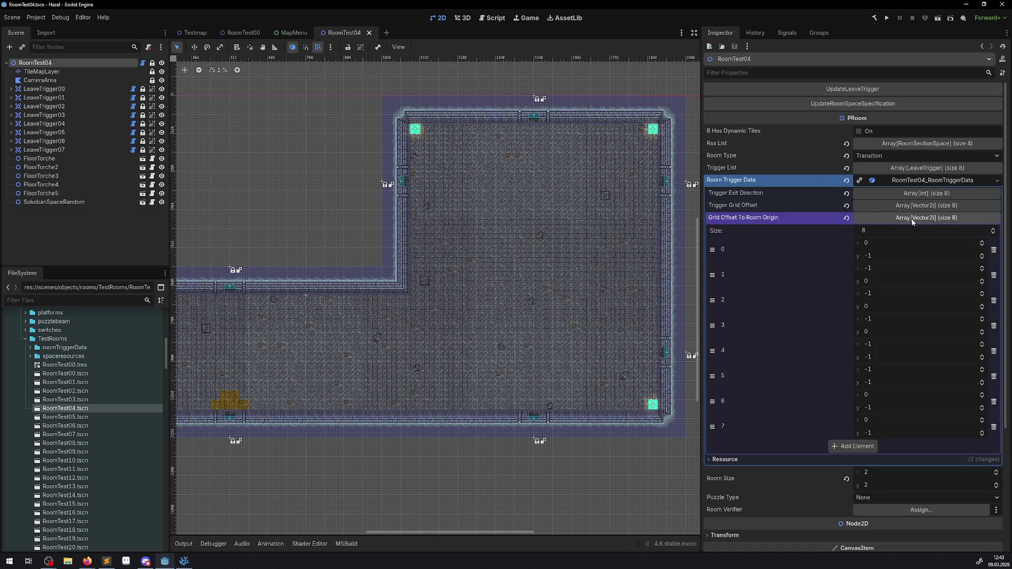
mouse_move(347, 237)
mouse_down()
mouse_move(361, 210)
mouse_move(407, 230)
mouse_up()
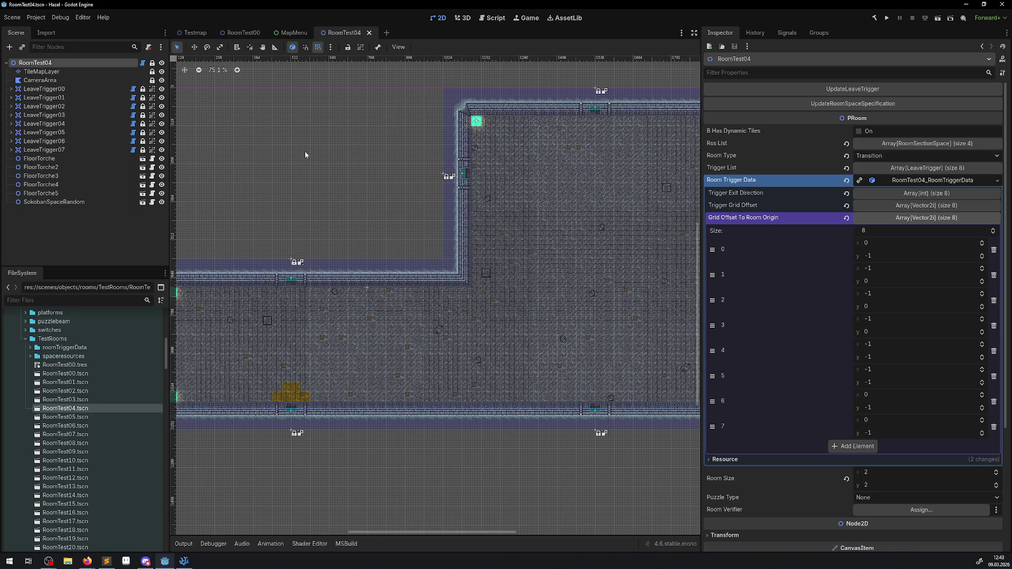
drag(326, 167, 381, 172)
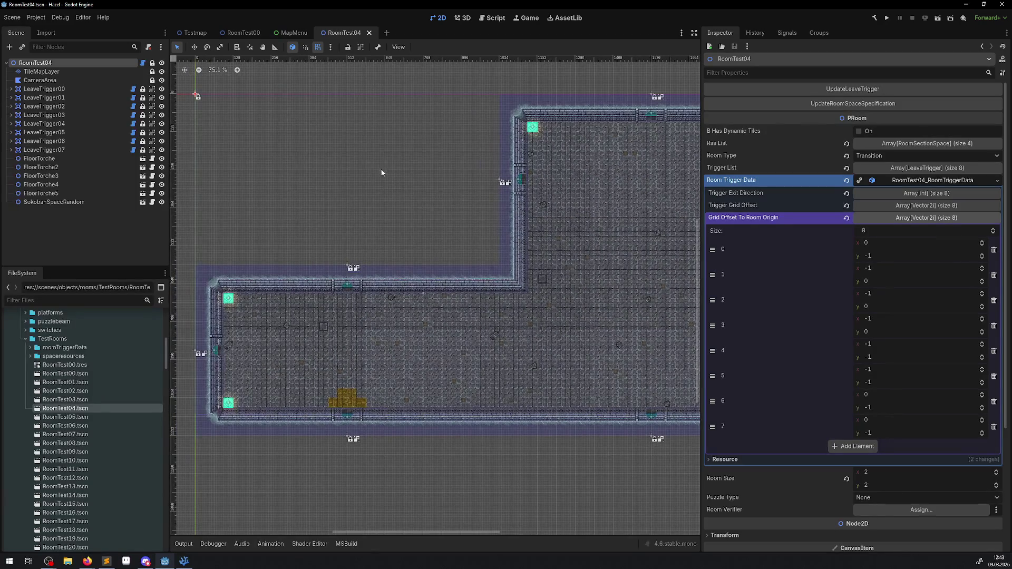
scroll(360, 183, right, 5)
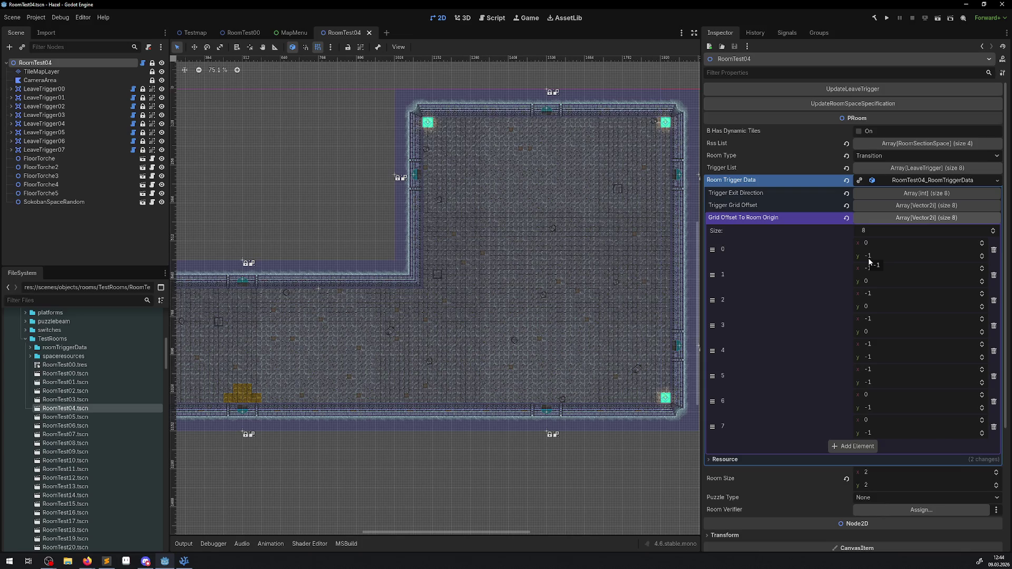
drag(460, 266, 596, 258)
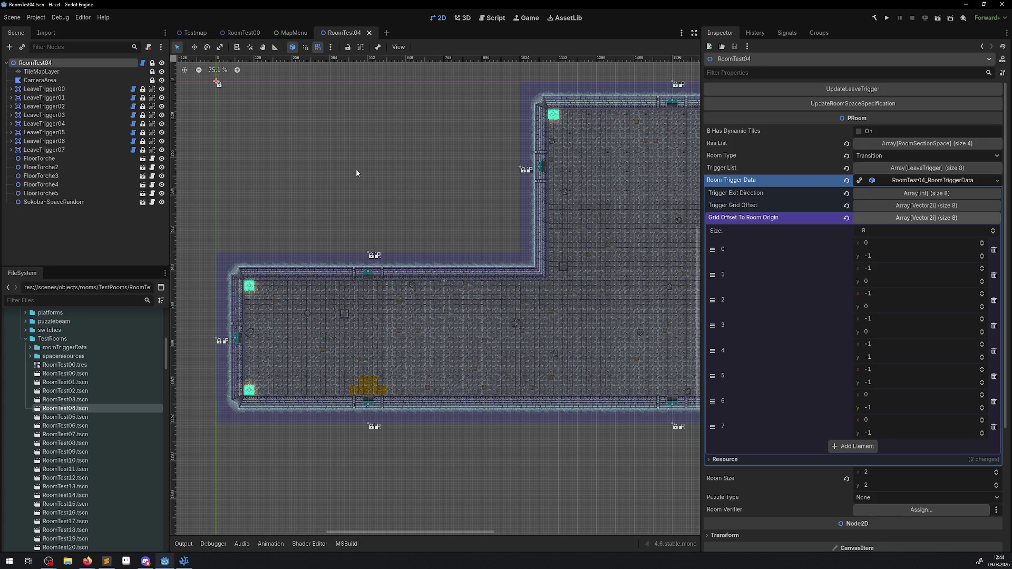
click(184, 561)
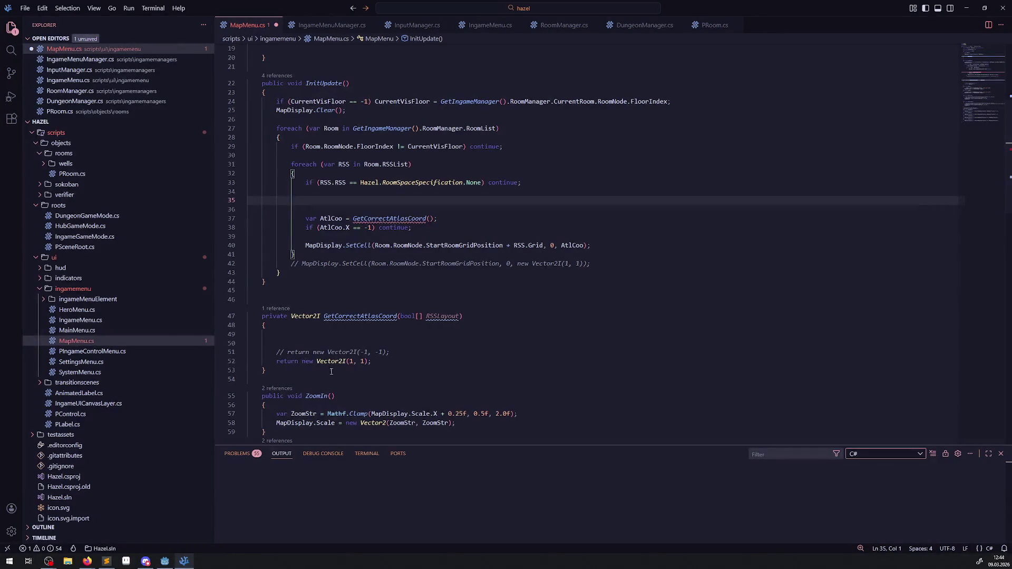
- Remove the blank lines after PRoom.cs's trigger loop and save the file
key(Down)
key(Down)
key(Down)
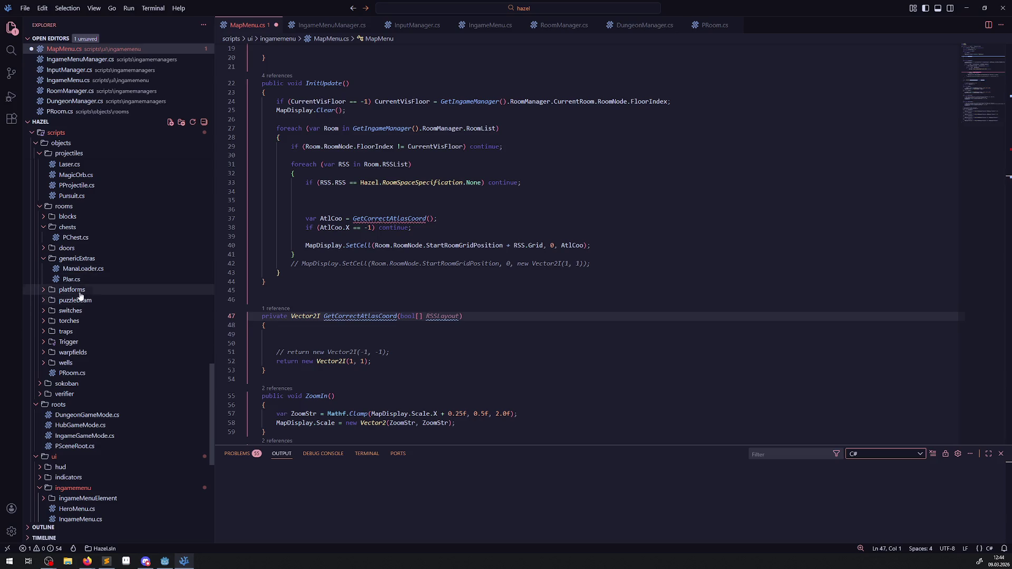
click(72, 373)
scroll(595, 316, down, 20)
scroll(595, 316, down, 20)
scroll(480, 301, up, 3)
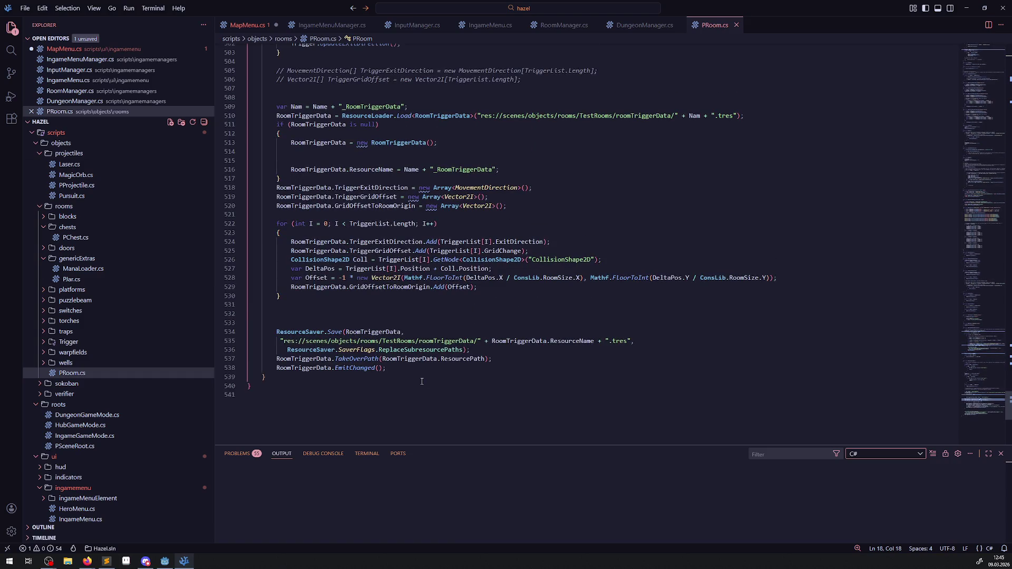
click(296, 314)
key(BackSpace)
key(BackSpace)
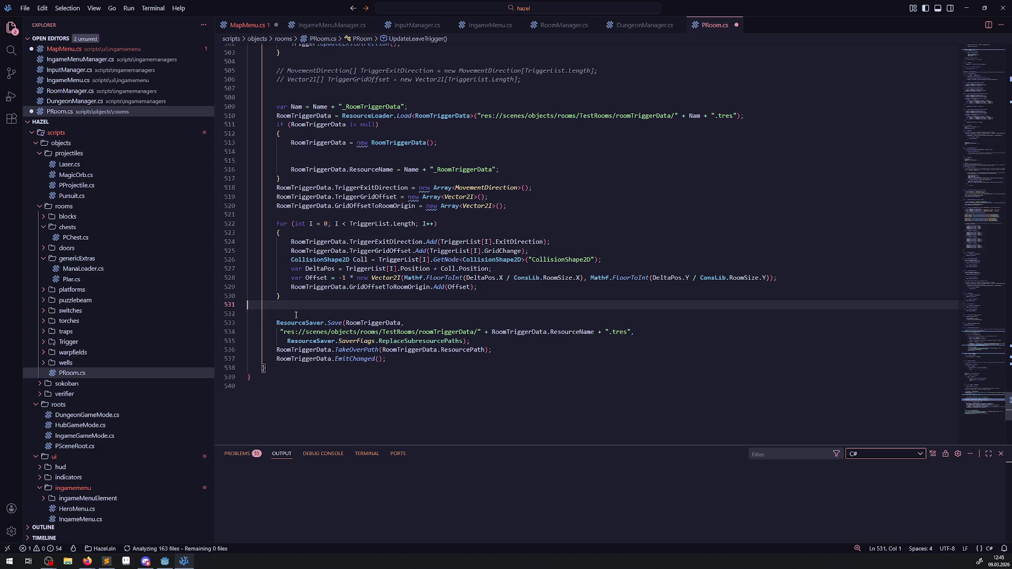
click(424, 348)
key(ctrl+s)
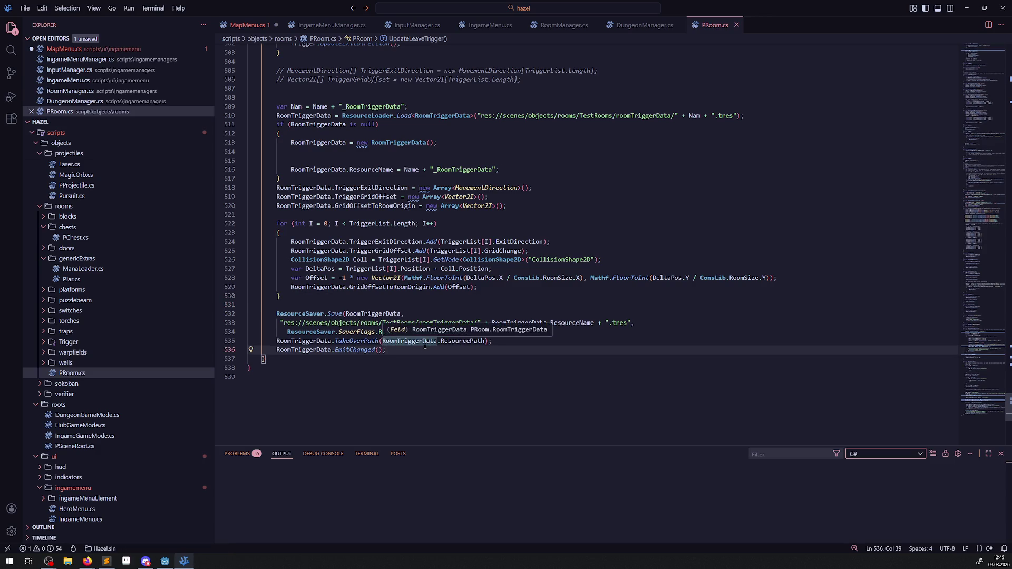
- Copy PRoom.cs lines 527–529 (DeltaPos, Offset, GridOffsetToRoomOrigin.Add) and return to MapMenu.cs
scroll(473, 358, up, 3)
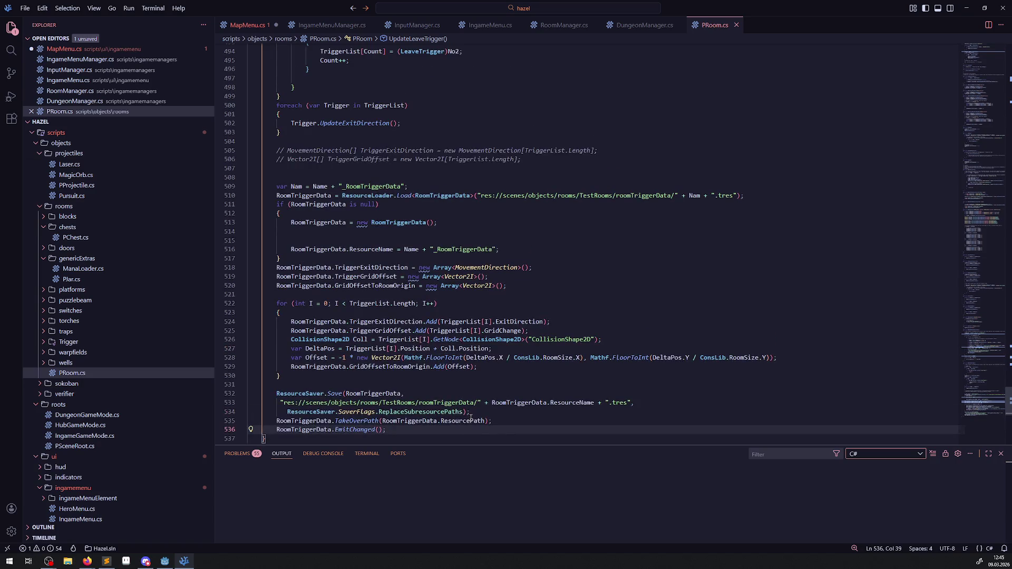
scroll(416, 318, up, 7)
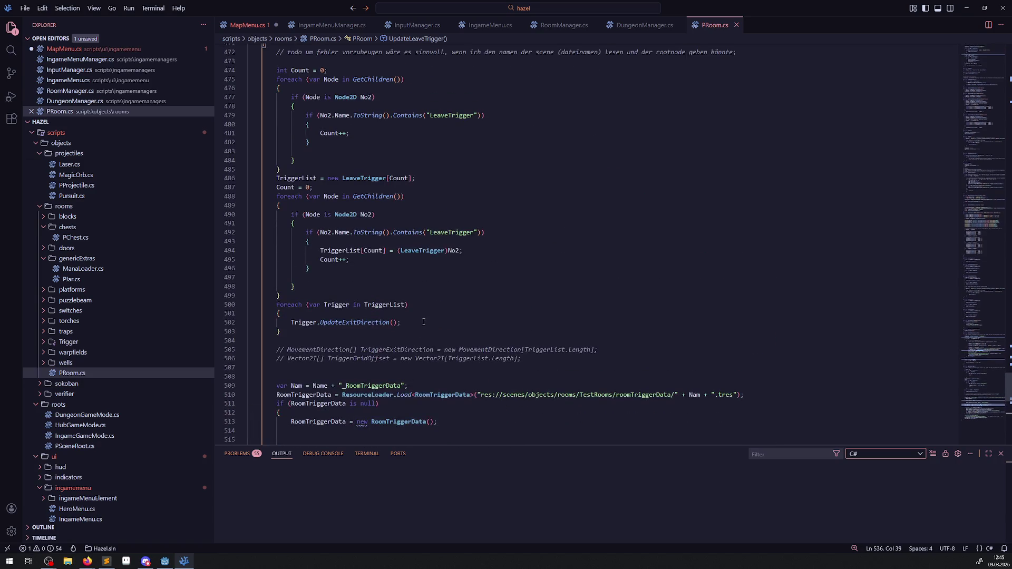
scroll(411, 367, down, 8)
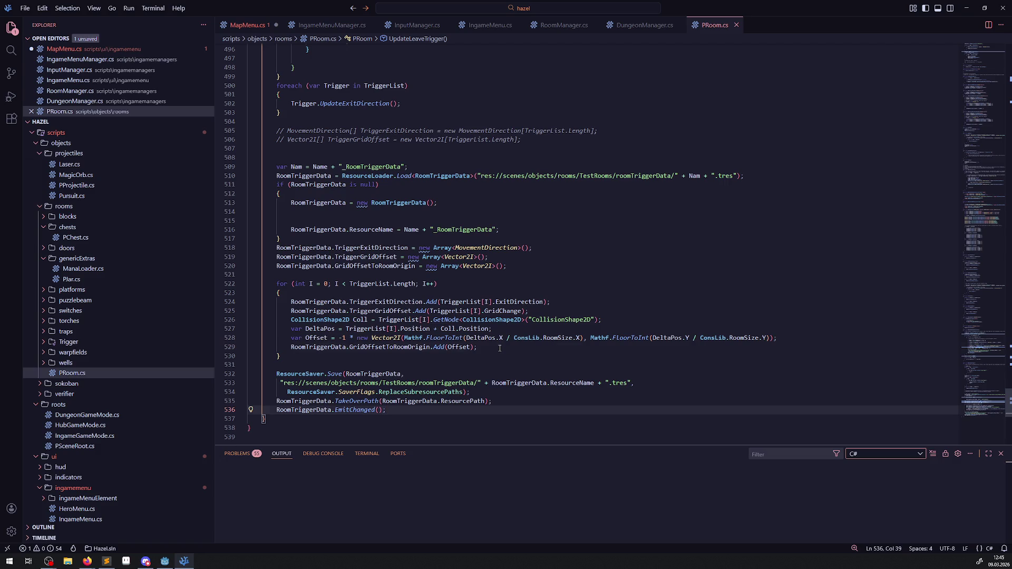
drag(500, 348, 266, 339)
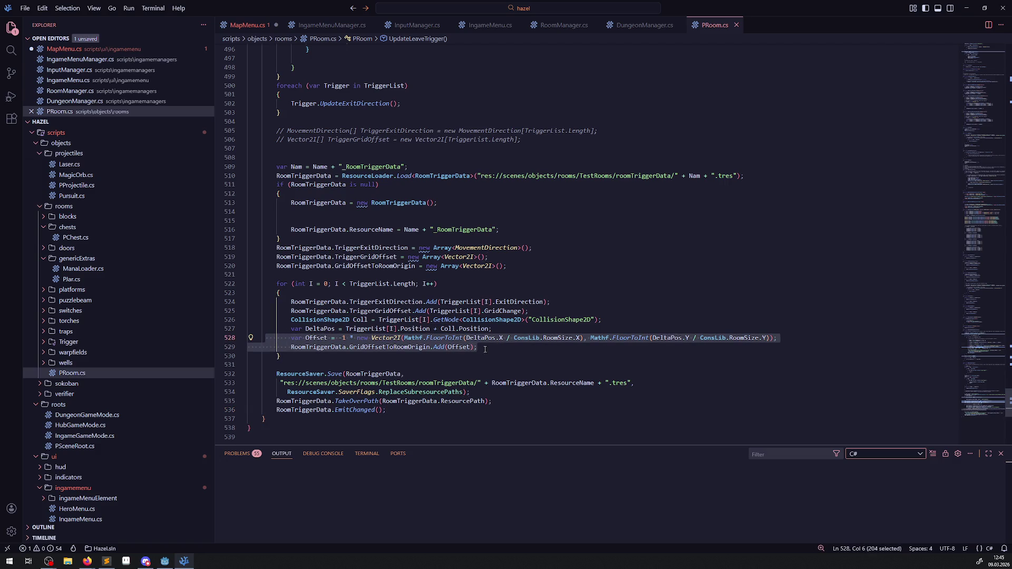
double_click(332, 329)
mouse_move(508, 347)
mouse_down()
mouse_move(262, 339)
mouse_move(258, 330)
mouse_up()
key(ctrl+c)
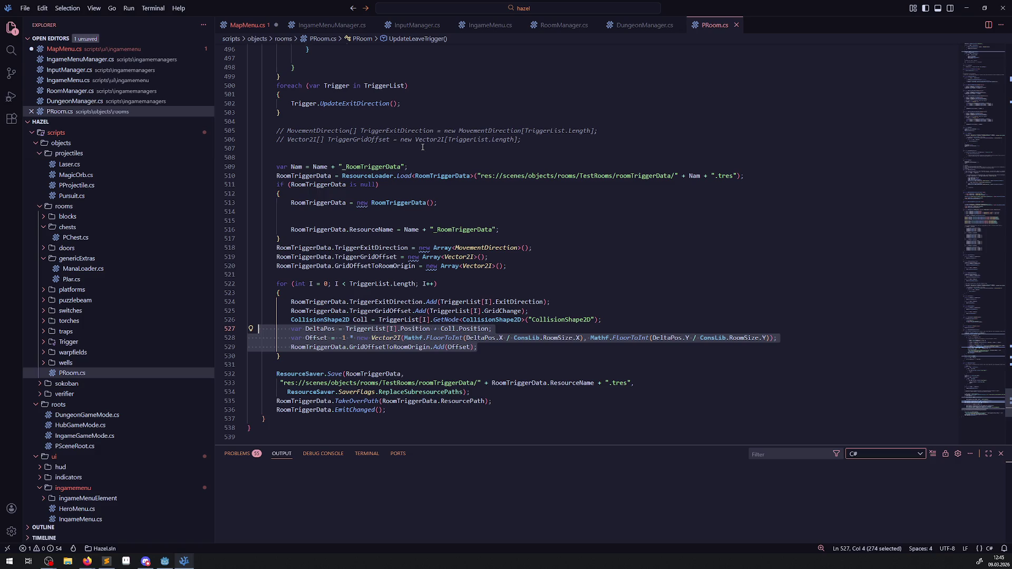
key(ctrl+Tab)
- Paste the three offset lines into InitUpdate's room-space loop at line 35 and save
click(378, 203)
key(ctrl+v)
key(ctrl+s)
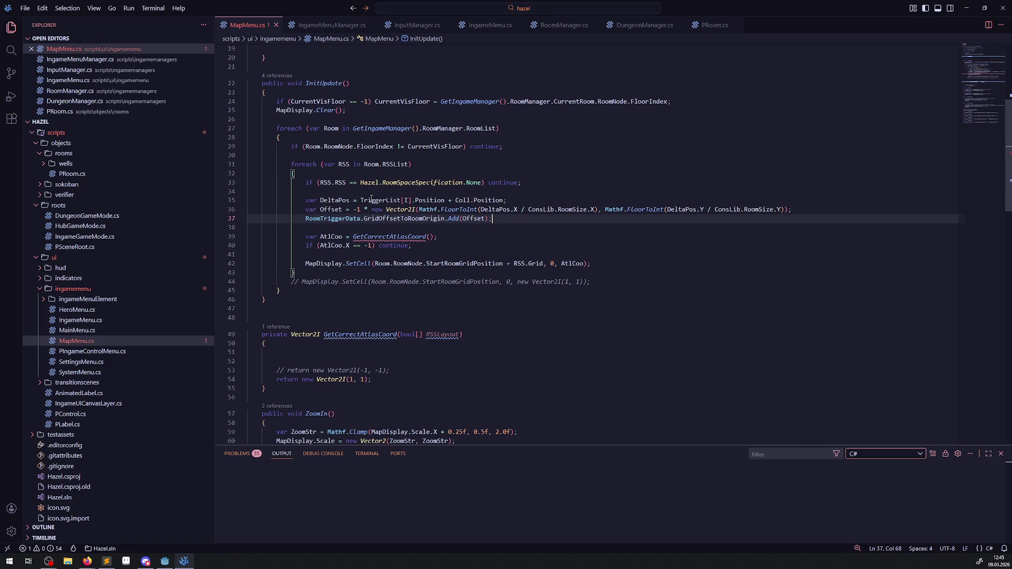
- Inspect the TriggerList and GridOffsetToRoomOrigin errors and check the room scene in Godot
click(368, 153)
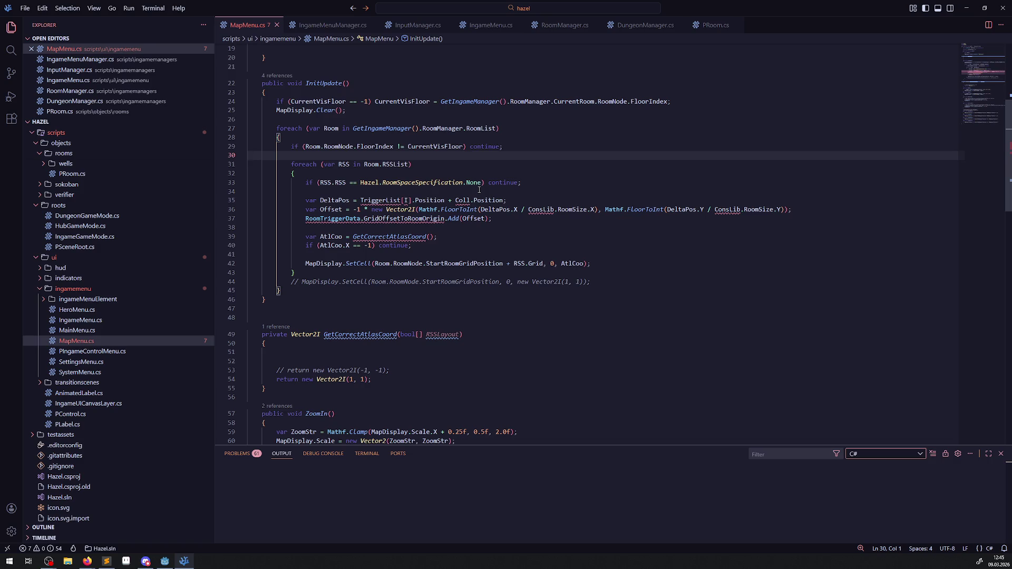
mouse_move(427, 209)
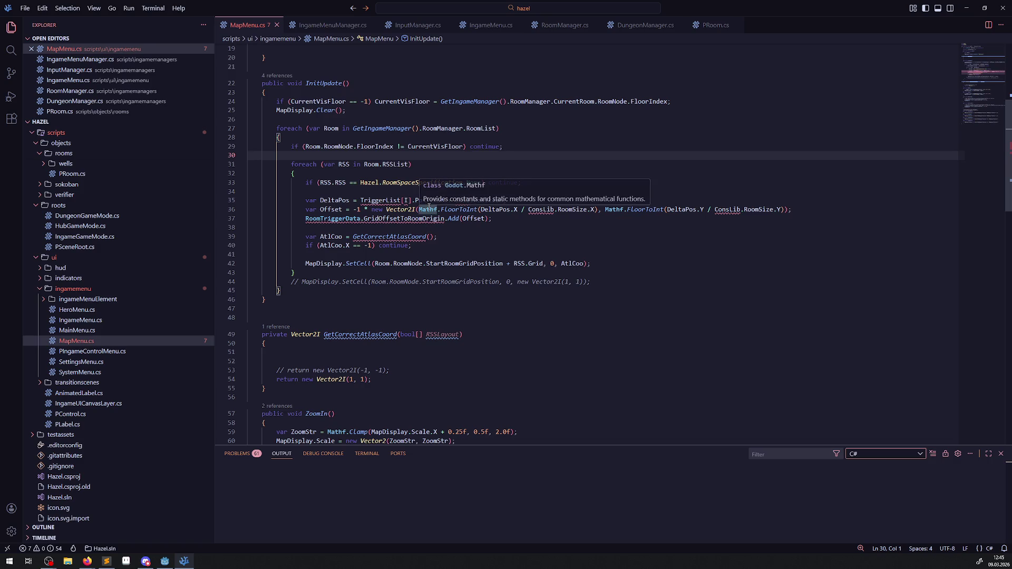
double_click(373, 201)
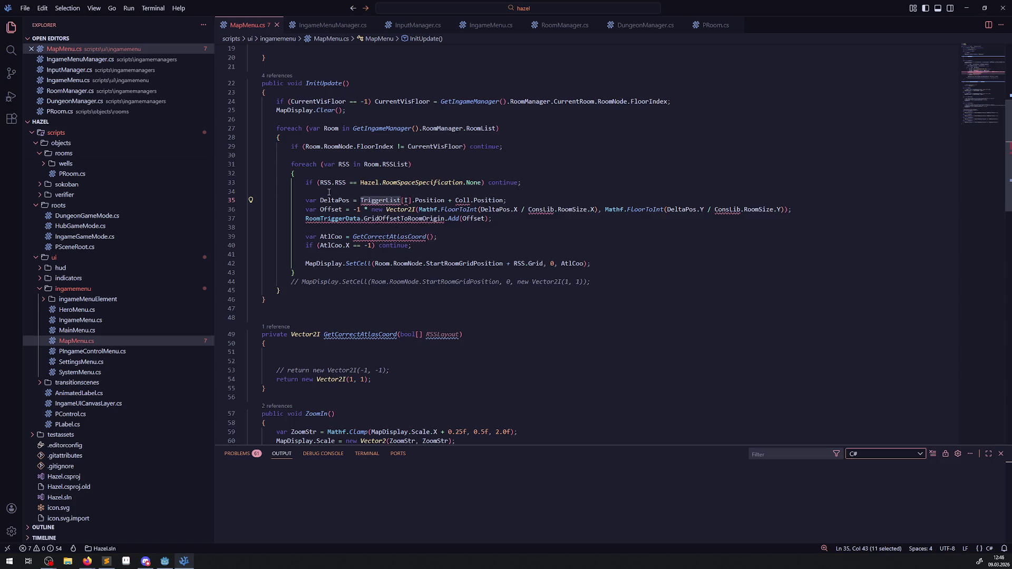
mouse_move(371, 168)
mouse_move(379, 201)
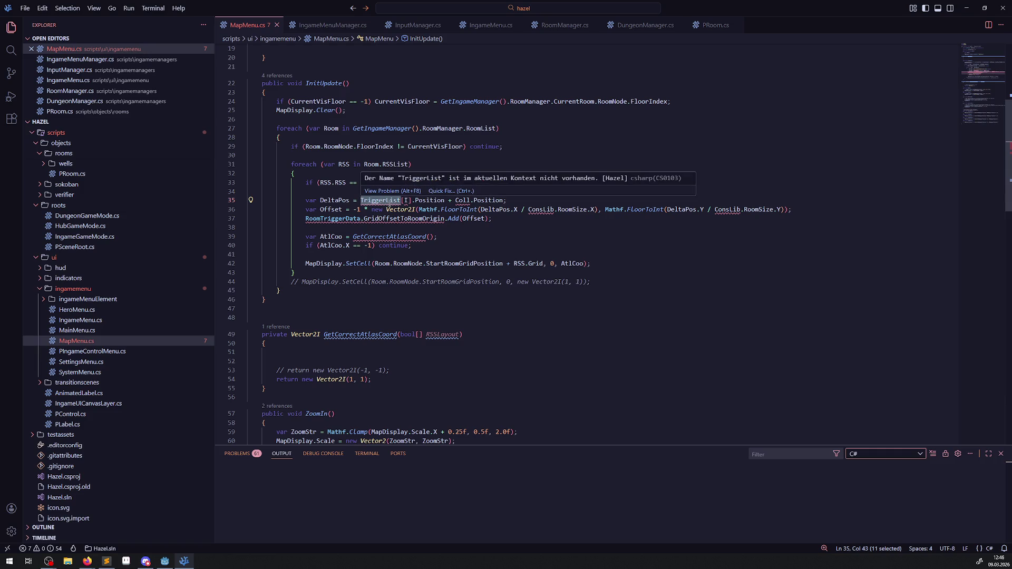
double_click(407, 217)
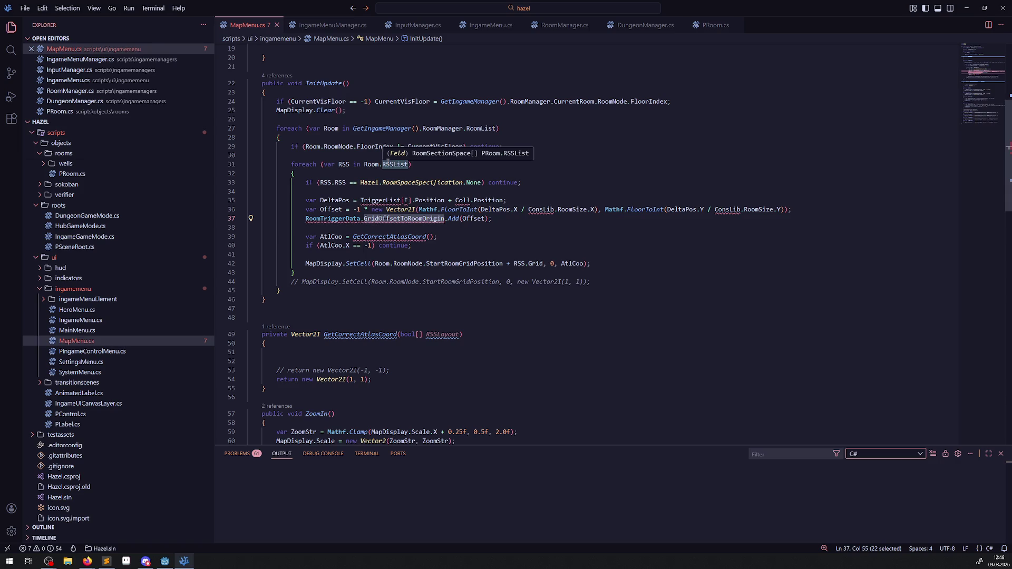
click(170, 562)
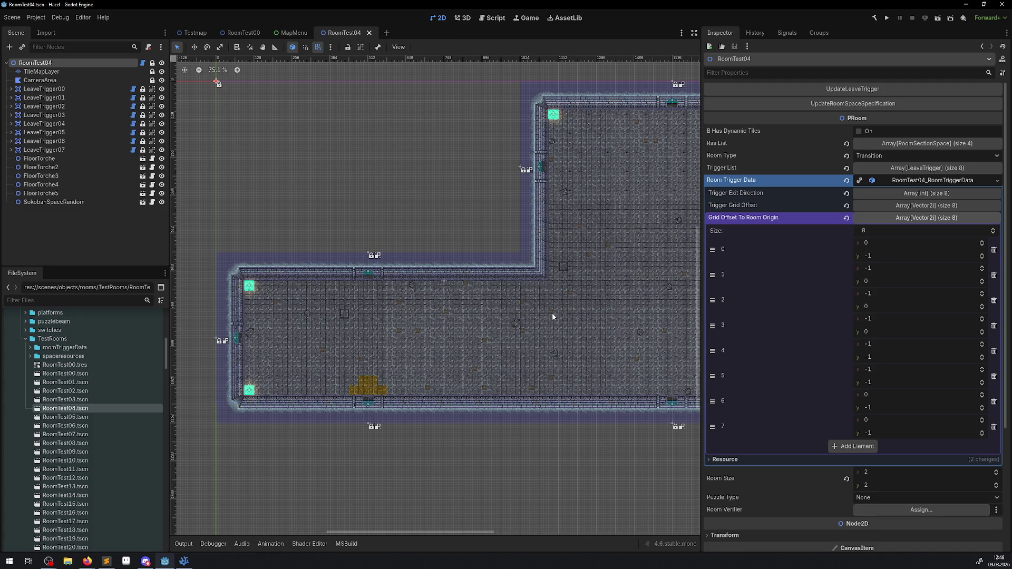
click(184, 561)
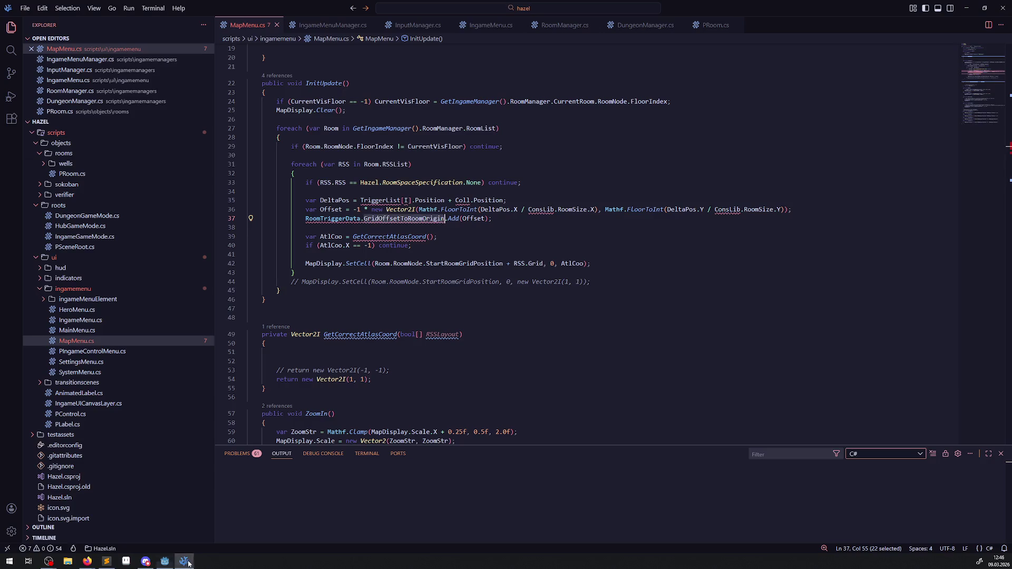
- Add an empty foreach (var Trigger in Room.TriggerList) loop with braces after the None check
click(342, 191)
key(Return)
key(Return)
click(331, 197)
text(foreach())
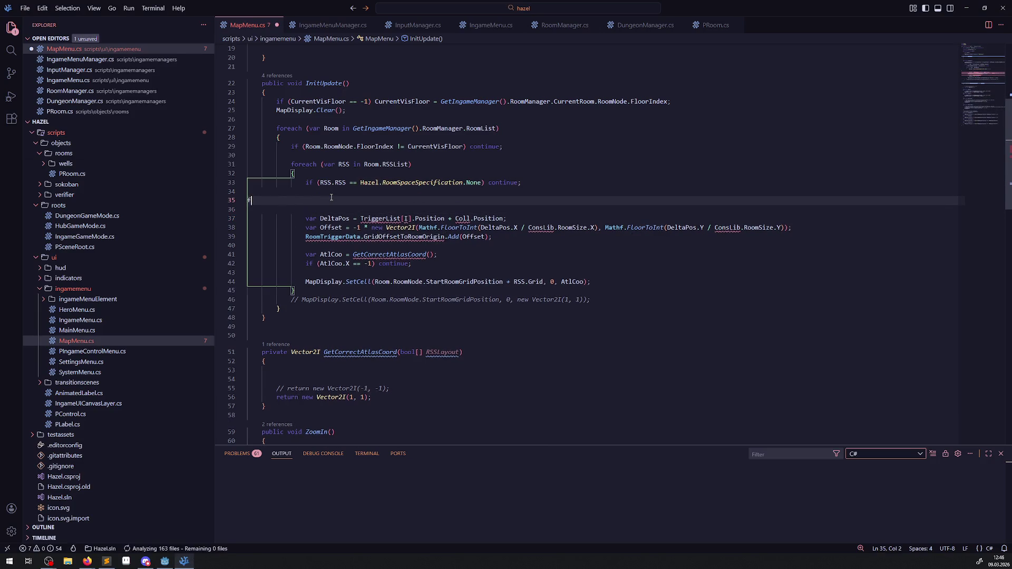
key(Return)
text({)
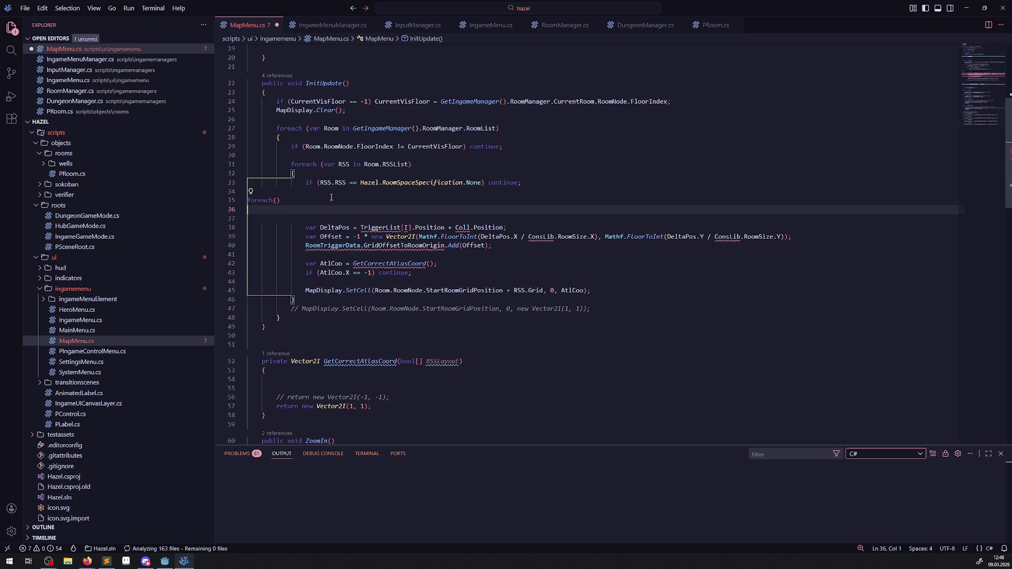
key(Return)
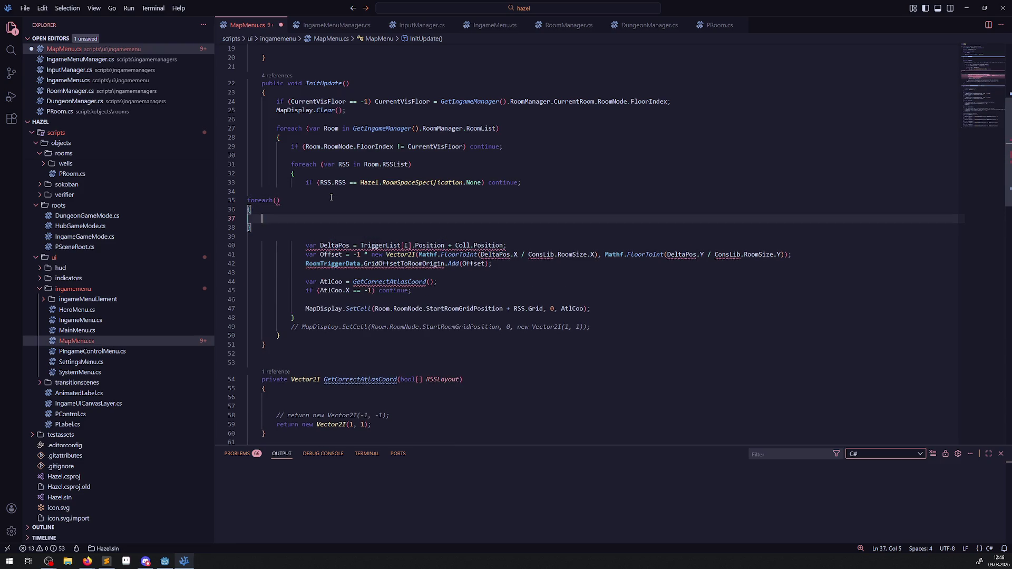
key(Down)
click(339, 201)
text(var Trigger in )
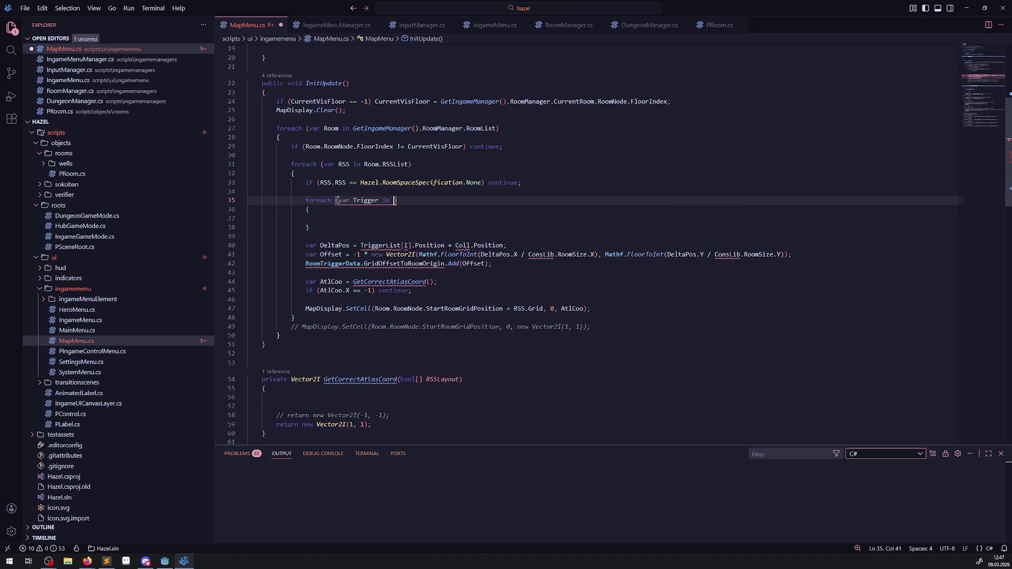
text(Room.Tri)
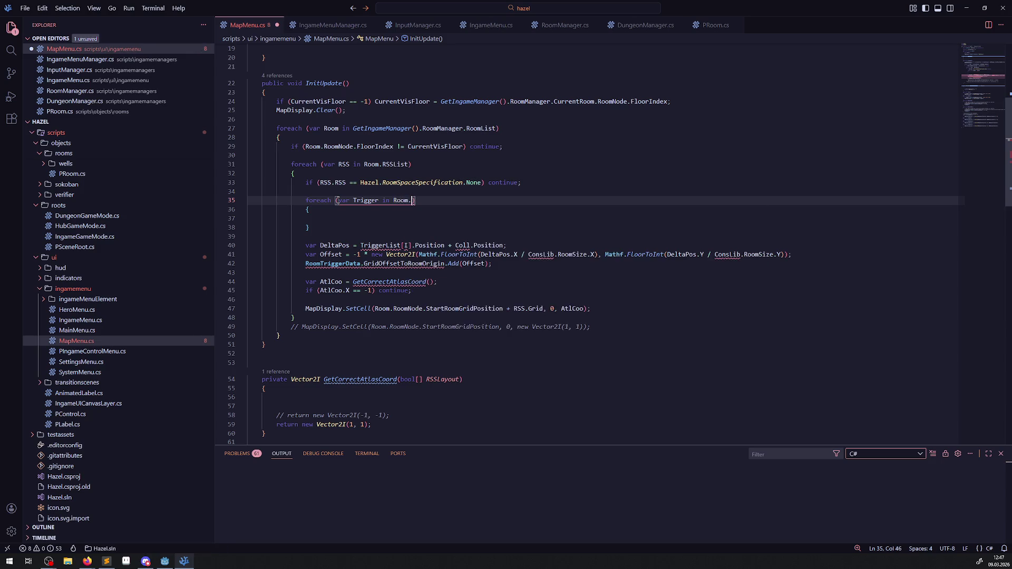
text(ggerList)
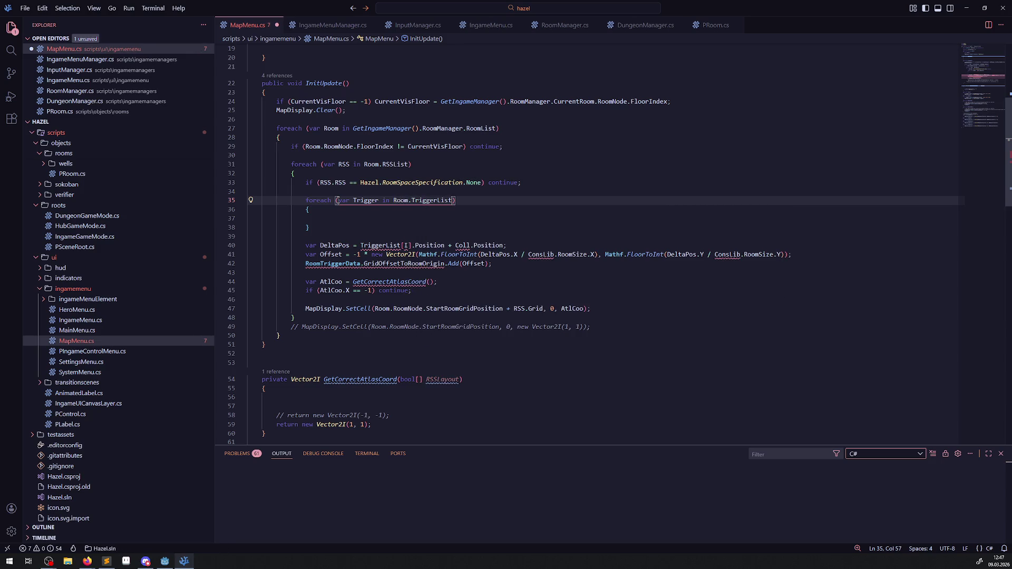
- Review the DeltaPos line's Coll reference, then bring up IngameMenuManager.cs
drag(304, 246, 519, 242)
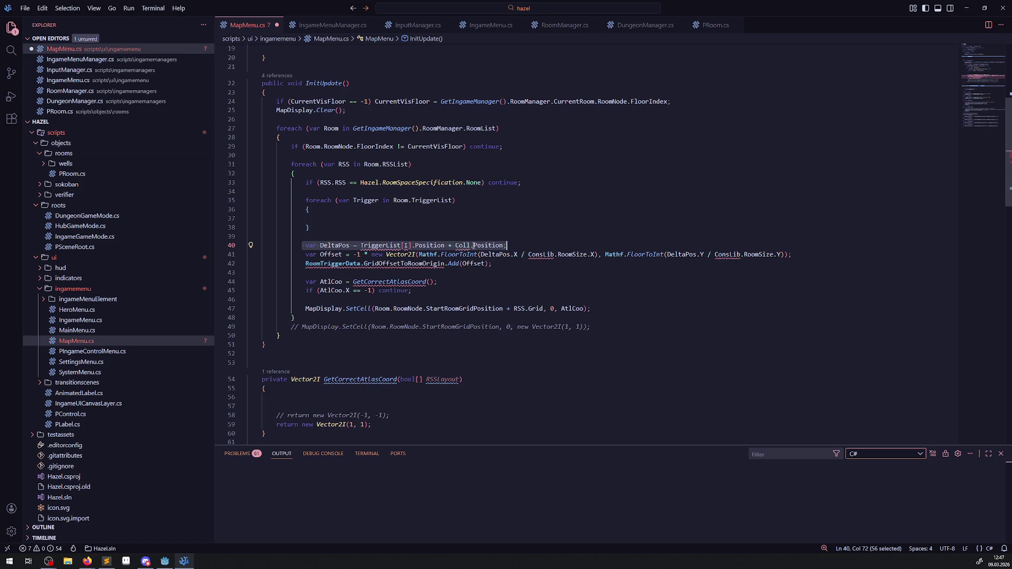
double_click(464, 246)
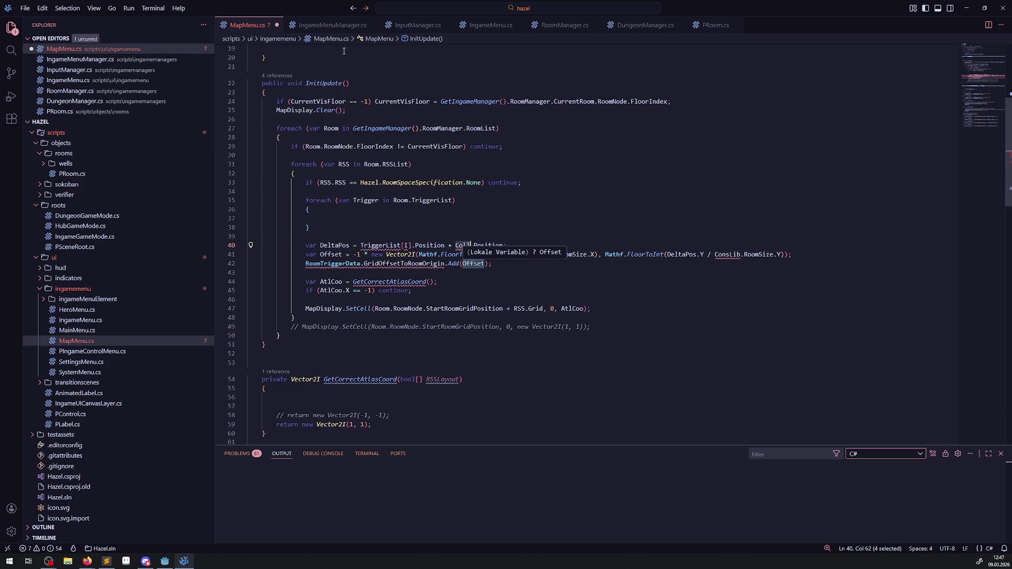
click(332, 25)
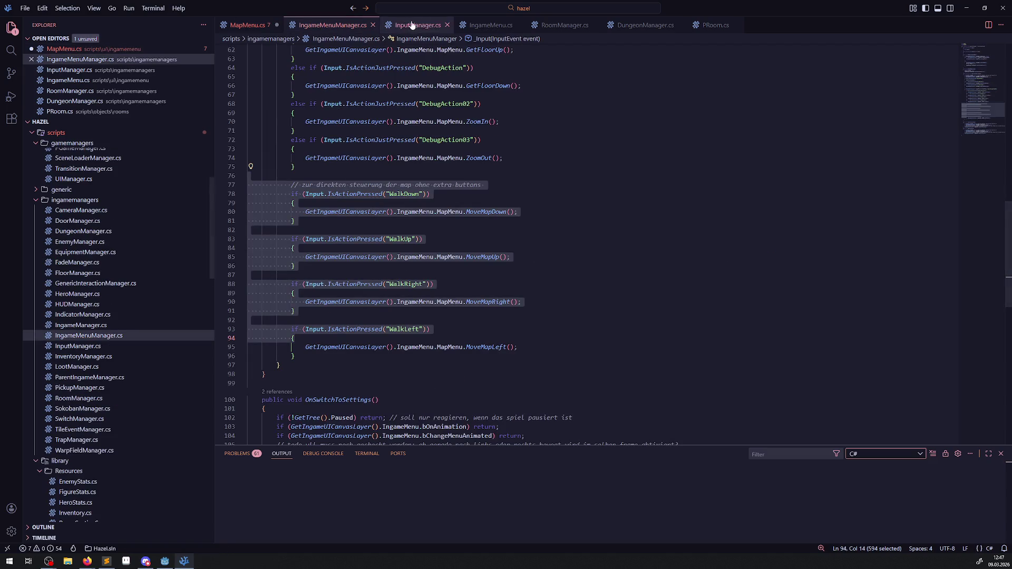
- Copy PRoom.cs's CollisionShape2D line into the MapMenu.cs foreach, using Trigger instead of TriggerList[I]
click(709, 25)
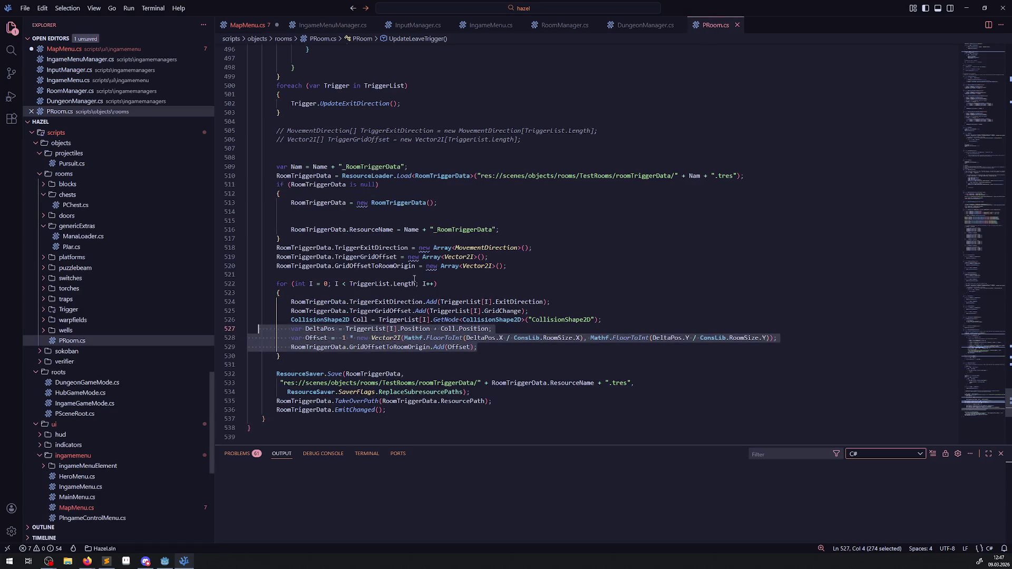
drag(291, 320, 641, 319)
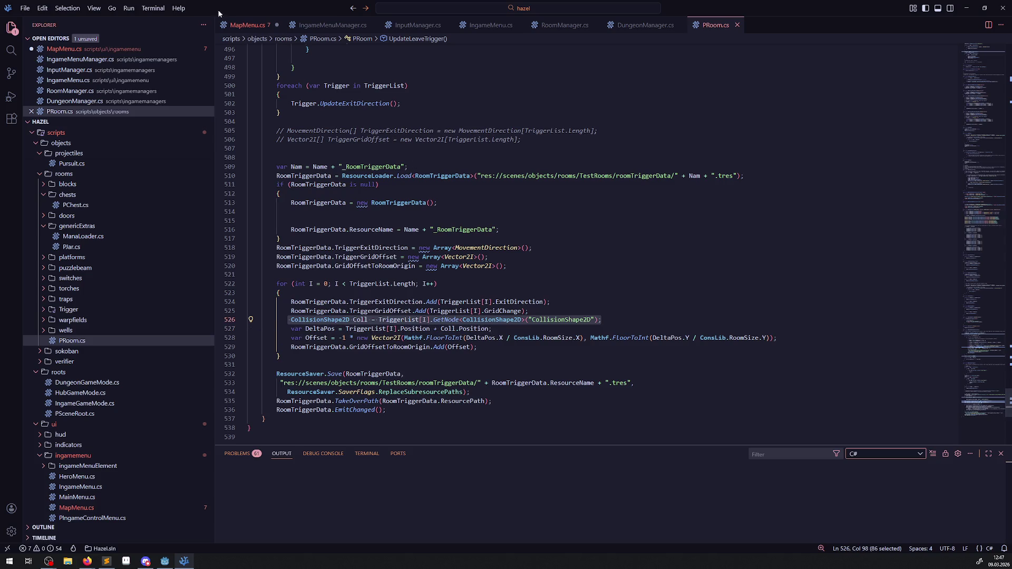
click(247, 25)
click(327, 221)
text(CollisionShape2D Coll = TriggerList[I].GetNode<CollisionShape2D>("CollisionShape2D");)
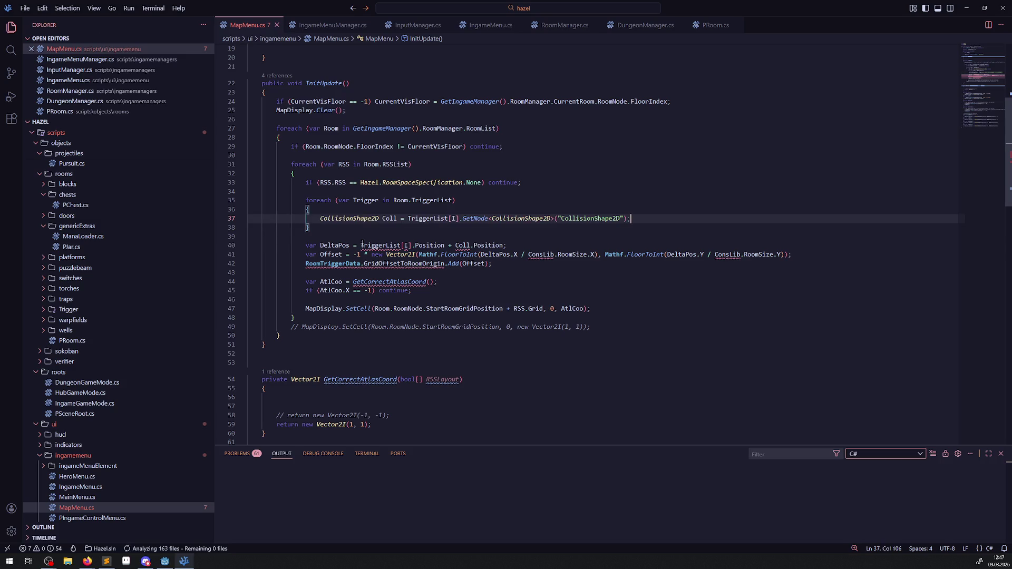
double_click(363, 200)
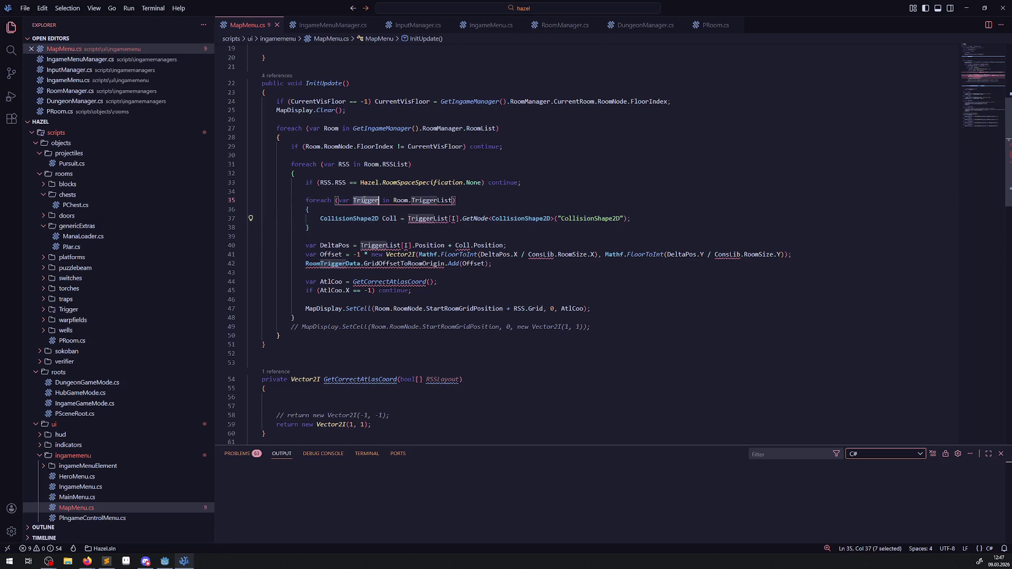
key(ctrl+c)
drag(406, 218, 459, 218)
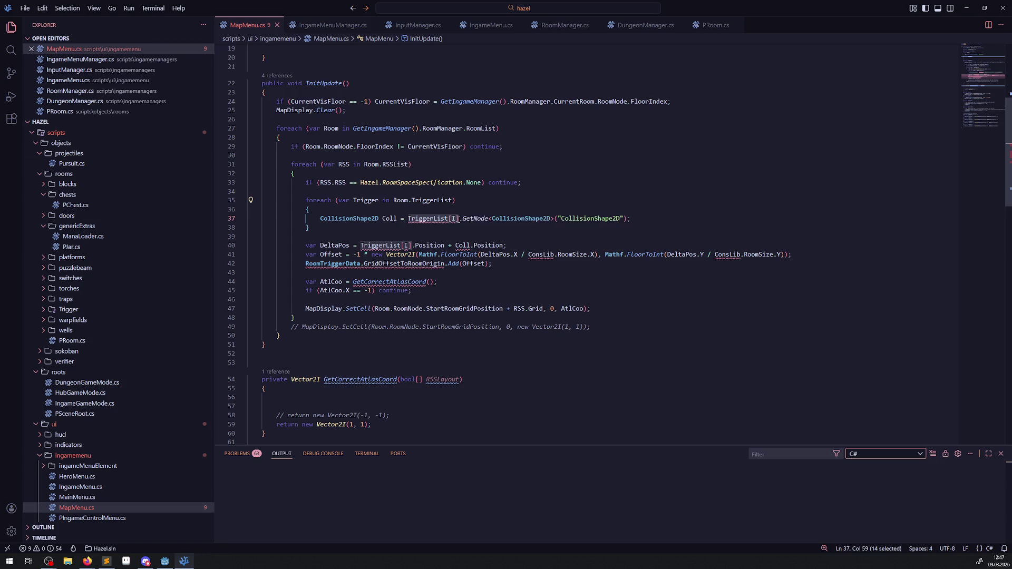
key(ctrl+v)
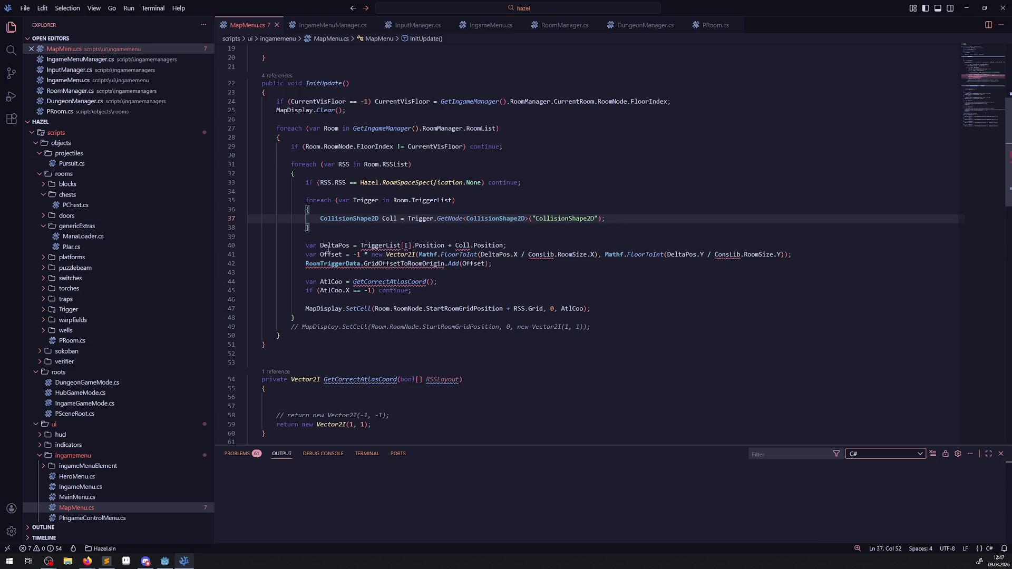
- Delete the GridOffsetToRoomOrigin line, move DeltaPos and Offset inside the trigger loop, and save
mouse_move(304, 245)
mouse_down()
mouse_move(524, 262)
mouse_move(305, 263)
mouse_move(280, 245)
mouse_up()
click(496, 262)
key(BackSpace)
key(ctrl+x)
click(624, 218)
key(Return)
key(ctrl+v)
key(ctrl+s)
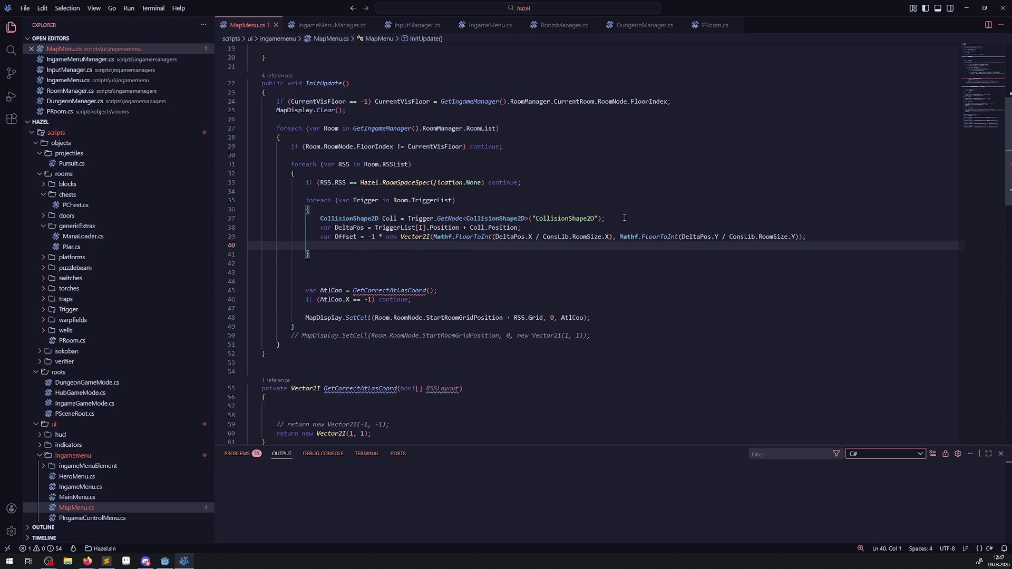
double_click(420, 218)
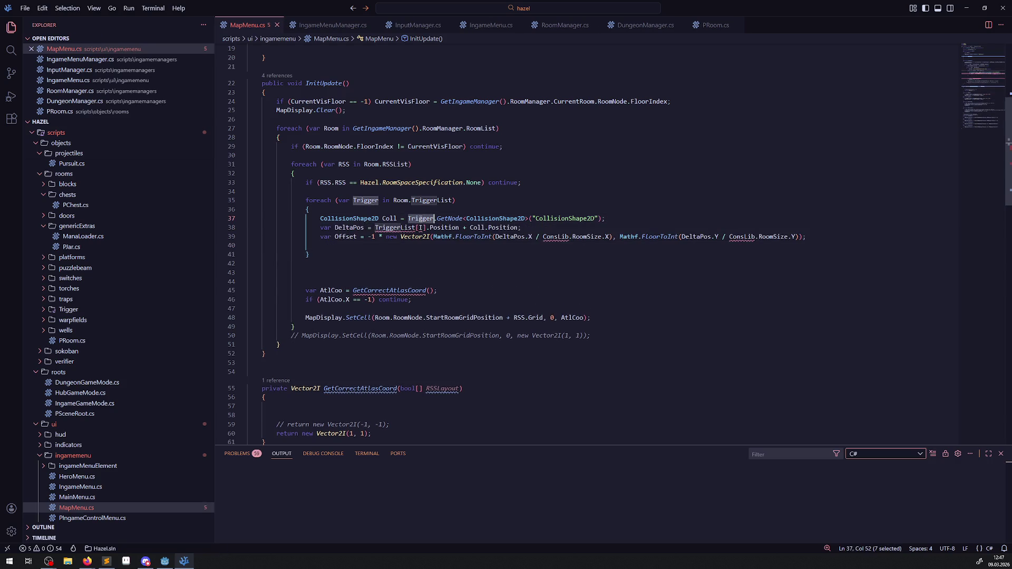
- Make DeltaPos use Trigger and drop the -1 * factor from Offset
drag(375, 227, 427, 228)
key(ctrl+v)
drag(368, 237, 382, 238)
key(BackSpace)
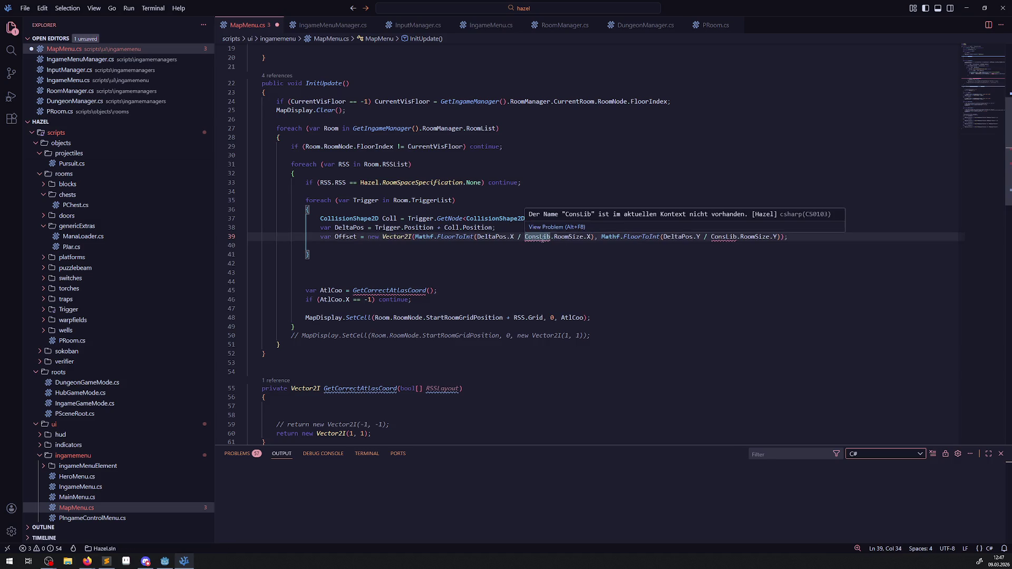
- Add 'using Hazel;' below 'using Godot' and save MapMenu.cs
scroll(514, 244, up, 5)
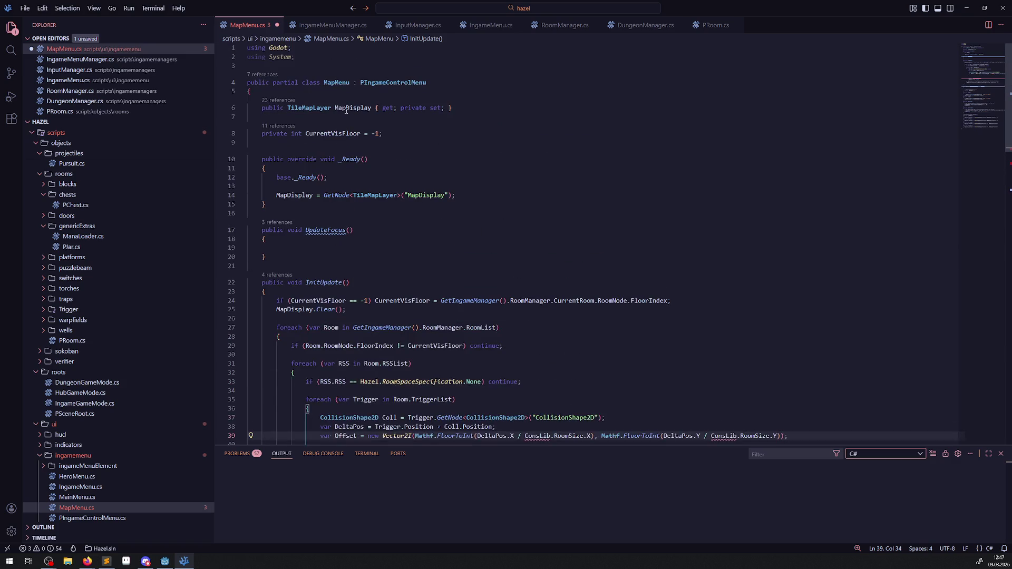
click(316, 47)
key(Return)
text(using Hazel;)
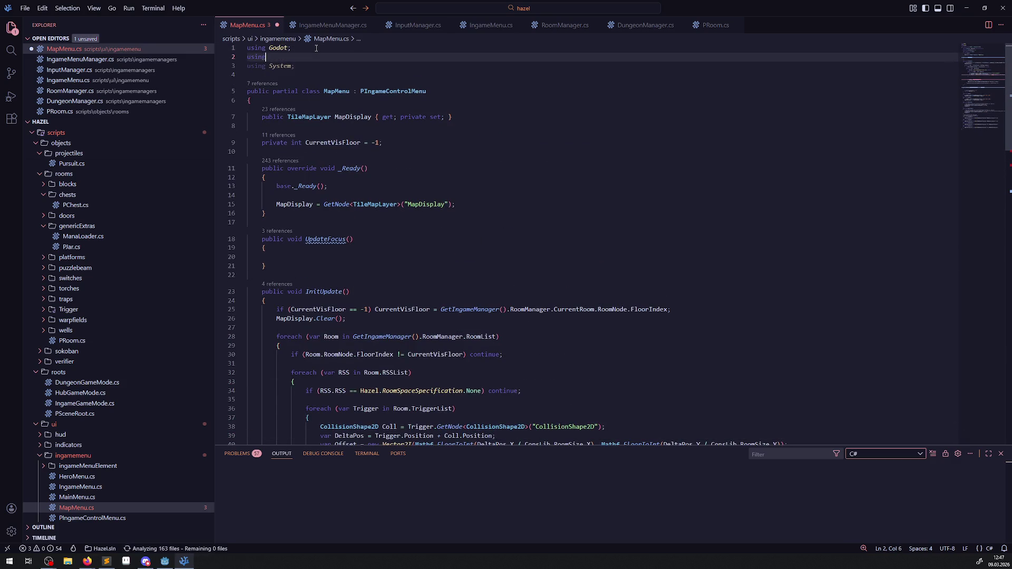
key(ctrl+s)
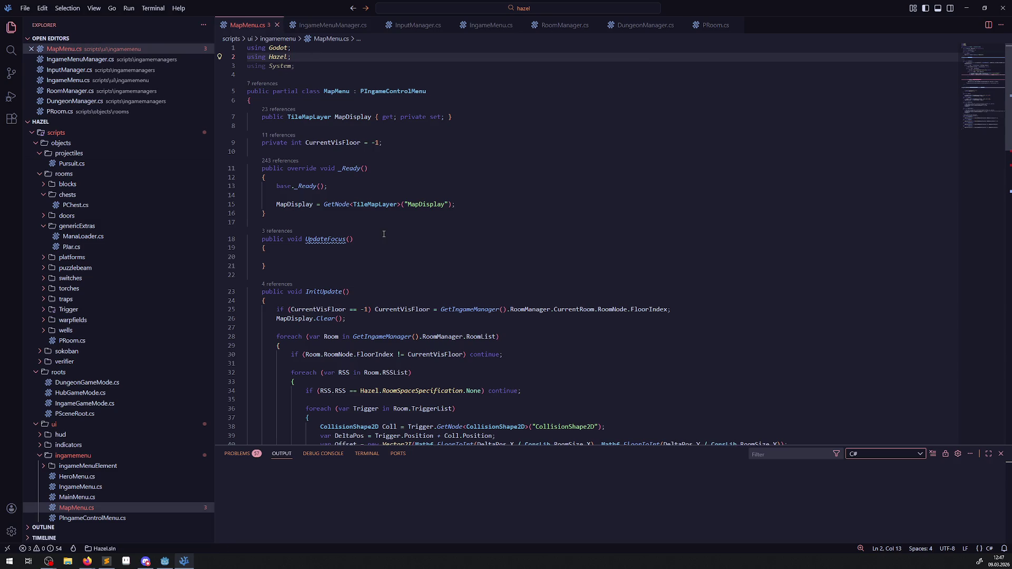
scroll(404, 224, down, 5)
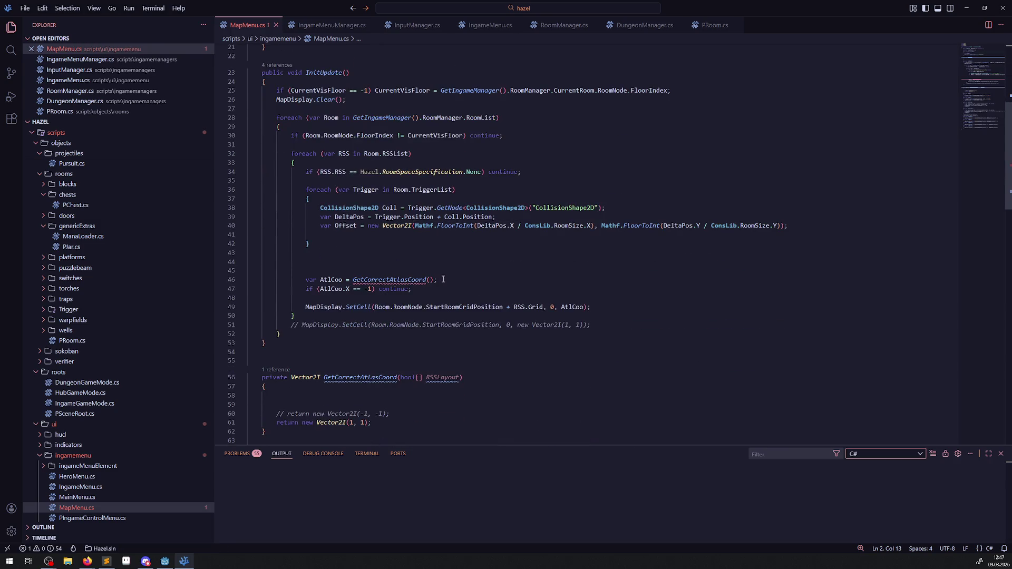
double_click(345, 226)
click(341, 238)
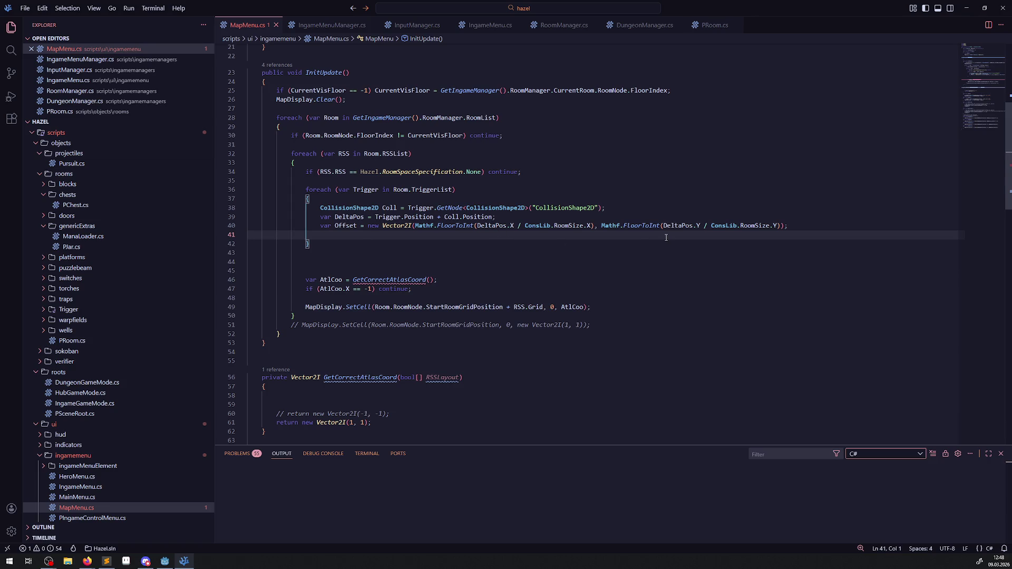
mouse_move(358, 240)
mouse_down()
mouse_move(337, 211)
mouse_move(338, 236)
mouse_up()
- Add 'if (Offset != RSS.Grid) continue;' inside the trigger loop and save
text(if()
double_click(345, 226)
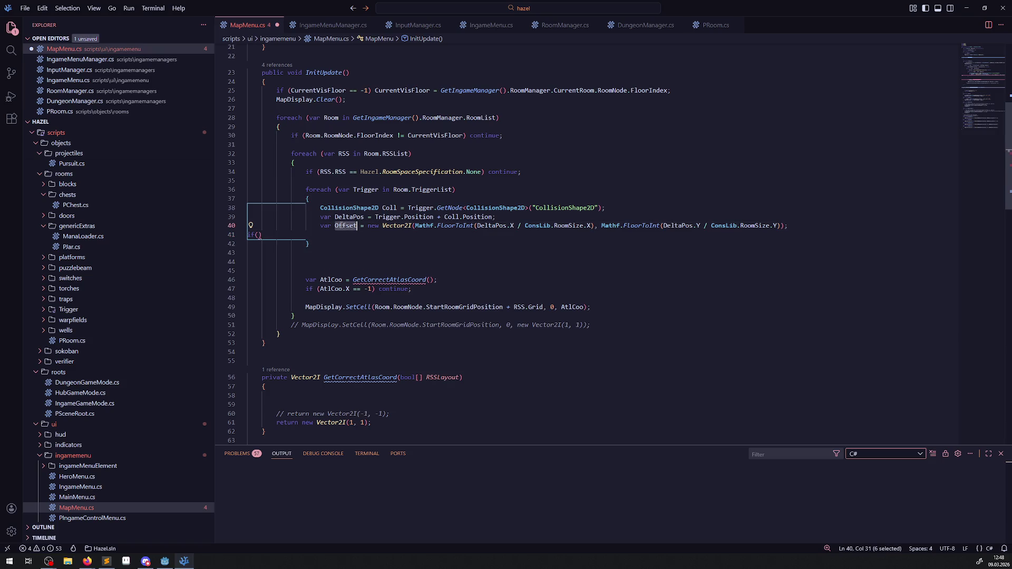
key(ctrl+c)
click(258, 234)
key(ctrl+v)
text(!= RSS.)
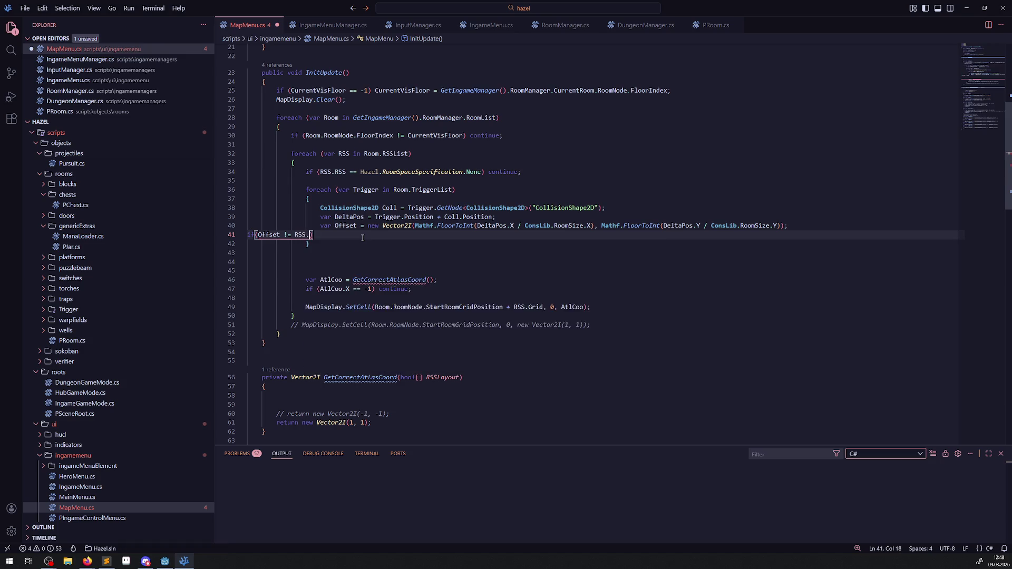
text(Grid)
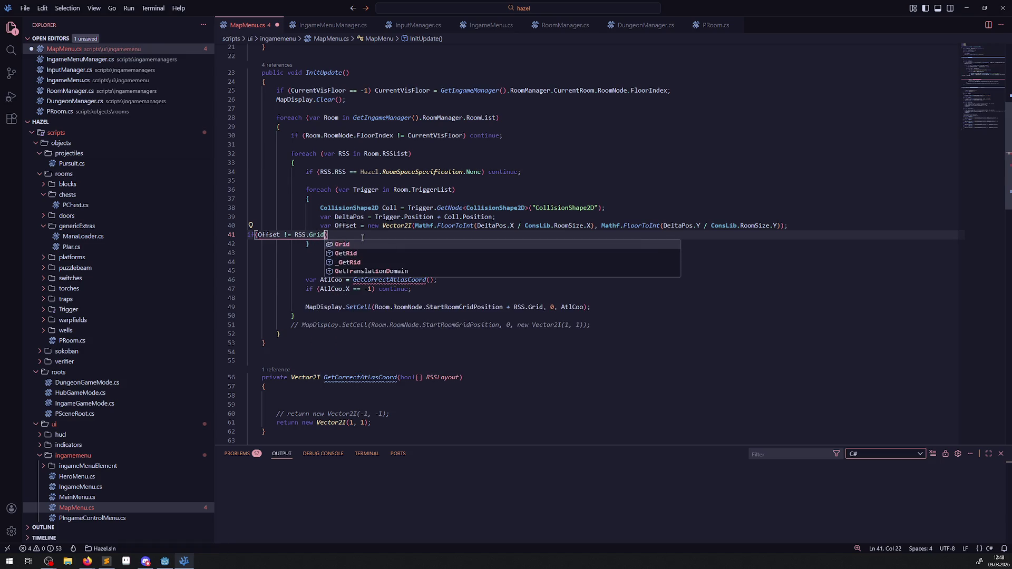
key(ctrl+s)
key(End)
text(cont)
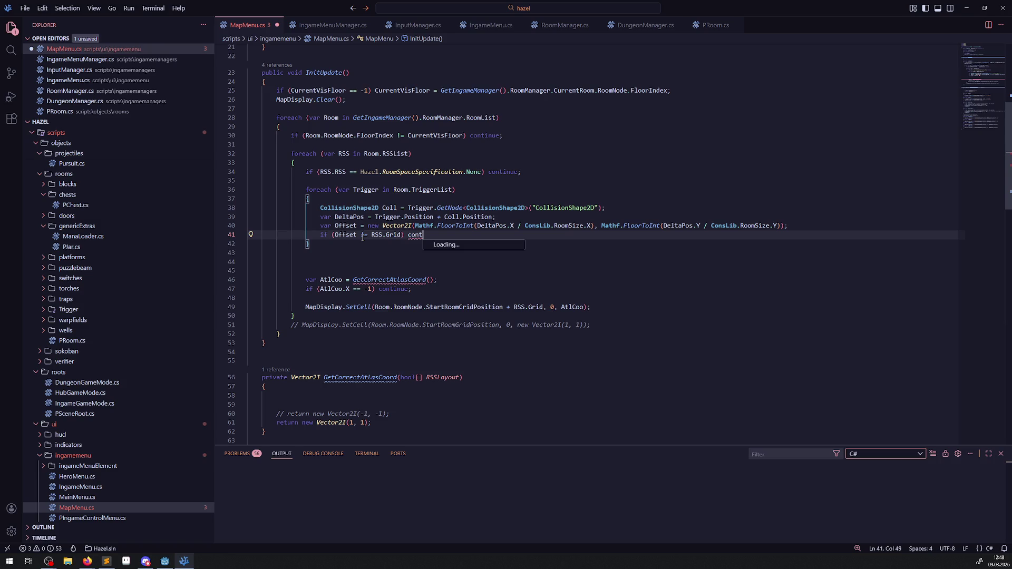
key(Tab)
text(;)
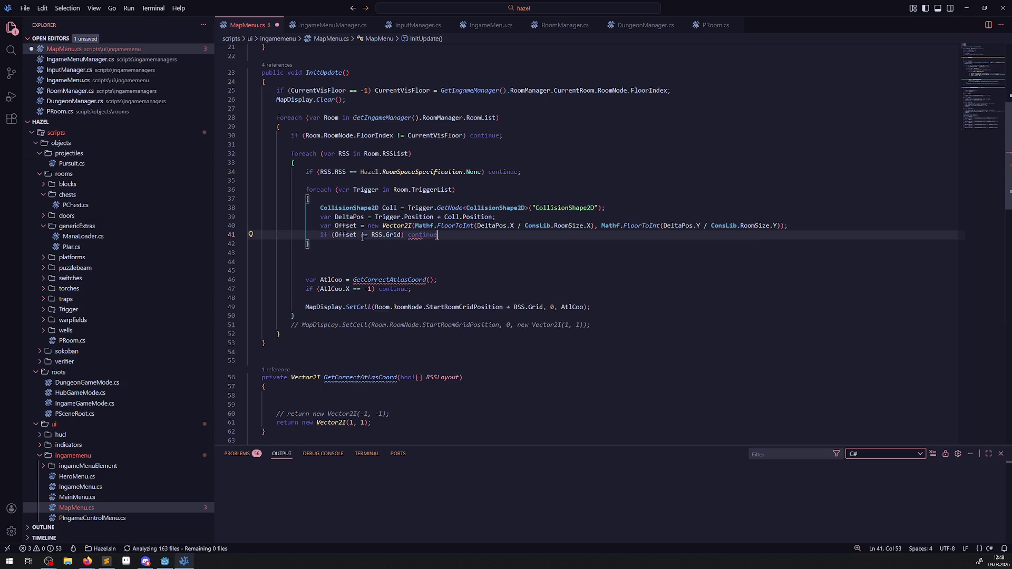
key(ctrl+s)
- Start a new line after the continue, then select the bool[] parameter type in GetCorrectAtlasCoord
key(Return)
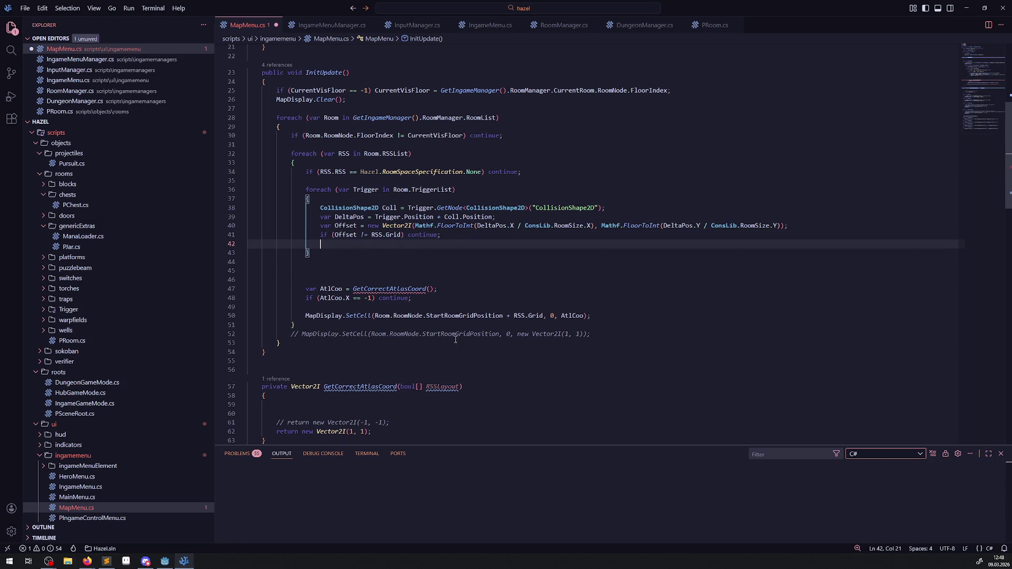
mouse_move(429, 391)
mouse_move(380, 218)
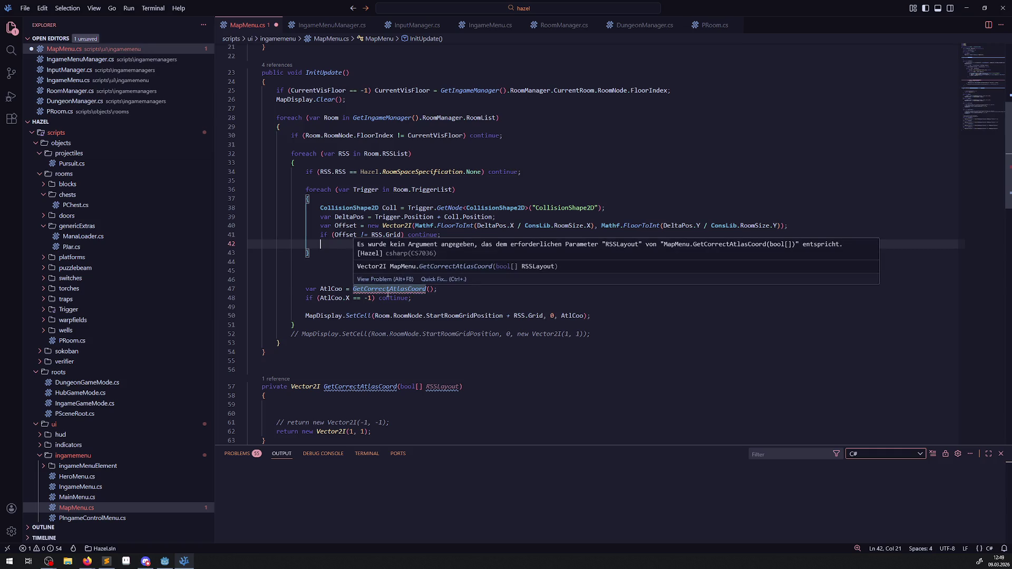
drag(401, 387, 422, 388)
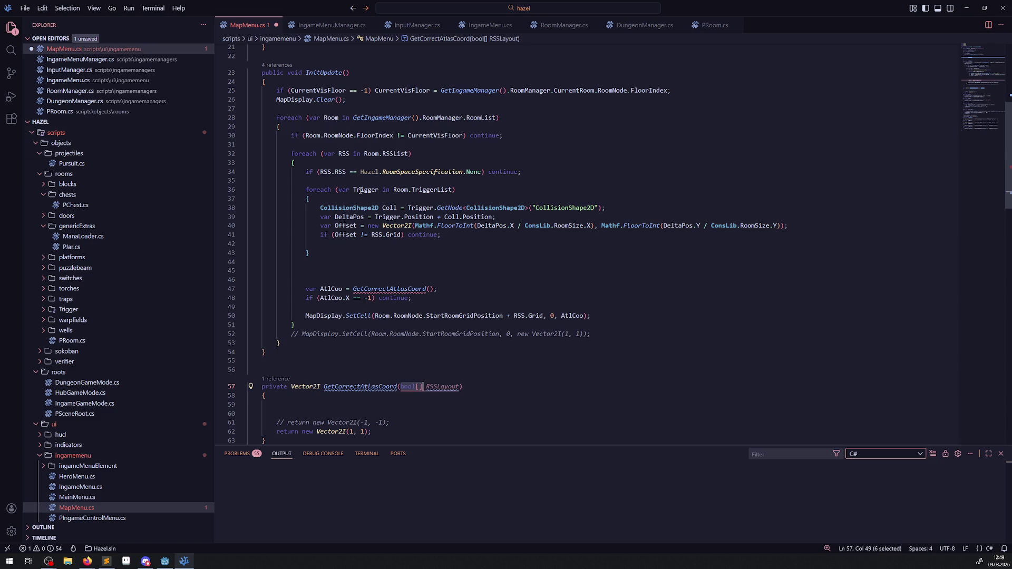